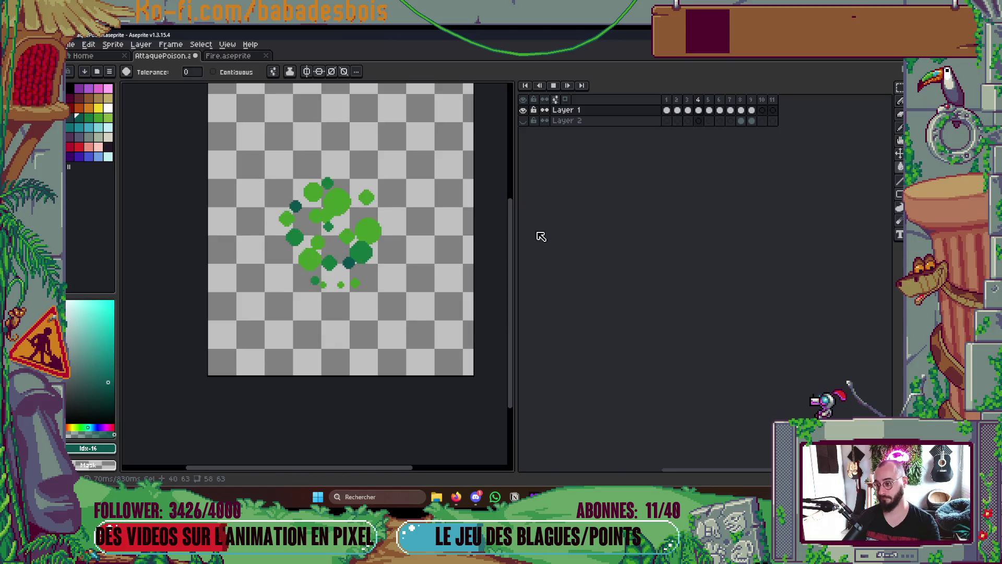
Stop the zoomed-out animation preview on frame 6, with the swirling bubble cluster, and zoom back in
scroll(485, 231, down, 1)
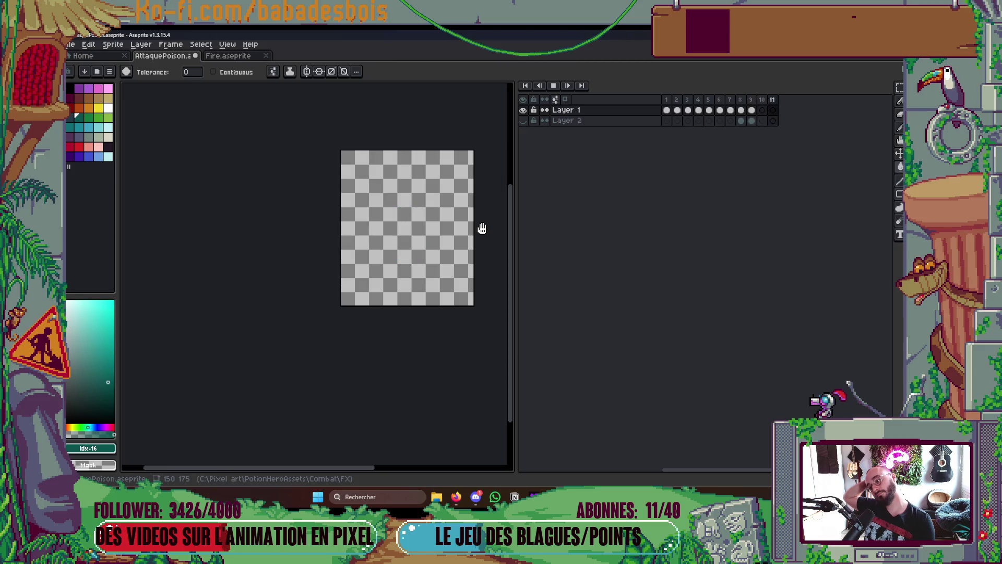
key(Return)
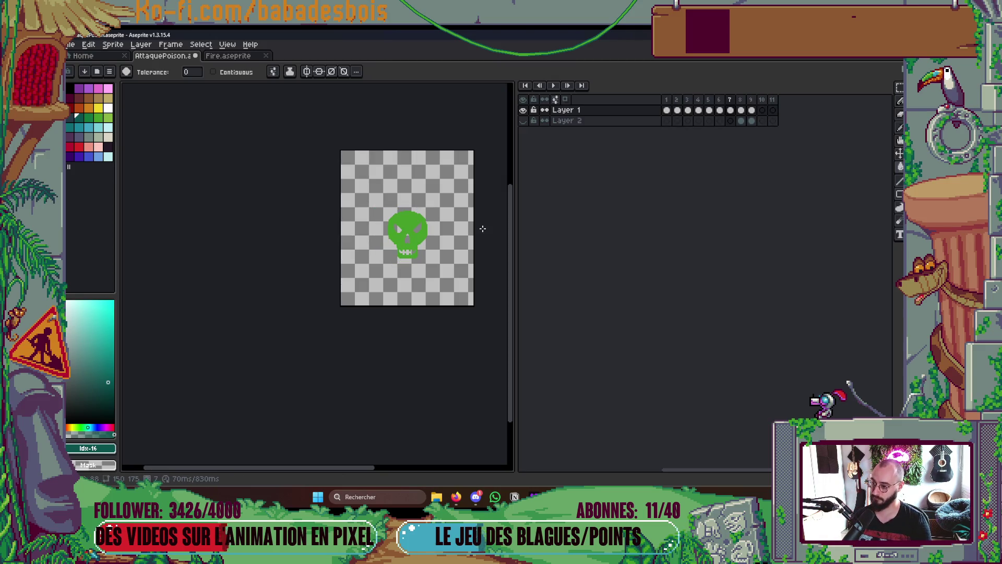
scroll(478, 229, up, 4)
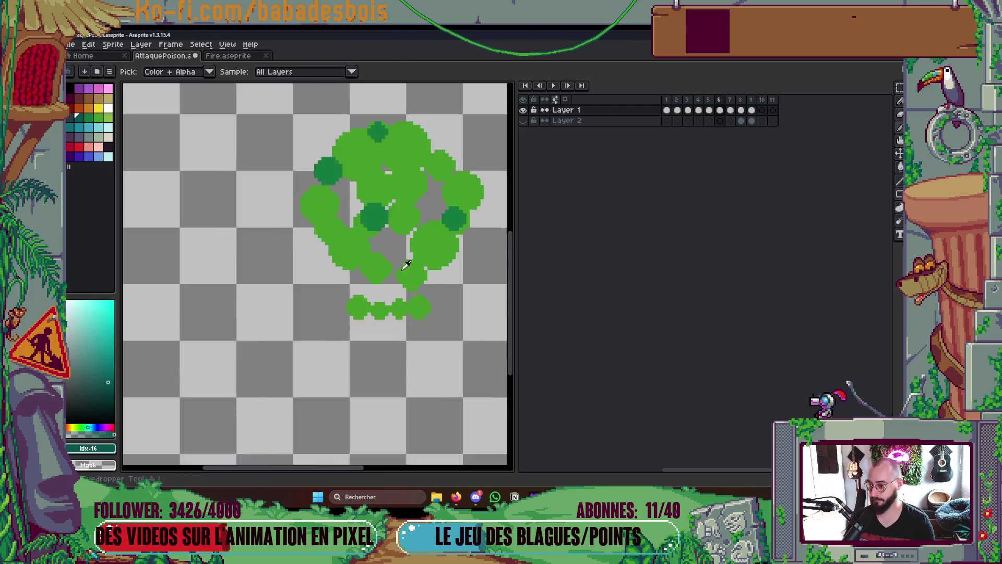
Paint two small dark green dots below and beside the bubble cluster with the pencil
key(b)
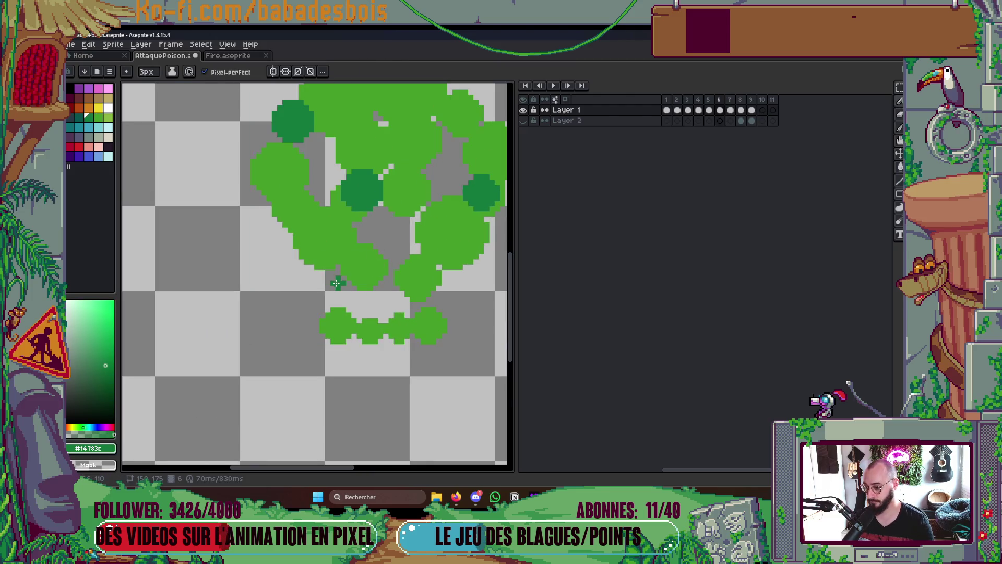
click(336, 291)
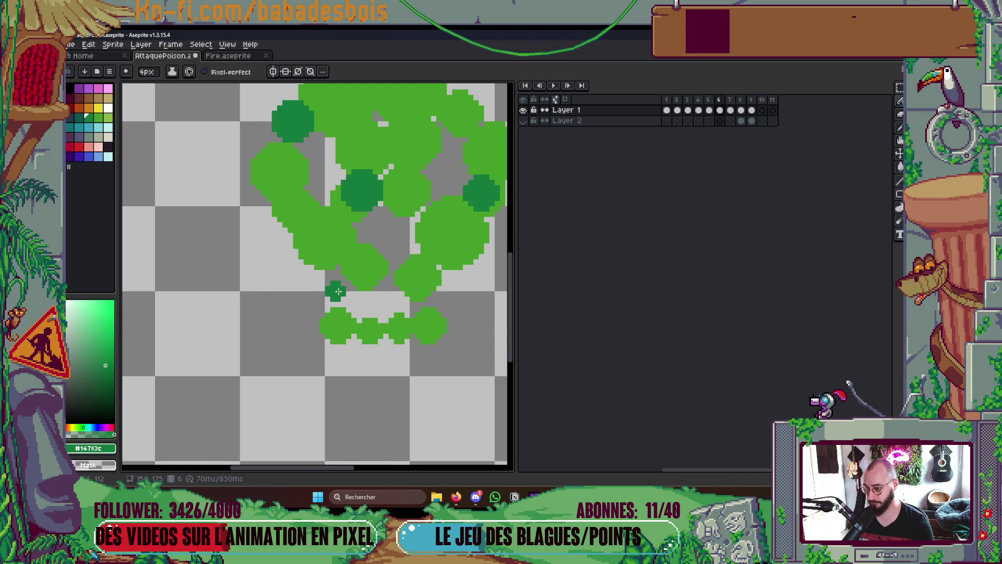
click(433, 302)
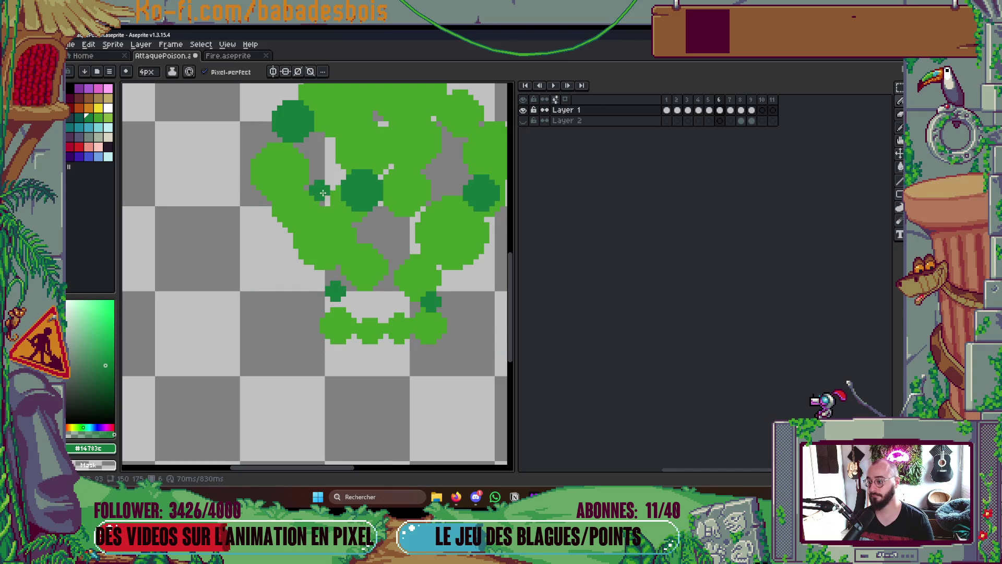
scroll(318, 191, down, 1)
Compare frames 5 and 6 back and forth, then restart the animation preview
key(Left)
key(Right)
key(Left)
key(Right)
key(Left)
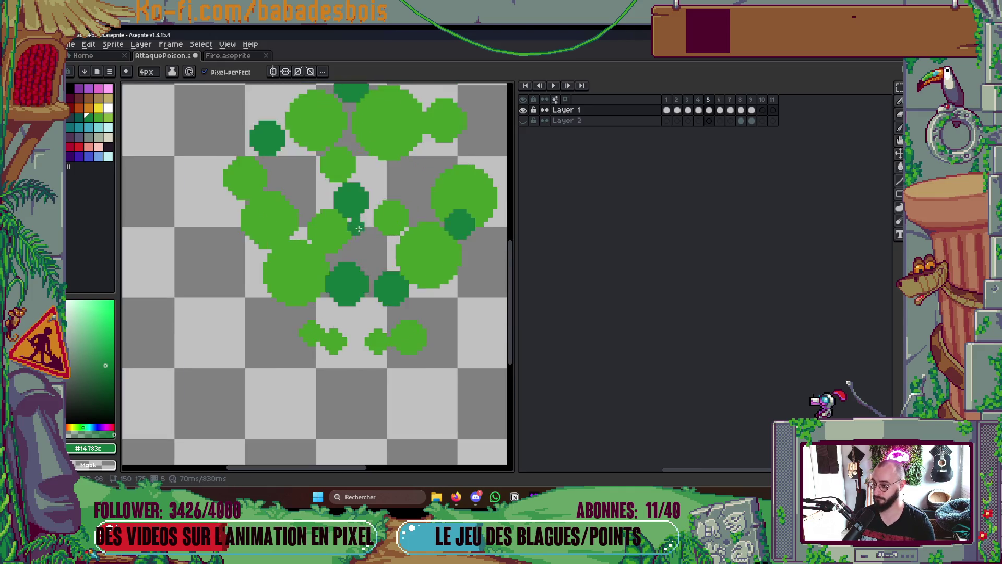
scroll(465, 189, down, 3)
key(Right)
key(Return)
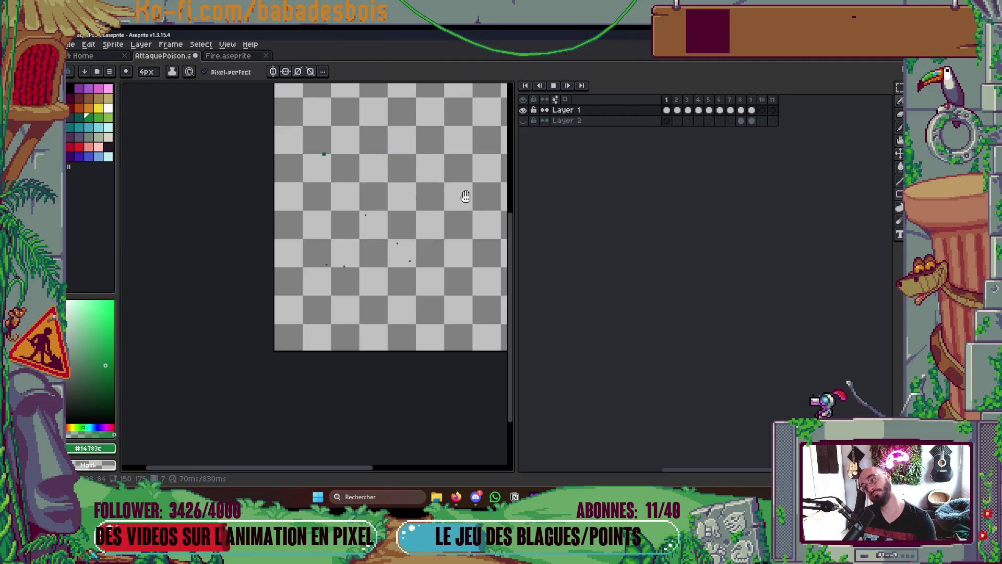
scroll(465, 193, down, 4)
scroll(465, 195, up, 4)
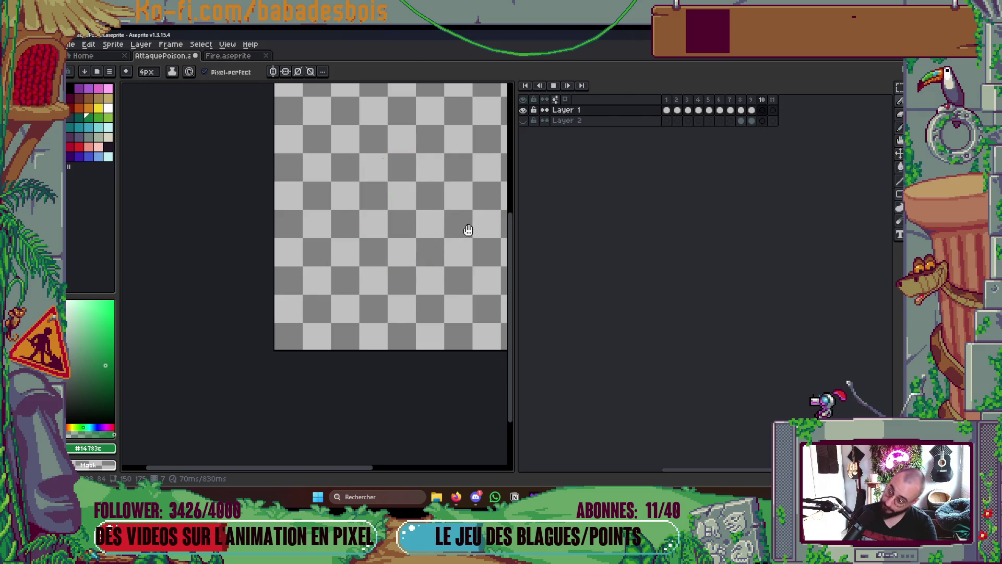
Stop playback, jump to the first and last frames, then replay and stop on skull frame 7
key(Return)
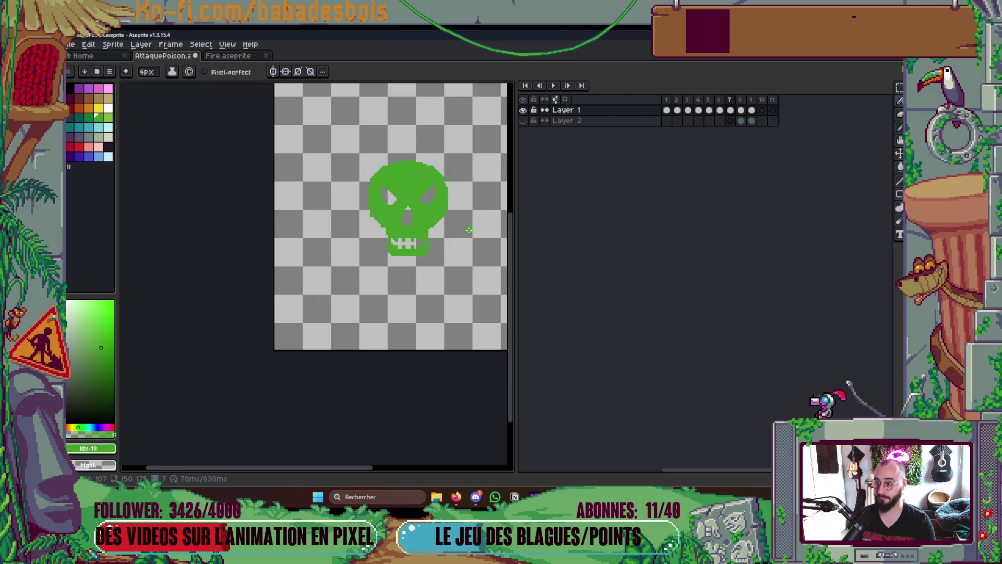
key(Right)
key(Right)
key(Right)
key(Left)
key(Left)
key(Left)
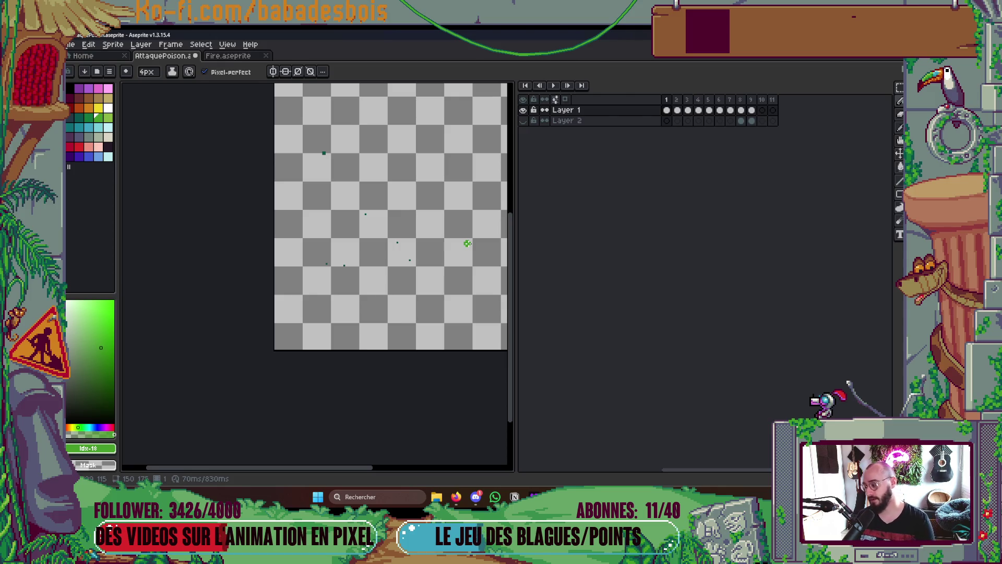
key(Right)
key(Right)
key(Right)
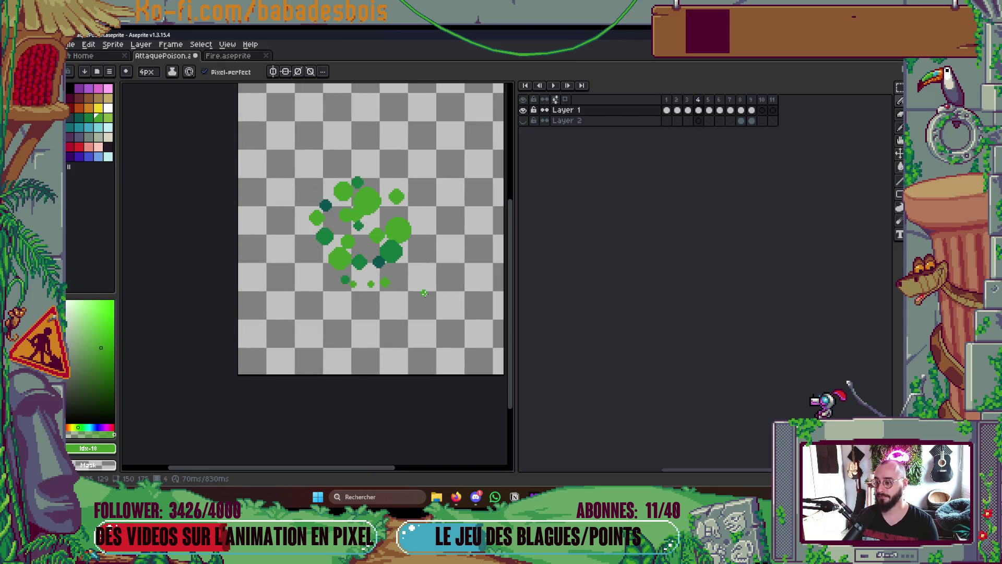
key(Return)
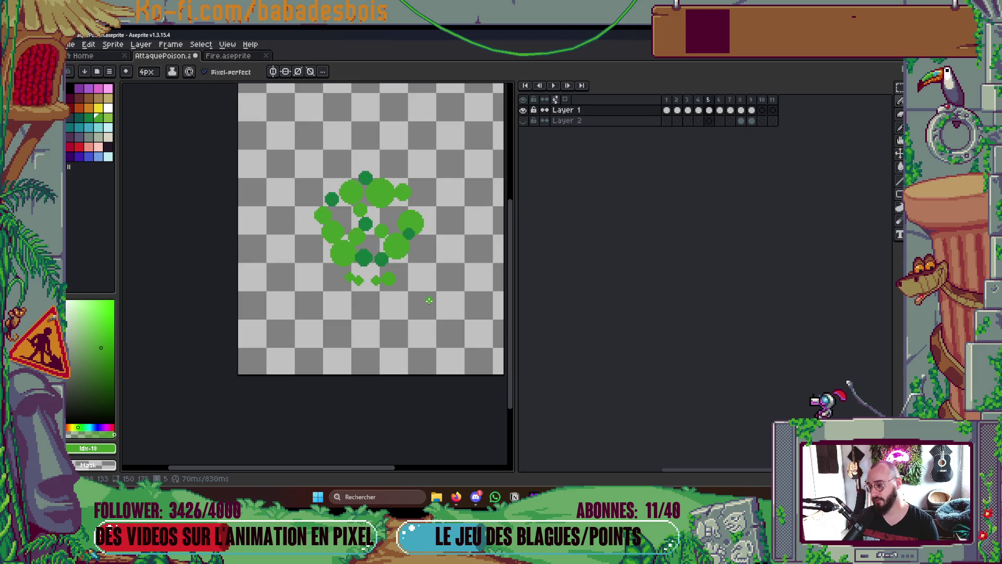
key(Return)
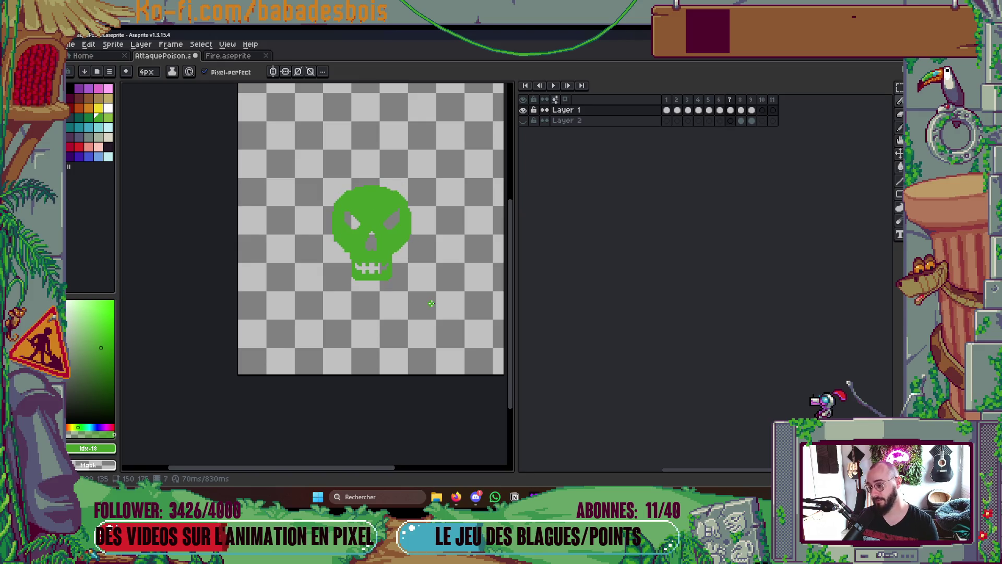
scroll(376, 245, up, 1)
Turn on vertical symmetry and erase a block of green inside the skull's eye
scroll(376, 245, up, 3)
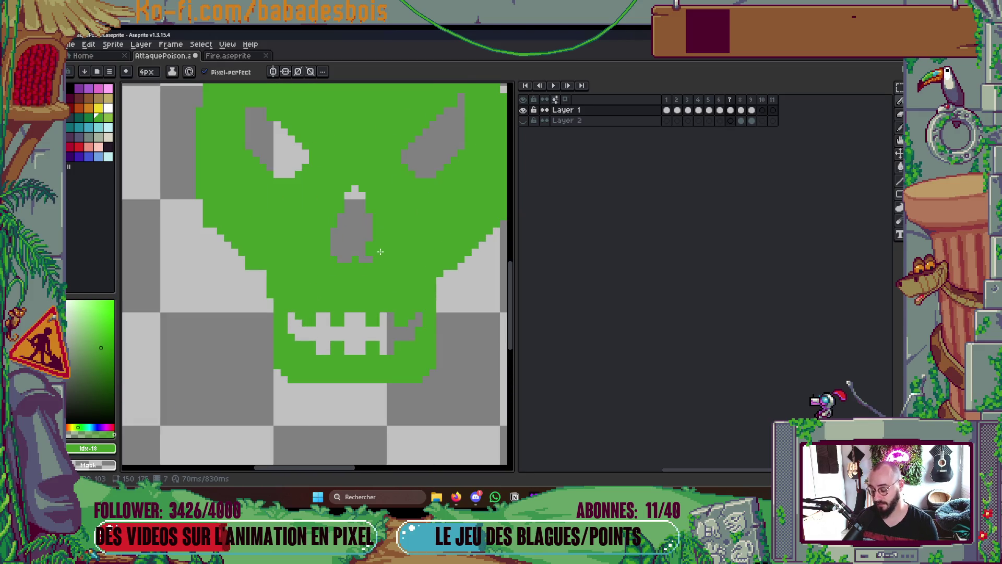
click(272, 71)
click(288, 147)
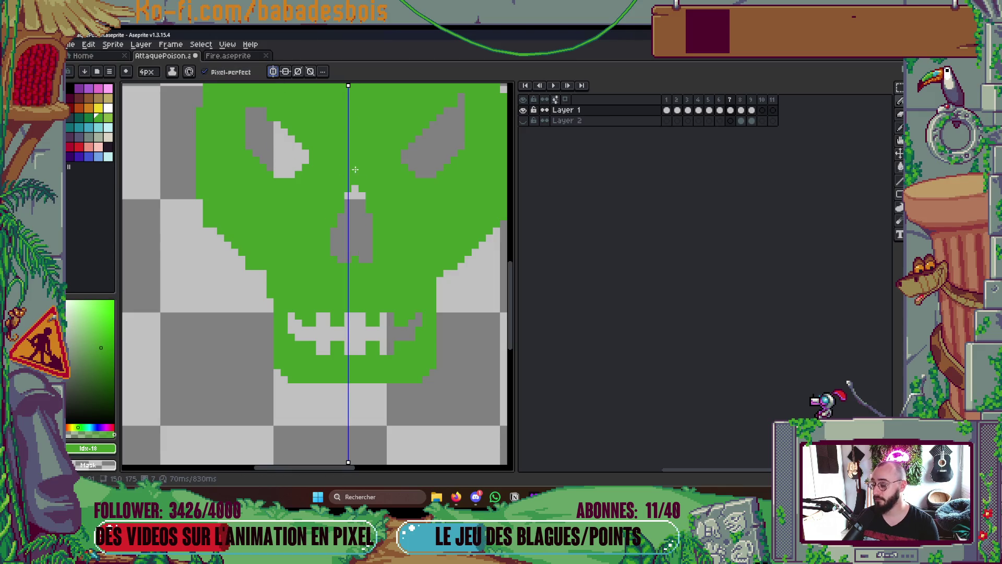
key(Right)
key(Right)
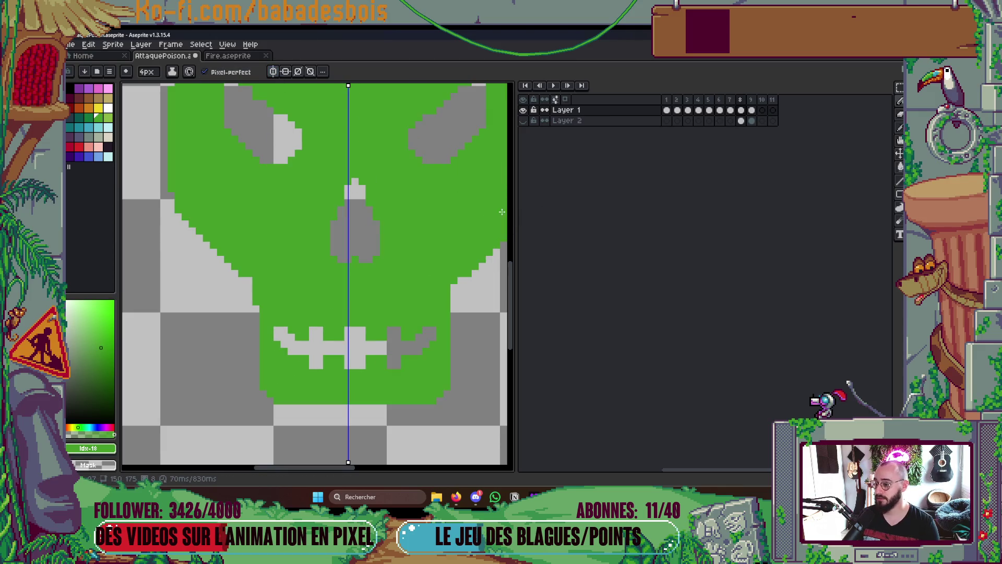
scroll(443, 214, down, 2)
key(Return)
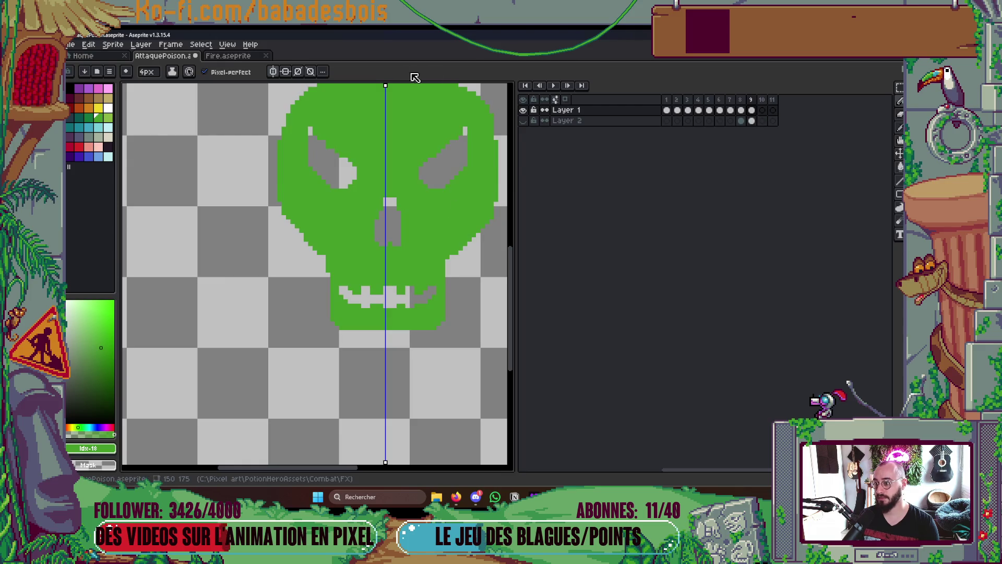
Move the mirror axis right to the skull's centre and undo a trial green nose fill
drag(385, 84, 390, 84)
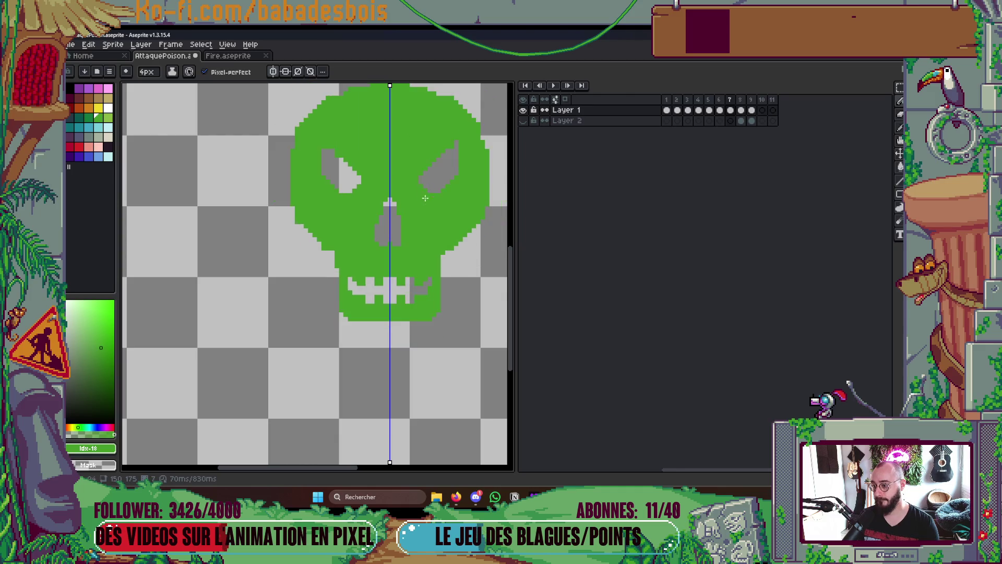
scroll(390, 233, up, 2)
drag(405, 280, 376, 260)
key(minus)
key(minus)
key(minus)
key(ctrl+z)
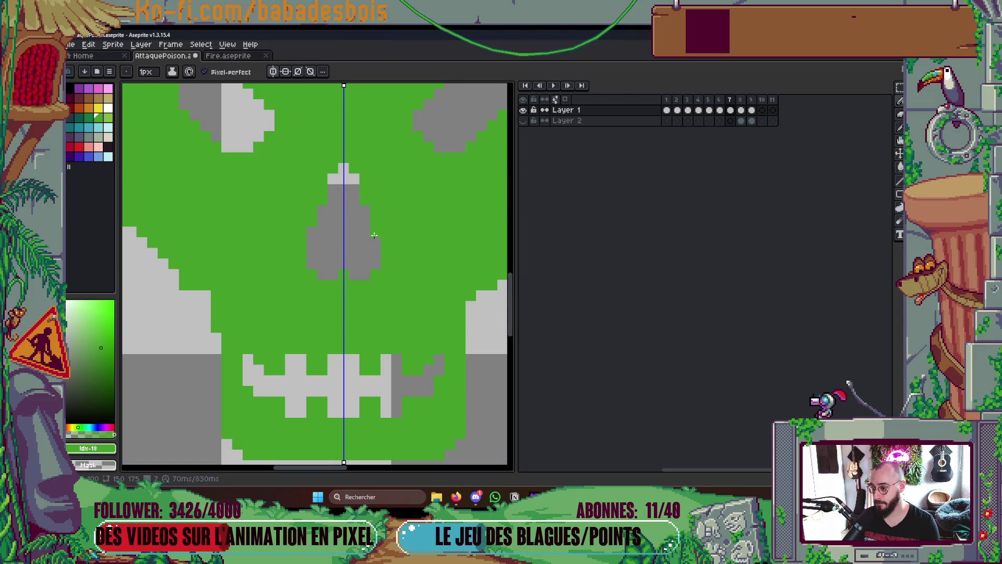
scroll(375, 235, down, 3)
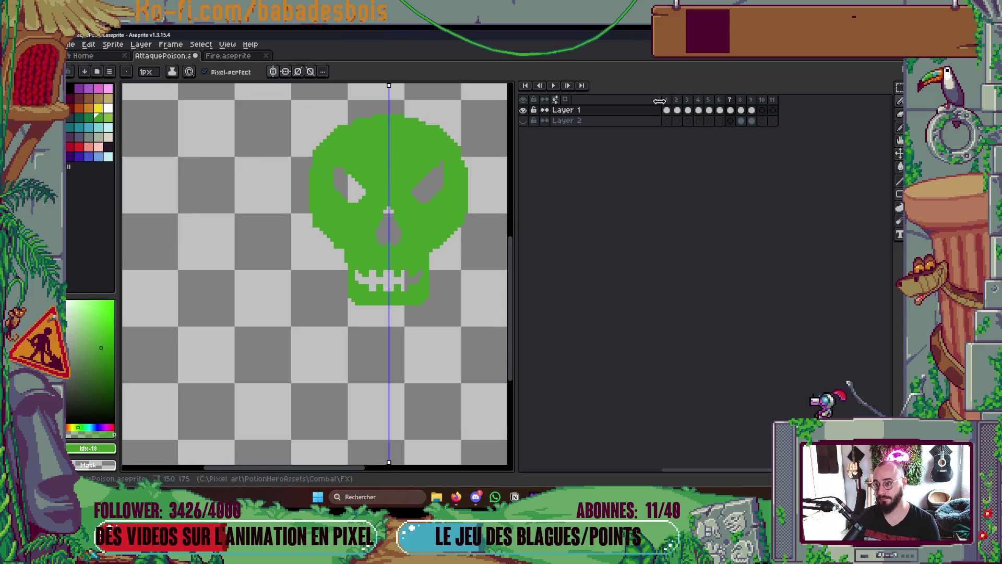
Toggle Layer 1 visibility to check the skull, recentre the view, and replay the animation
click(522, 109)
click(522, 110)
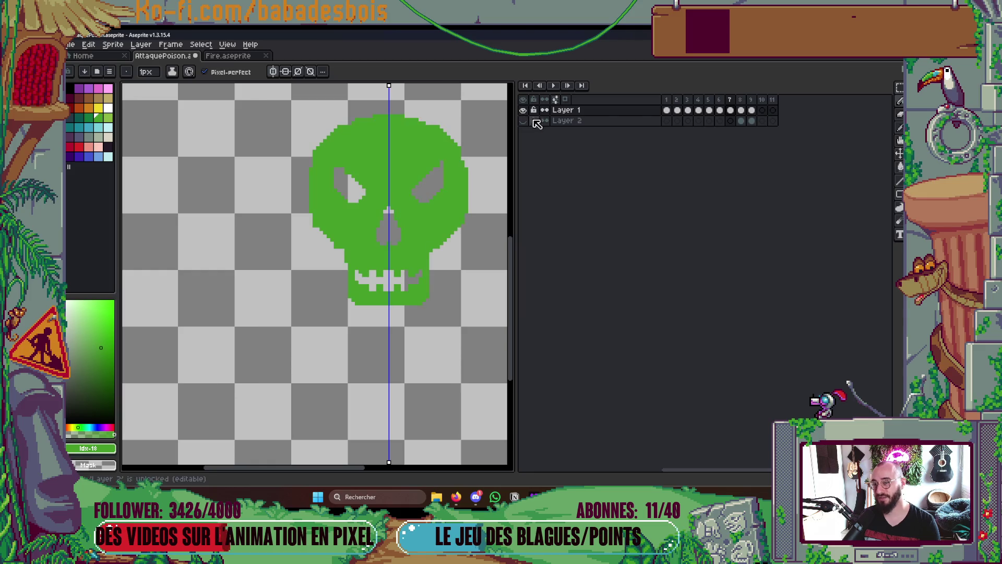
drag(453, 170, 437, 163)
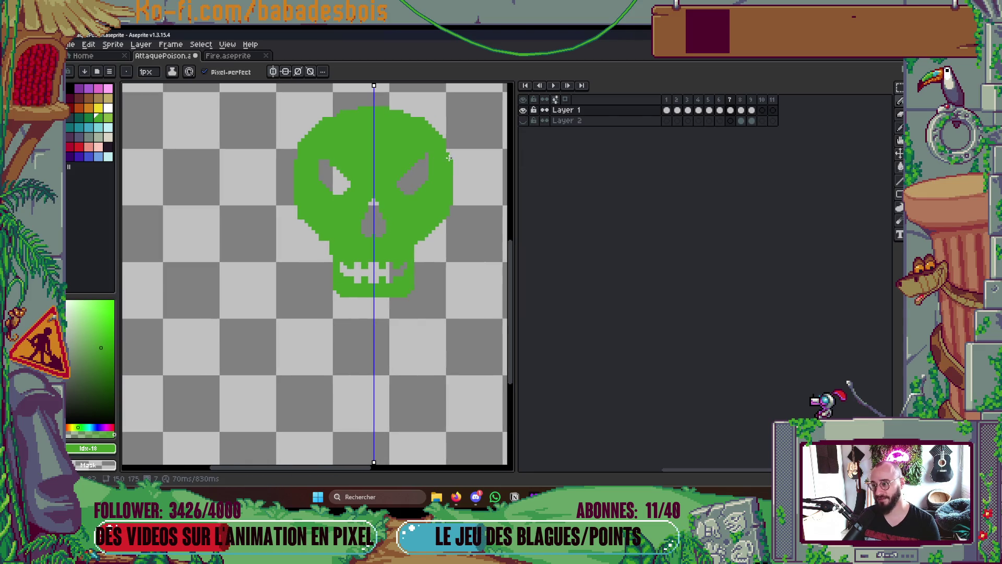
key(Return)
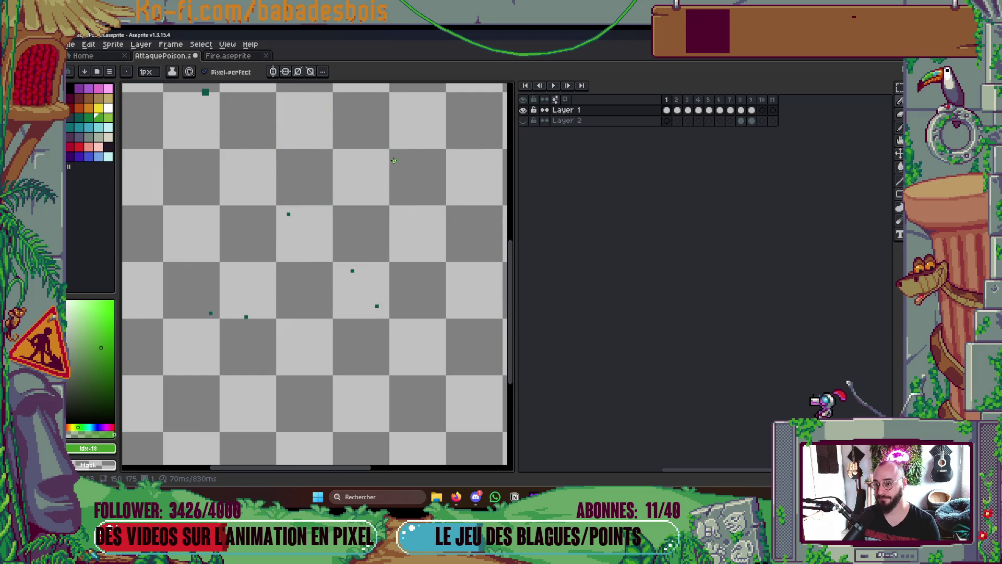
scroll(395, 160, down, 2)
key(Return)
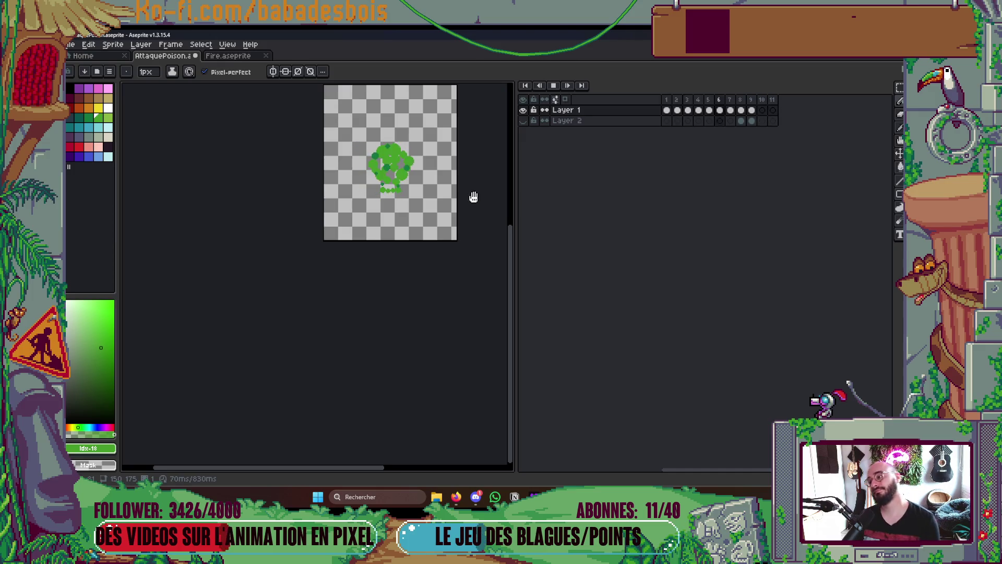
Stop playback and move a dark teal bubble up and left using the Magic Wand
key(Return)
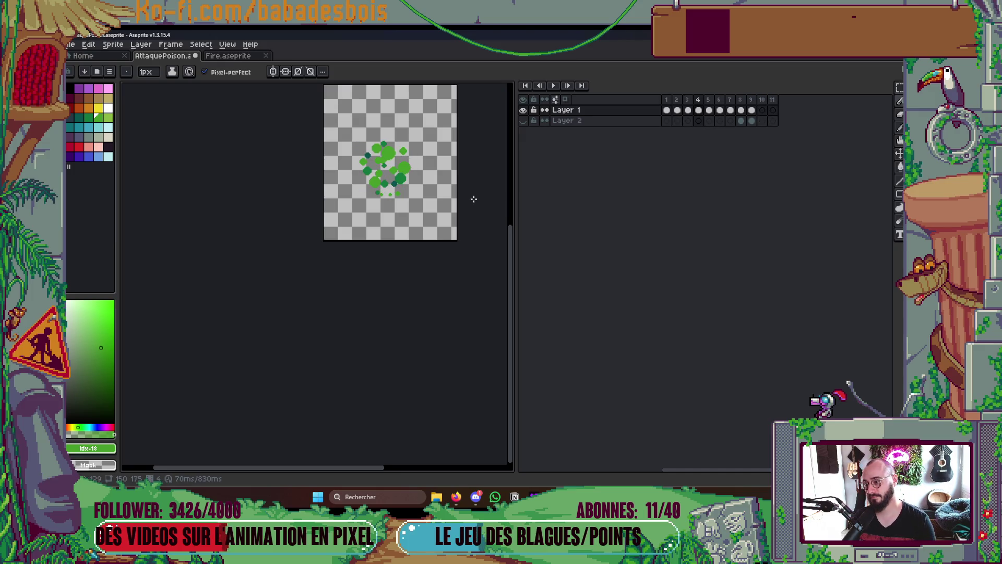
scroll(376, 152, up, 3)
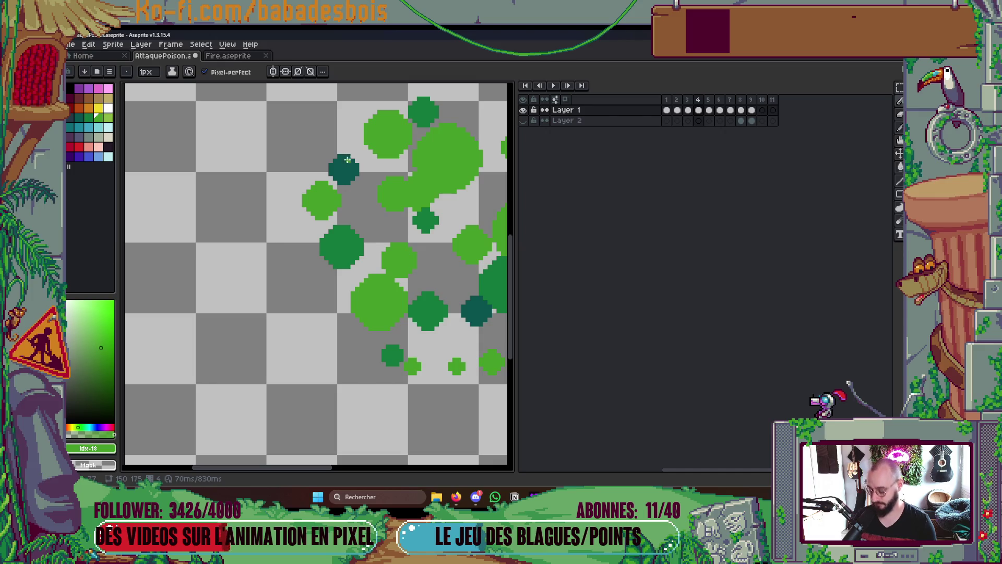
key(w)
click(355, 177)
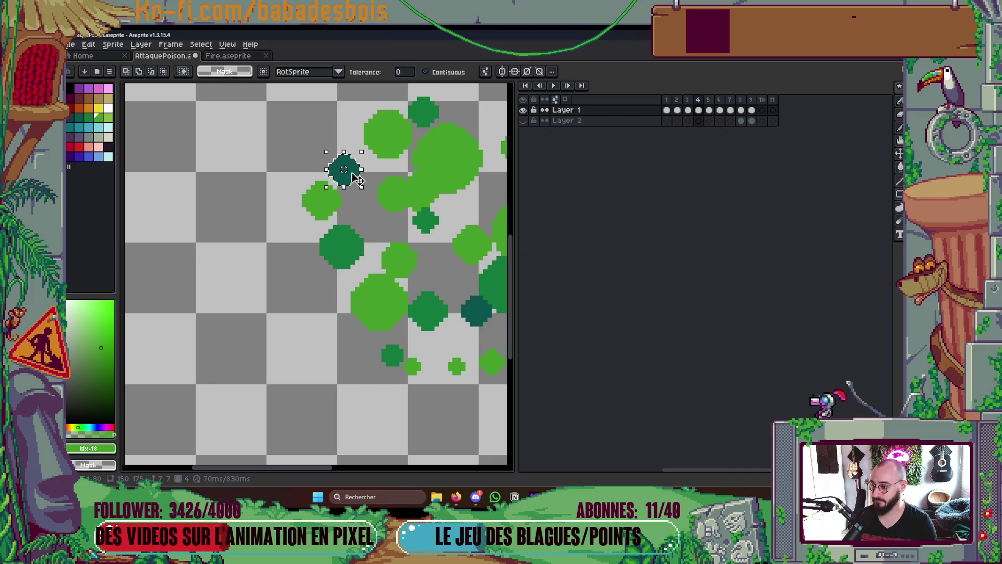
drag(354, 178, 347, 161)
click(376, 181)
key(ctrl+d)
On frame 3, select the dark teal bubble and shift it up and to the left
key(comma)
key(period)
key(comma)
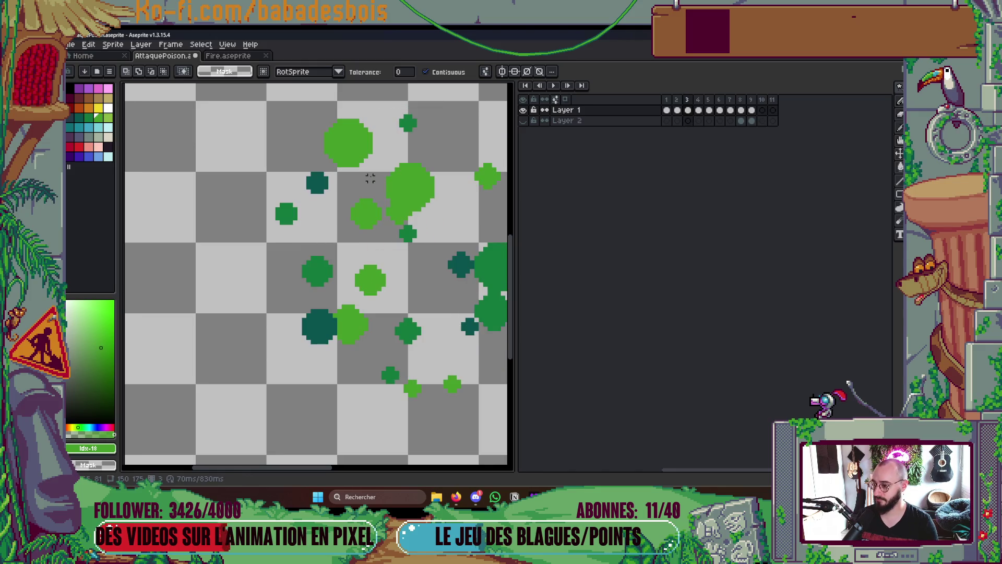
click(313, 178)
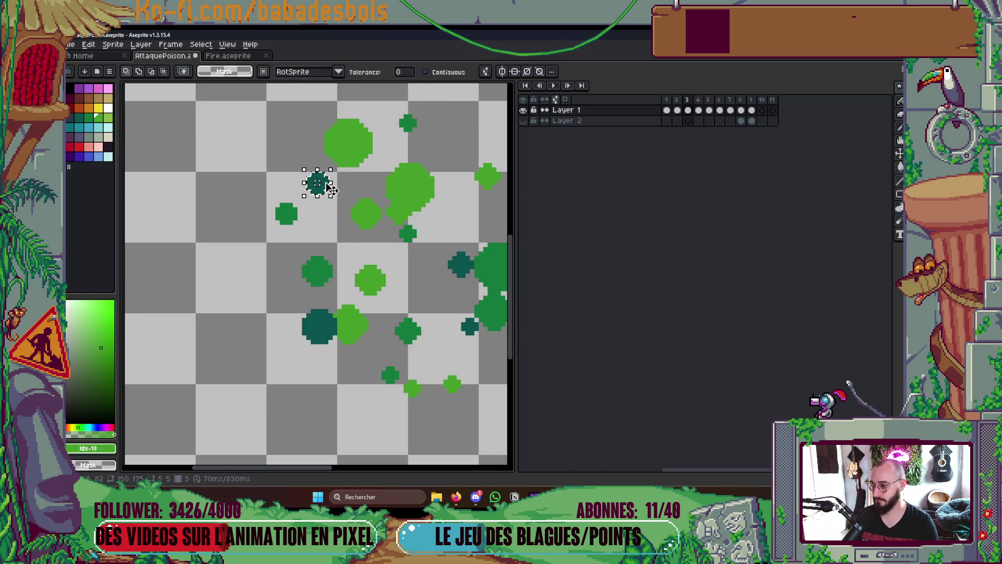
drag(317, 180, 290, 154)
key(ctrl+d)
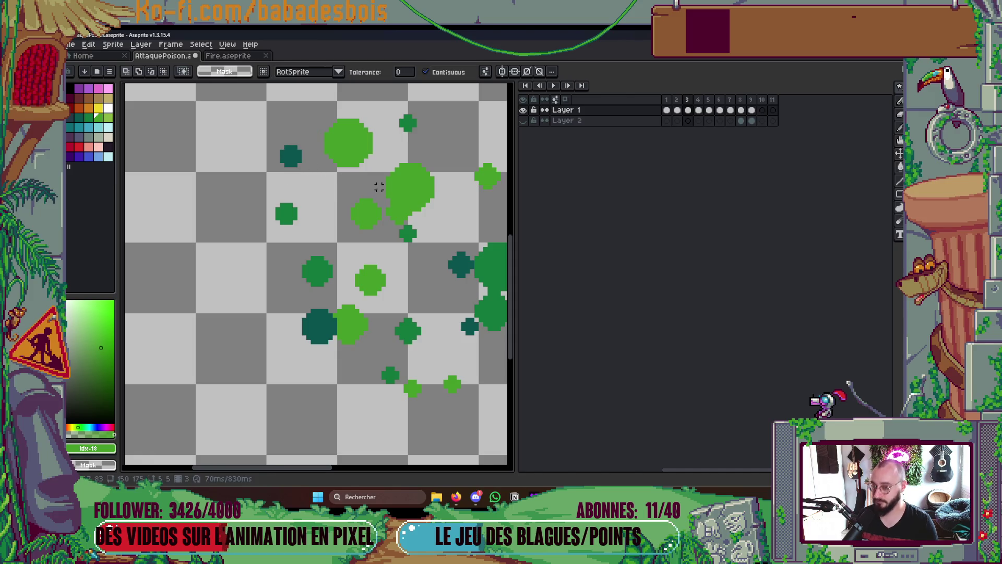
On frame 2, box-select the plus-shaped bubble and nudge it up and to the left
key(comma)
click(337, 261)
key(ctrl+d)
key(m)
mouse_move(285, 215)
mouse_down()
mouse_move(326, 263)
mouse_move(260, 208)
mouse_move(271, 205)
mouse_up()
key(ctrl+d)
key(comma)
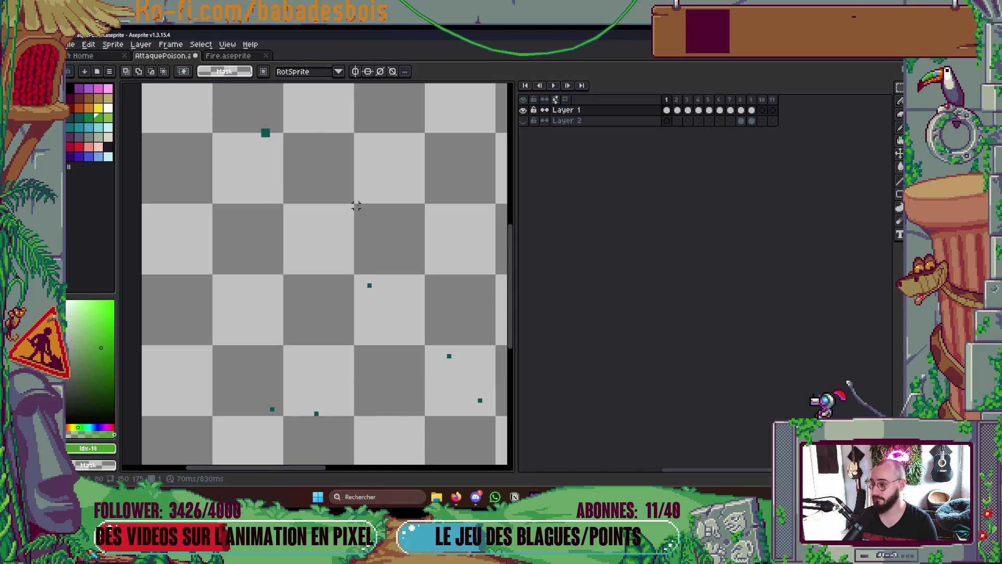
Return to the pencil and restart the animation preview
key(b)
scroll(242, 161, down, 3)
key(Return)
scroll(368, 193, down, 4)
scroll(369, 198, up, 4)
drag(388, 200, 405, 219)
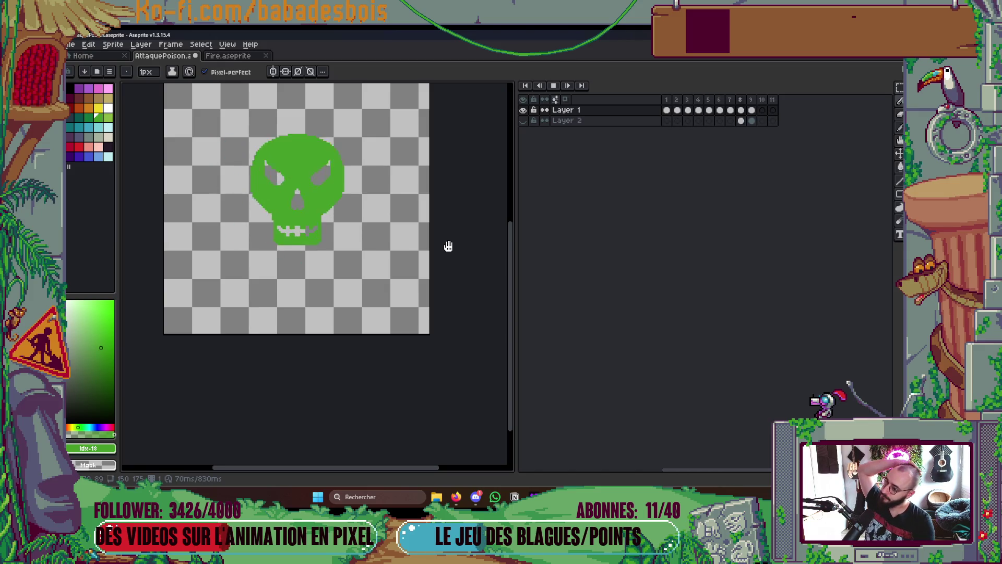
Fill the frame 8 skull with lighter palette colour 19 using the Paint Bucket
key(Return)
key(Right)
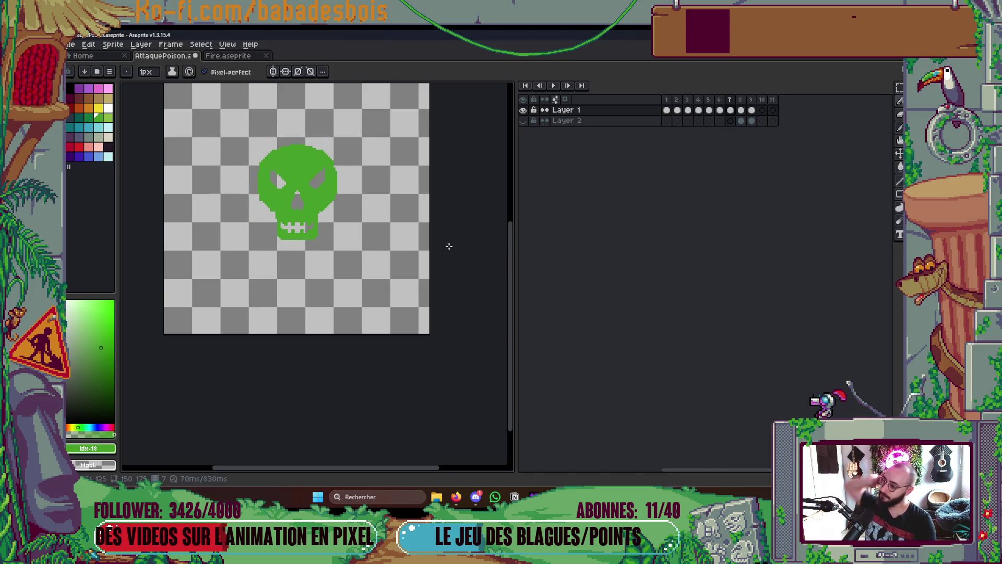
key(Right)
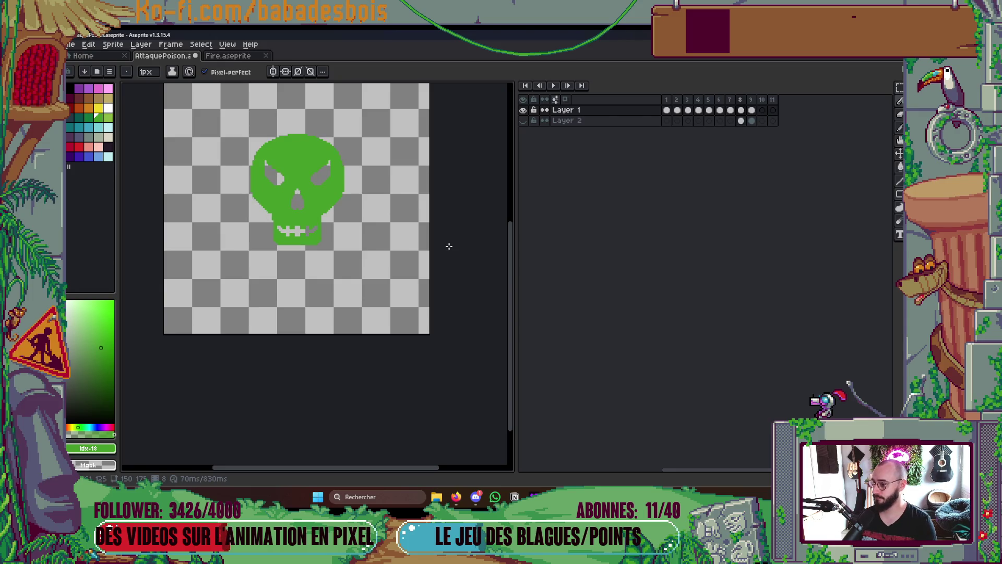
key(g)
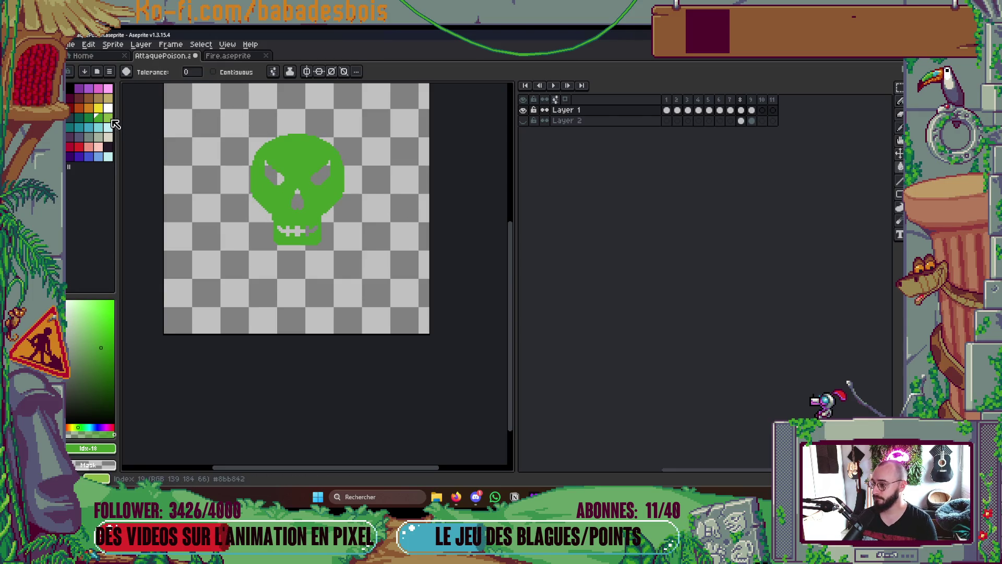
click(108, 118)
click(337, 195)
Play to compare the lighter skull, then undo the fill on frame 8 and save the file
key(Left)
key(Return)
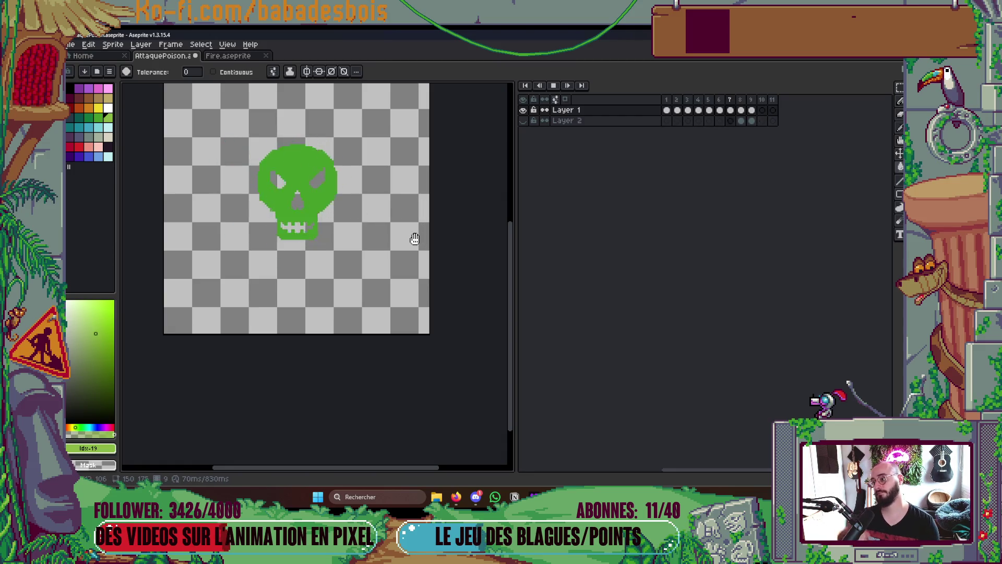
key(Return)
key(Right)
key(Right)
key(Right)
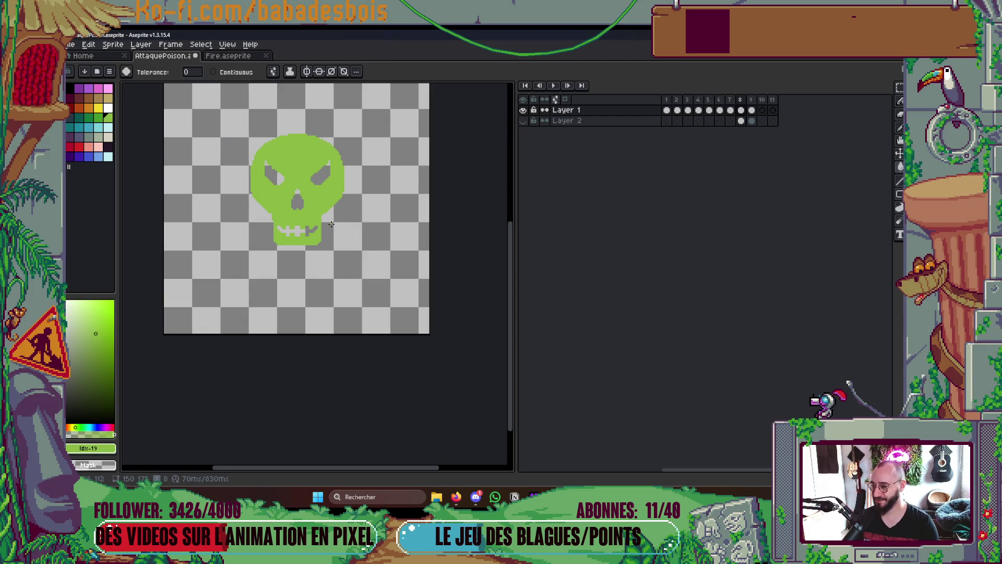
key(ctrl+z)
key(ctrl+s)
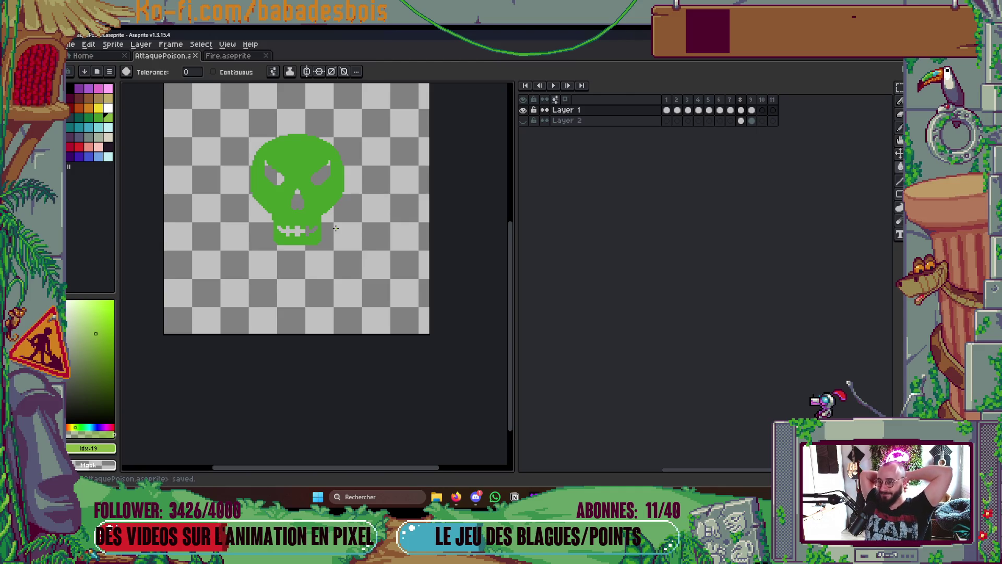
Play the animation and stop it on the empty final frame 10
key(Return)
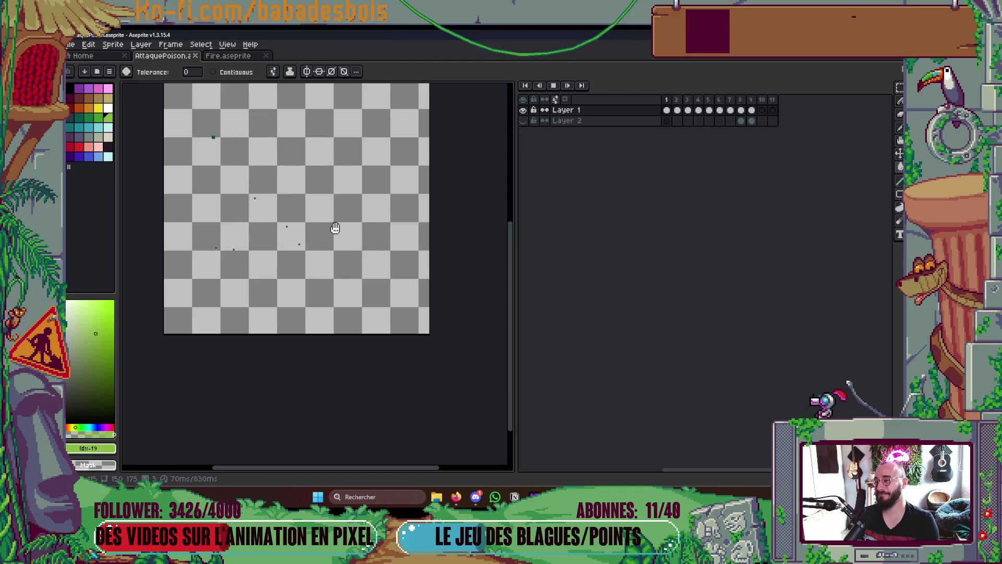
key(Return)
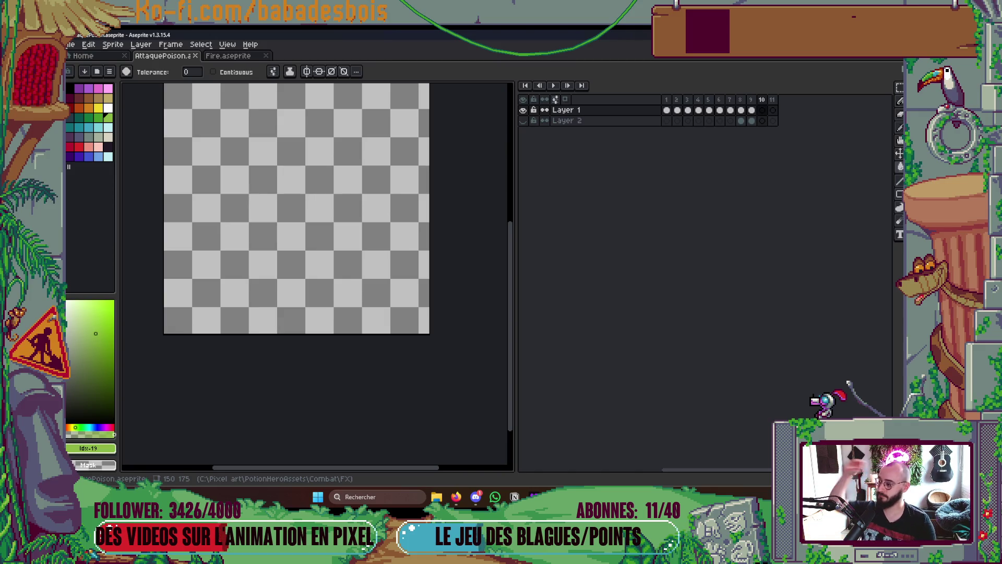
Reselect Layer 1 and play the animation through past the skull frames
click(667, 109)
key(Down)
click(666, 109)
key(Return)
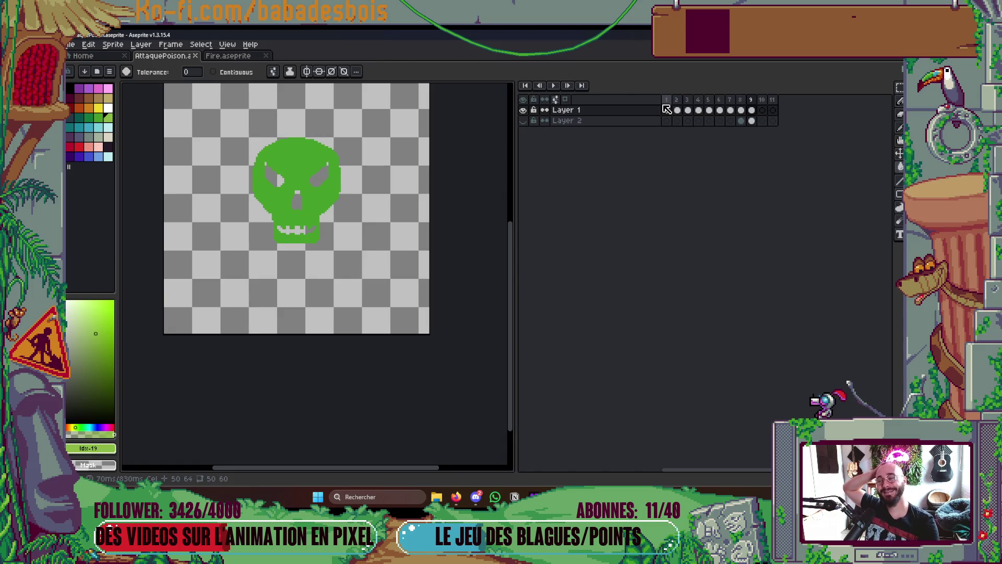
key(Return)
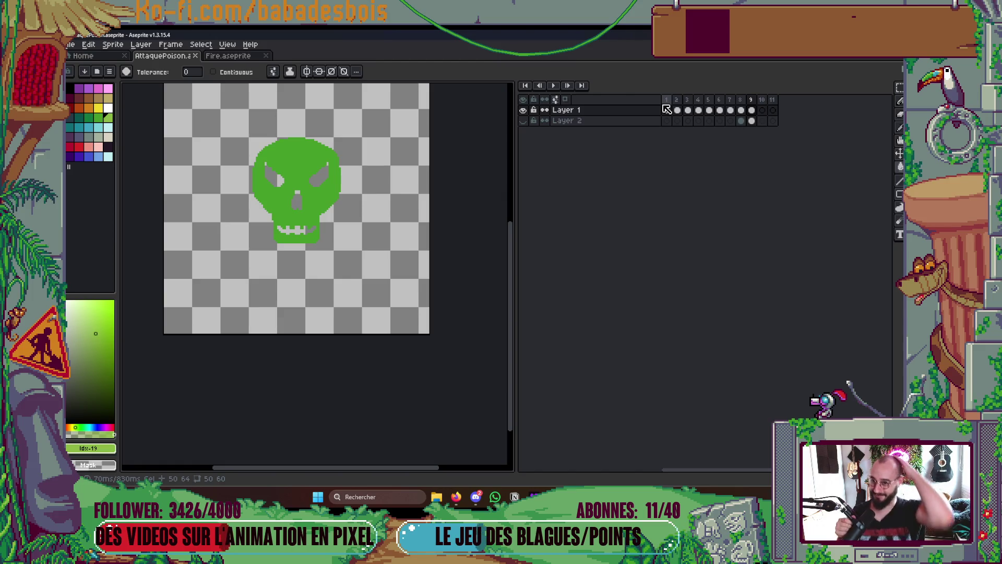
key(Right)
key(Right)
Add two new frames at the end and paste the green skull into frame 10 on Layer 1
key(alt+n)
key(alt+n)
key(Left)
key(Left)
key(Left)
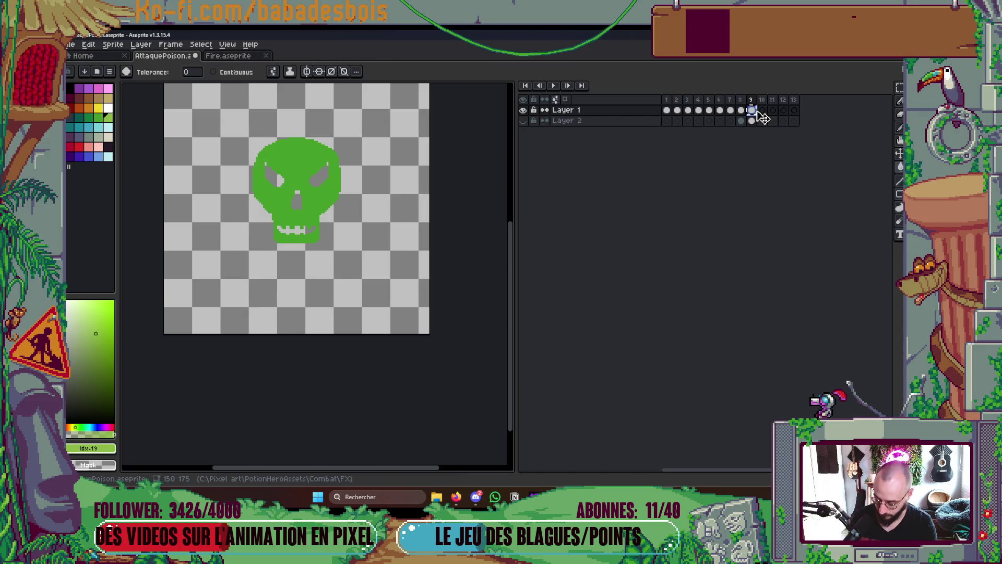
click(763, 111)
key(ctrl+v)
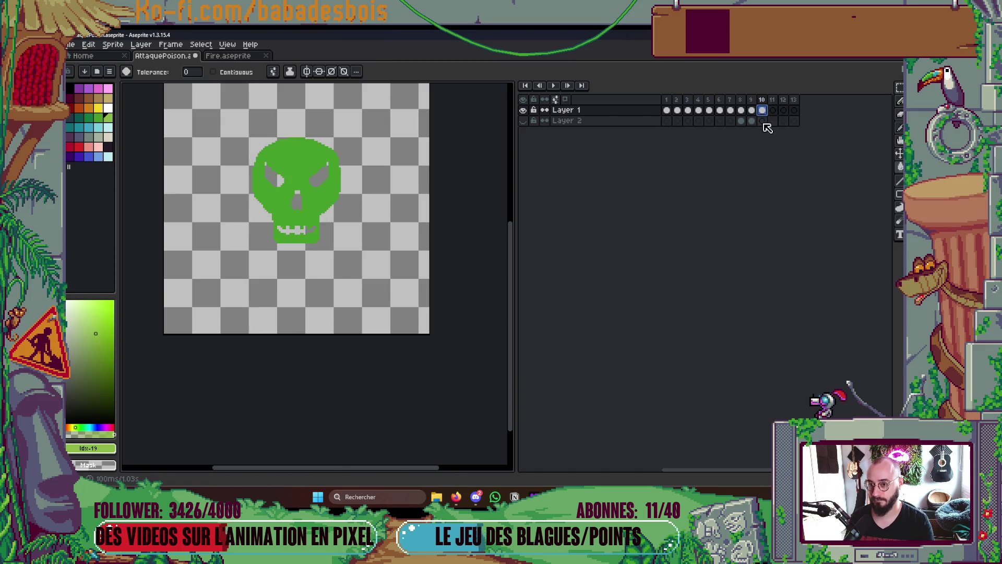
On frame 9, widen the nose hole's right edge and paint the light patch above it green
key(b)
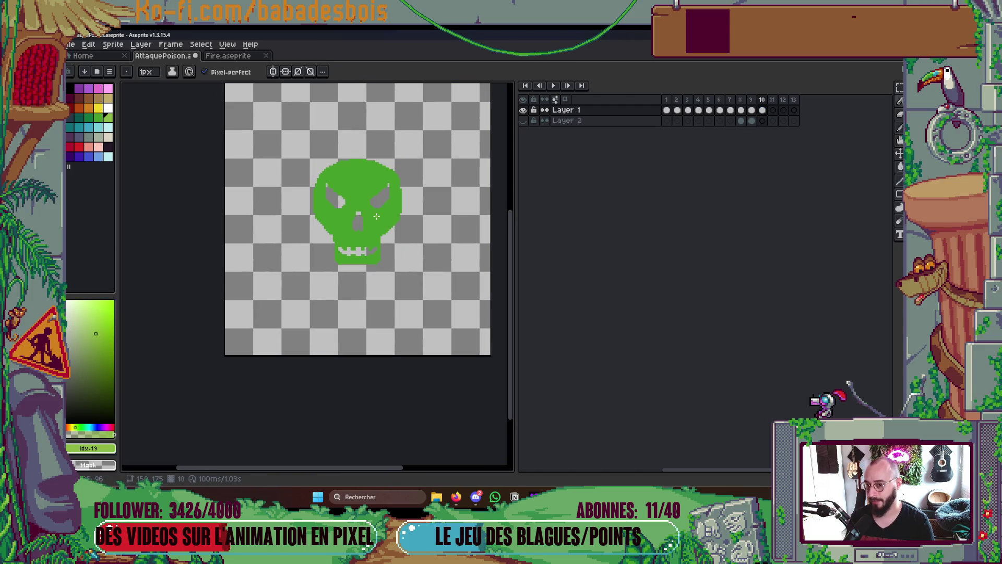
key(g)
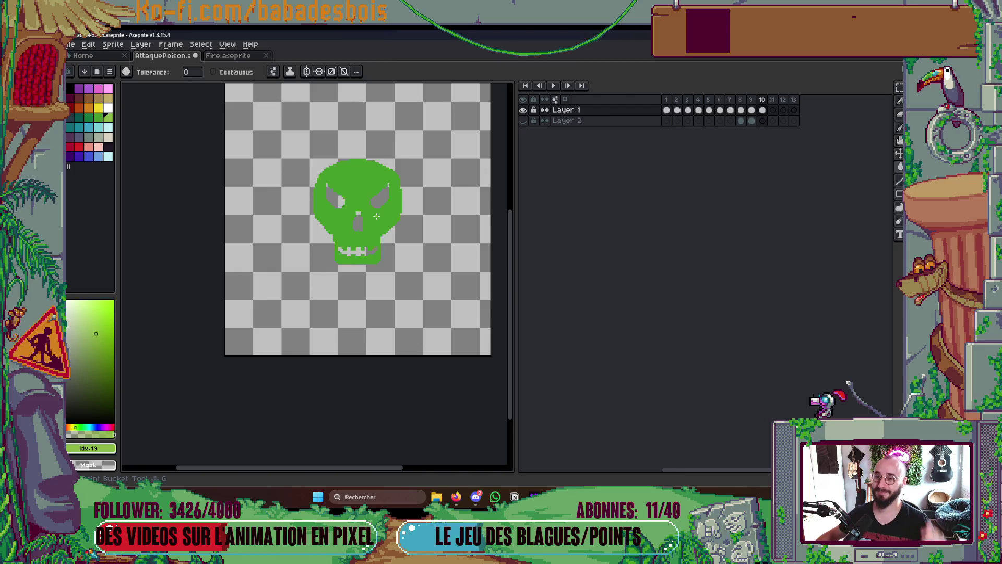
key(Left)
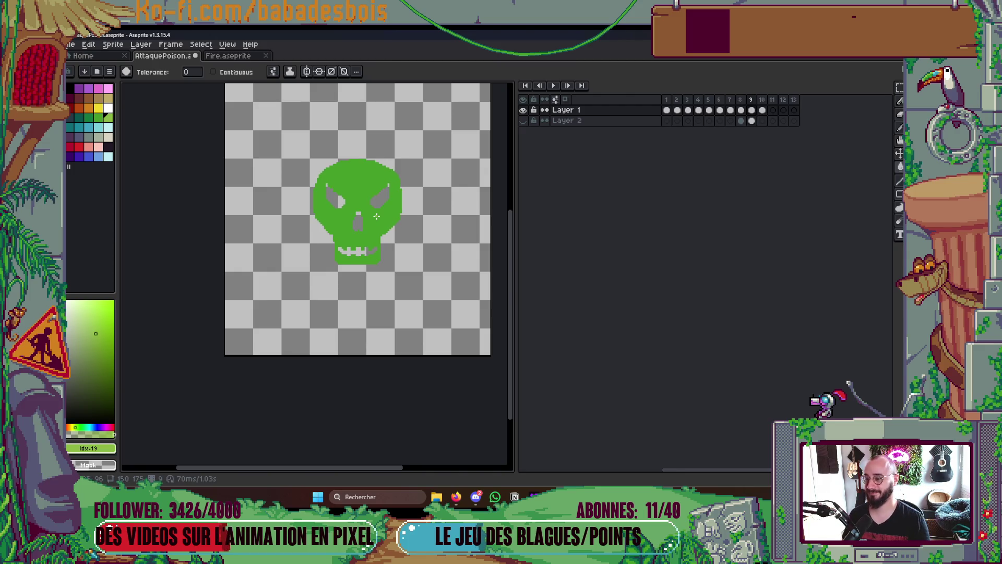
scroll(376, 216, up, 5)
key(ctrl)
drag(406, 254, 405, 209)
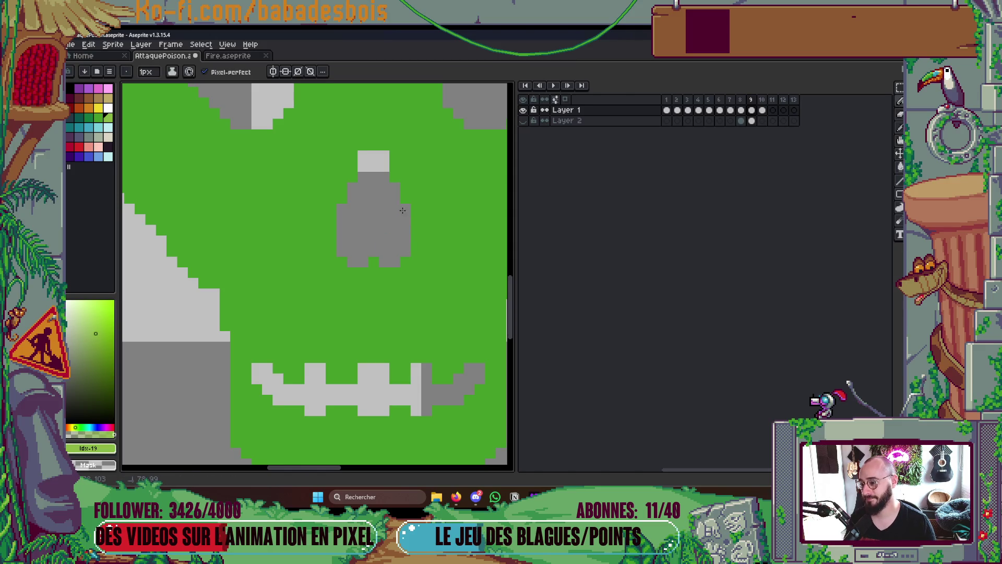
alt+click(374, 137)
drag(364, 153, 385, 157)
scroll(426, 154, down, 3)
scroll(425, 154, up, 2)
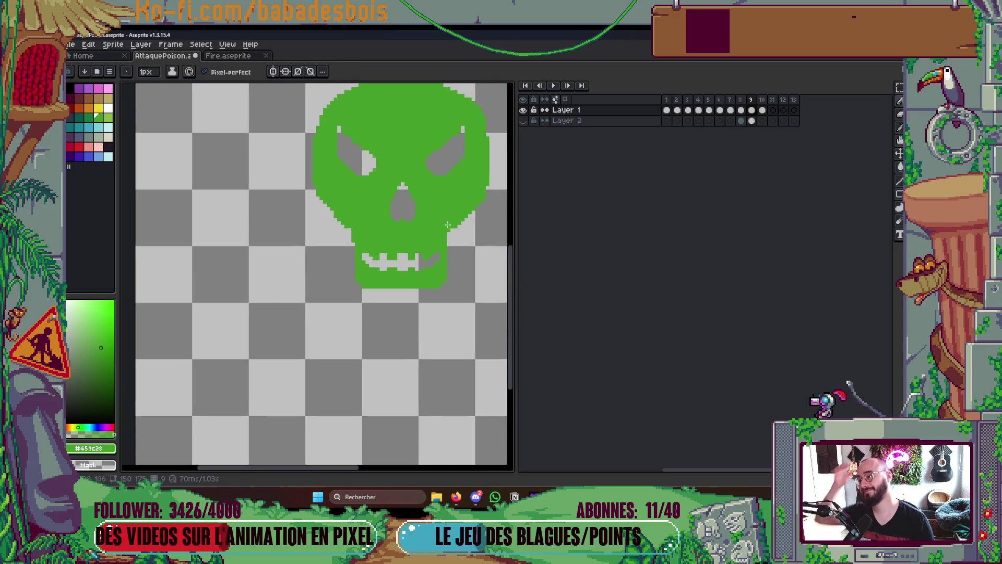
Compare frames 9 and 10, enlarge the brush to 7 px, and move to skull frame 7
key(Right)
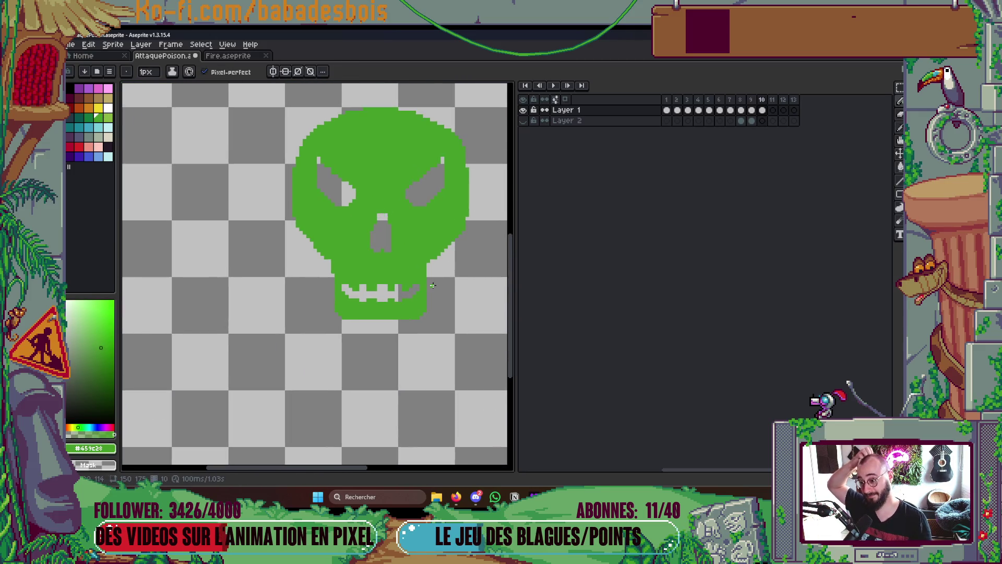
click(751, 111)
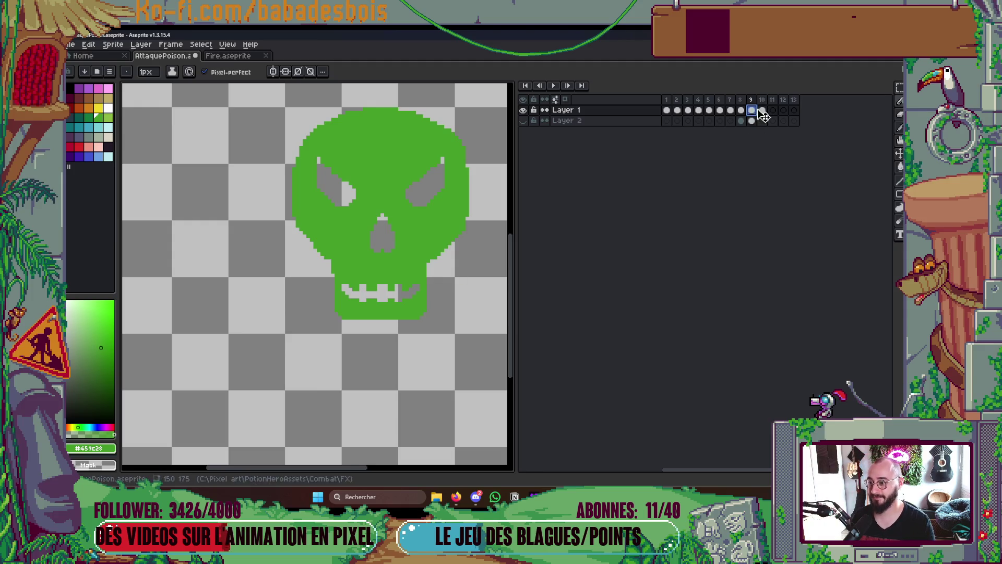
key(Right)
scroll(425, 308, up, 2)
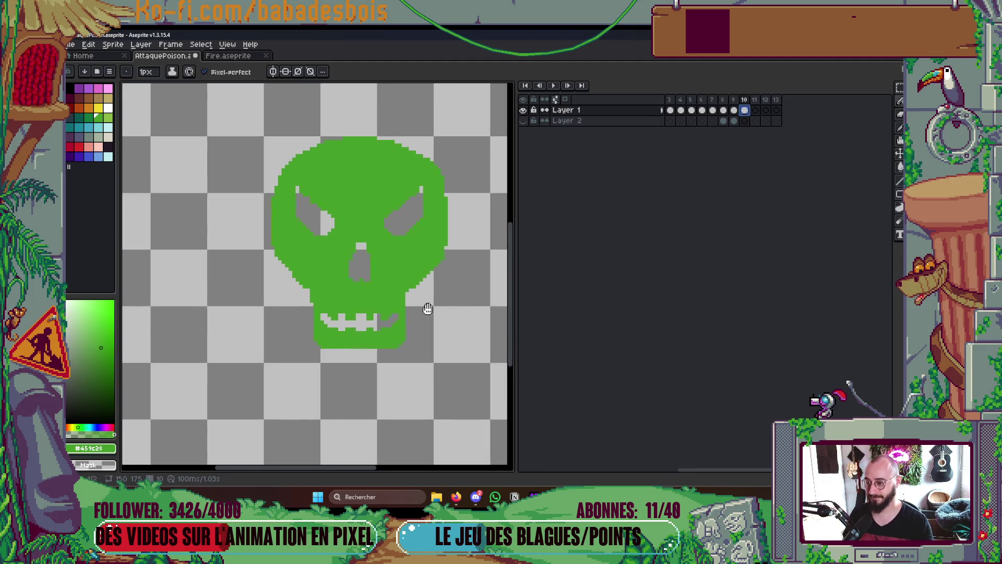
key(plus)
key(plus)
key(plus)
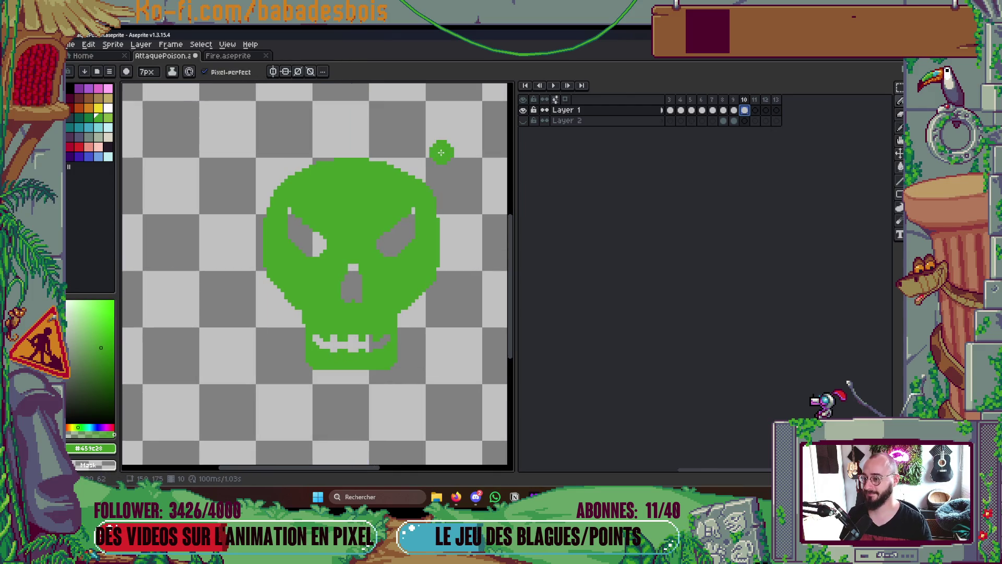
key(Left)
key(Left)
key(Left)
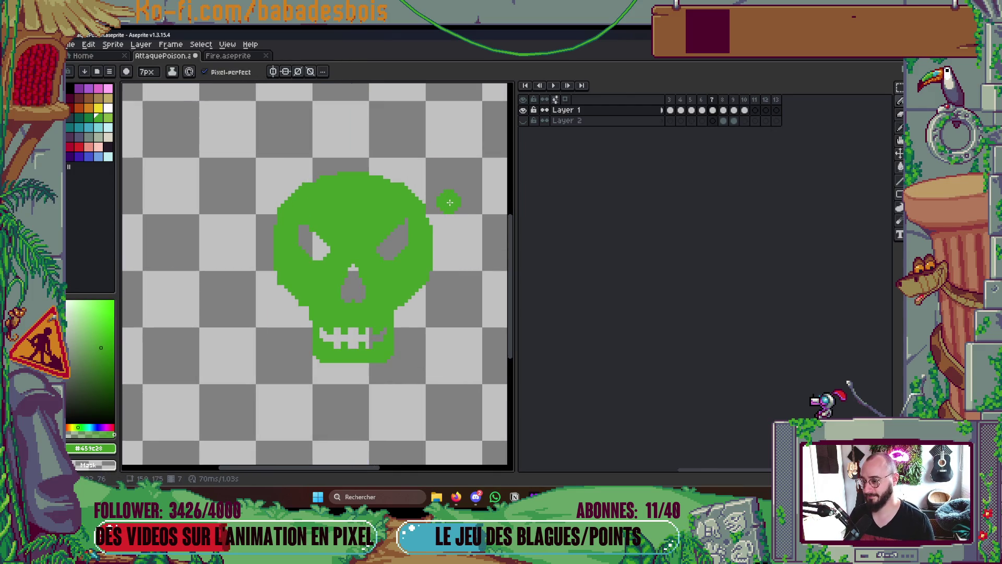
key(Right)
key(Right)
key(Right)
key(Right)
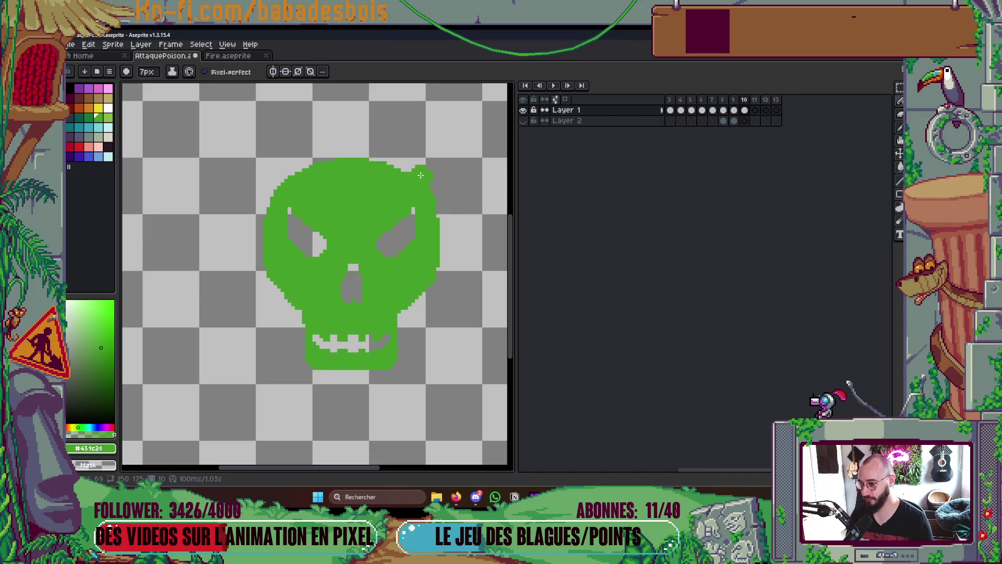
scroll(358, 181, down, 1)
scroll(400, 199, up, 1)
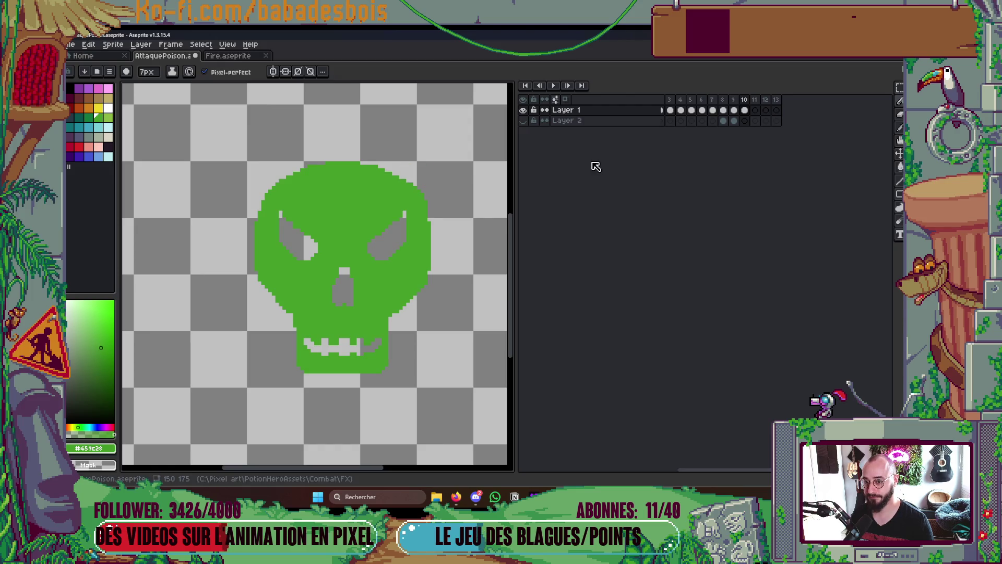
click(725, 110)
click(713, 110)
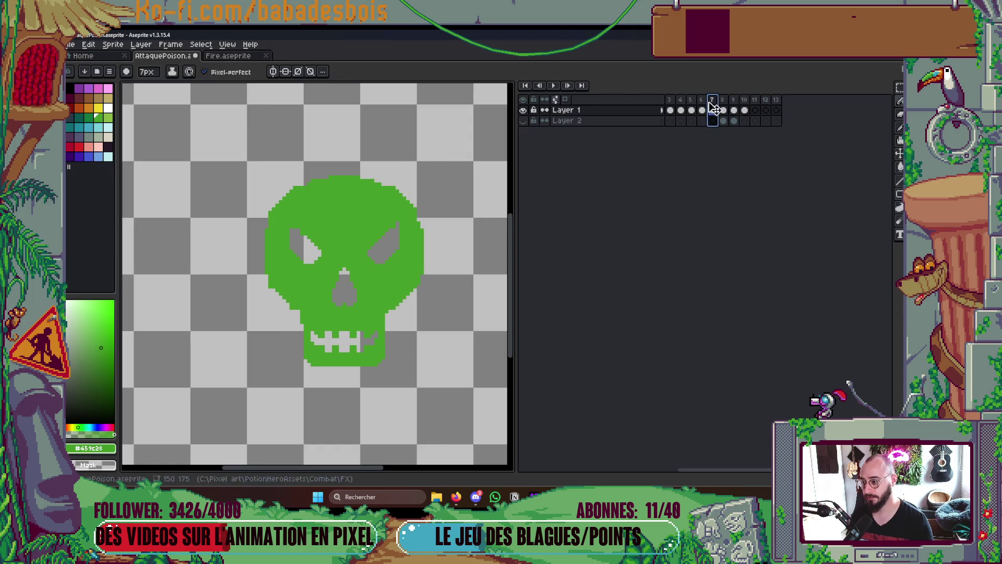
On frame 10, recolour the cloud's dark-green blobs to light green with the Paint Bucket
click(702, 110)
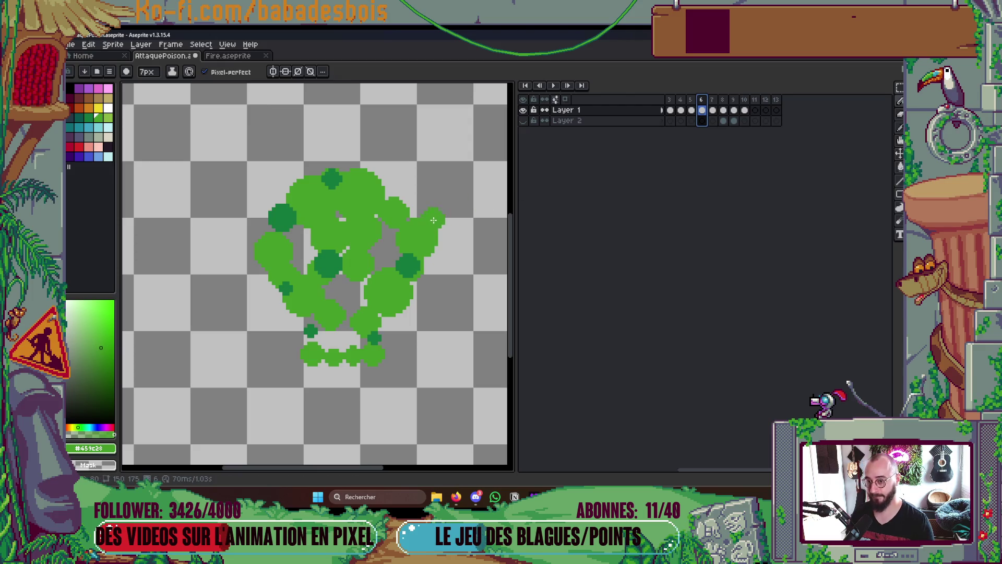
drag(433, 220, 466, 205)
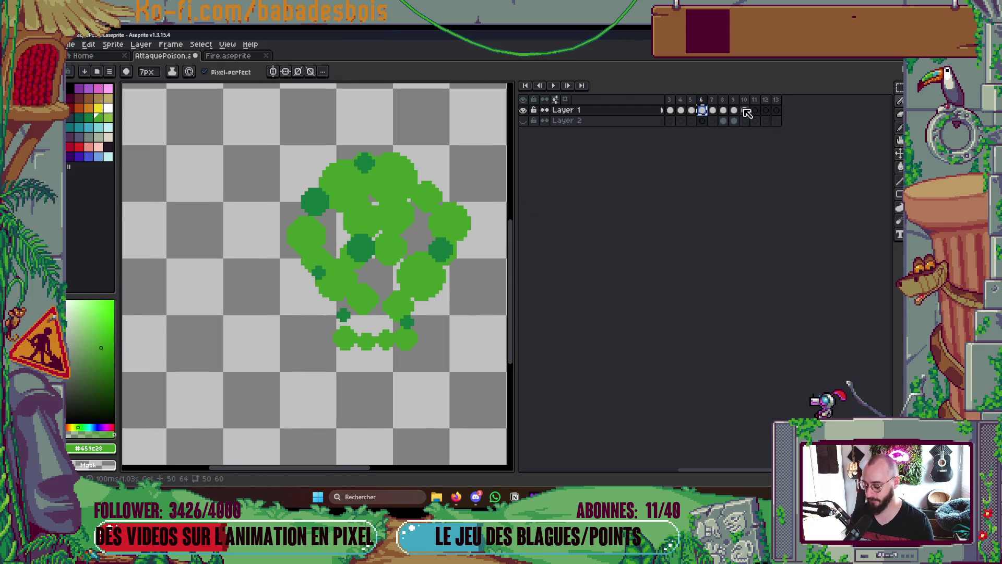
click(745, 110)
key(ctrl+v)
drag(432, 279, 426, 299)
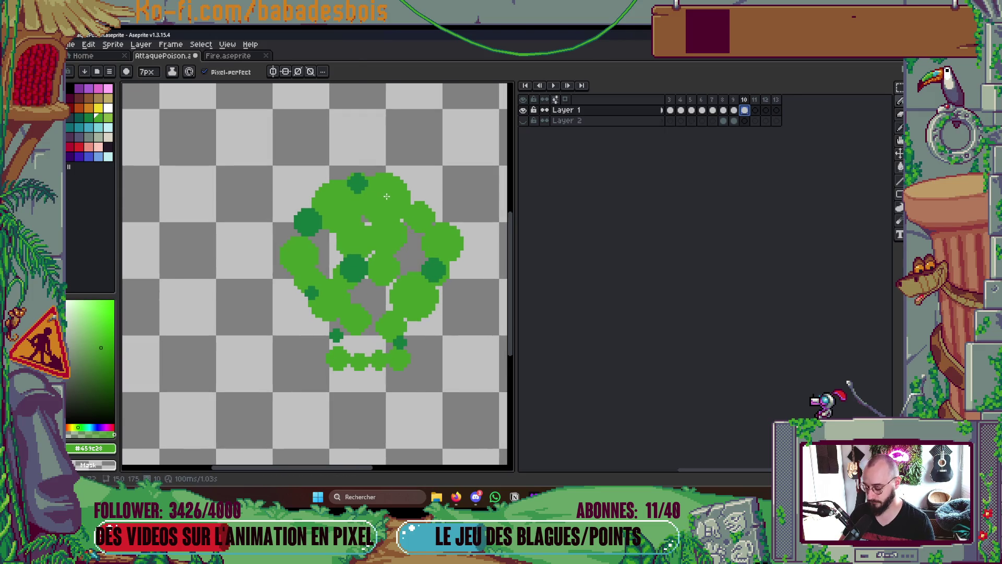
key(g)
click(434, 269)
Choose a darker palette green, shrink the pencil to 5 px, and resize a selected part of the cloud
key(b)
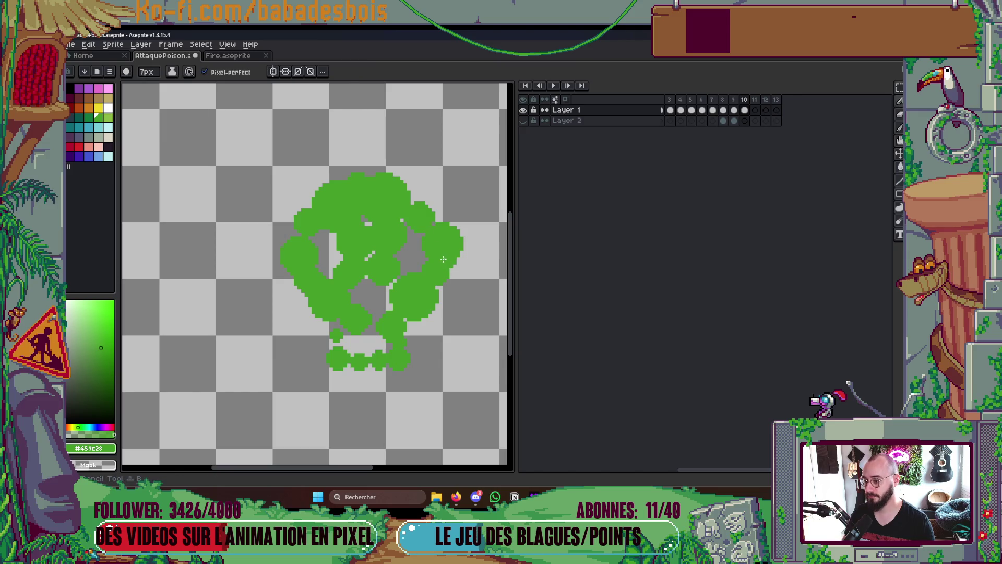
click(88, 117)
key(minus)
key(minus)
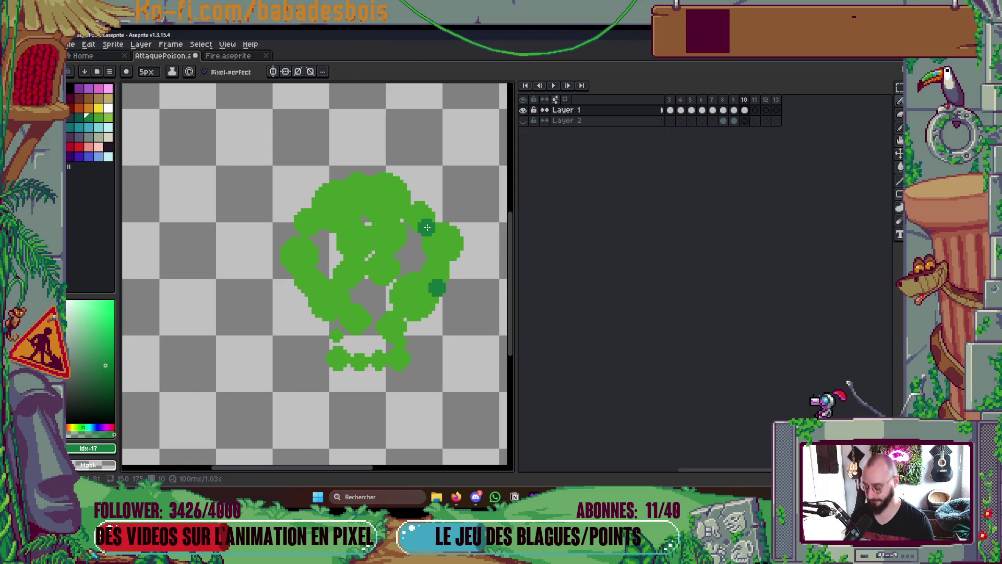
key(m)
mouse_move(249, 131)
mouse_down()
mouse_move(429, 308)
mouse_move(477, 385)
mouse_move(480, 414)
mouse_move(472, 418)
mouse_up()
key(b)
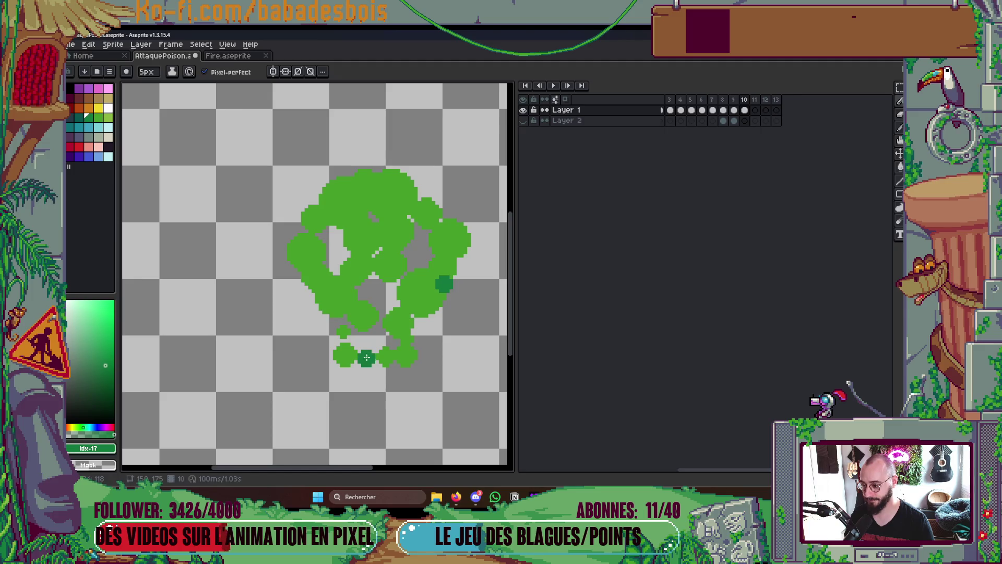
Paint dark green bubble accents at the cloud's bottom and middle with a 9 px brush
click(365, 361)
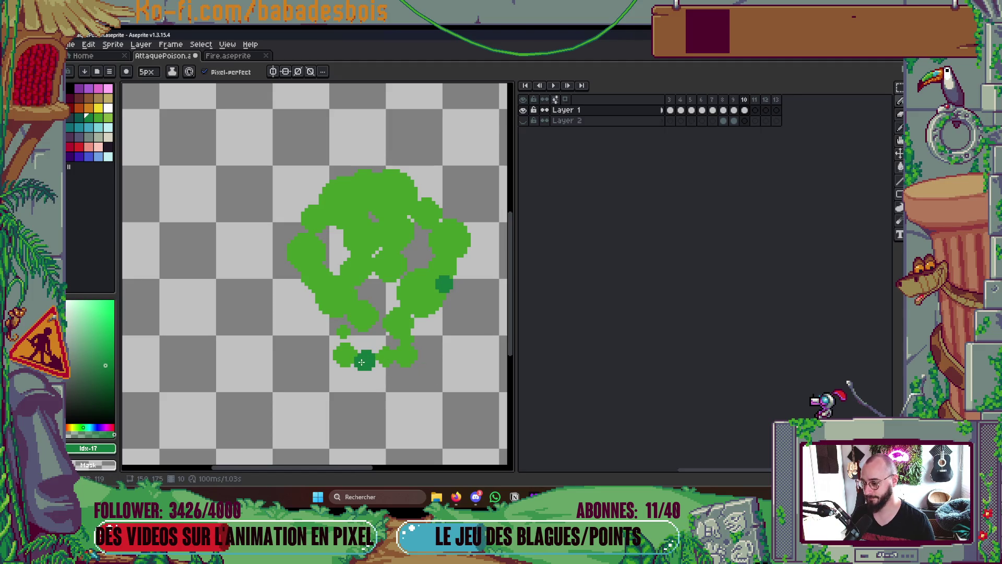
key(plus)
key(plus)
key(plus)
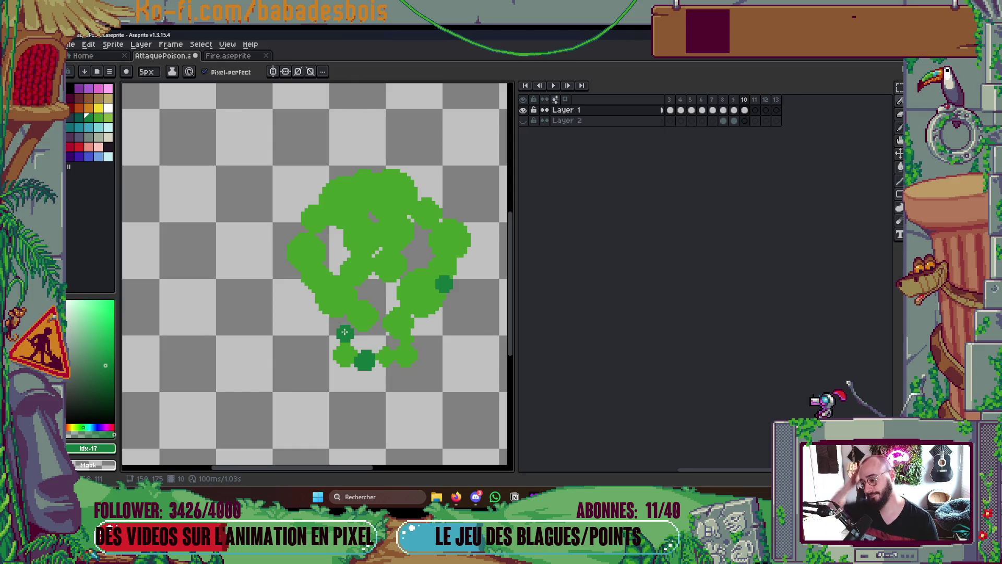
click(356, 268)
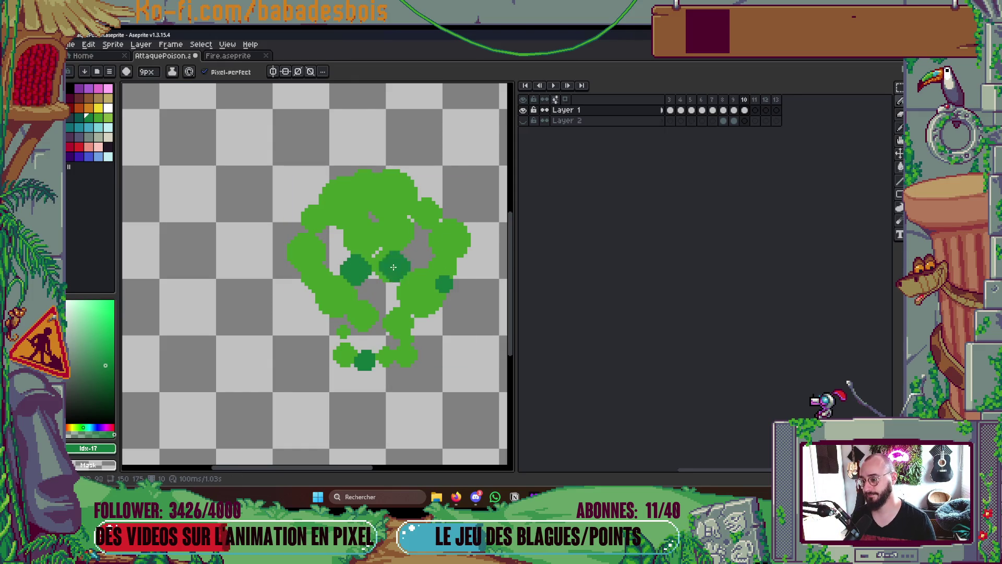
key(minus)
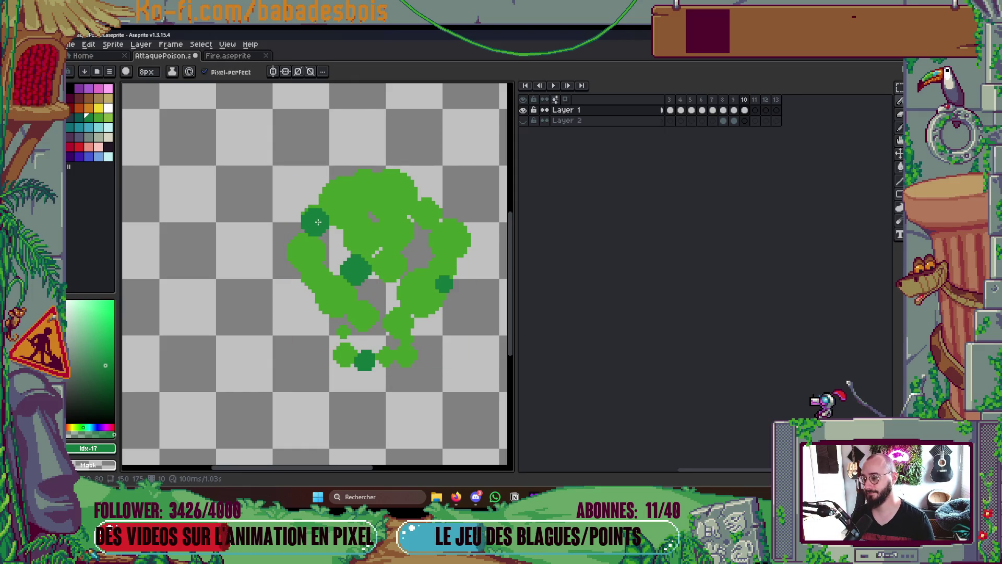
scroll(313, 218, down, 3)
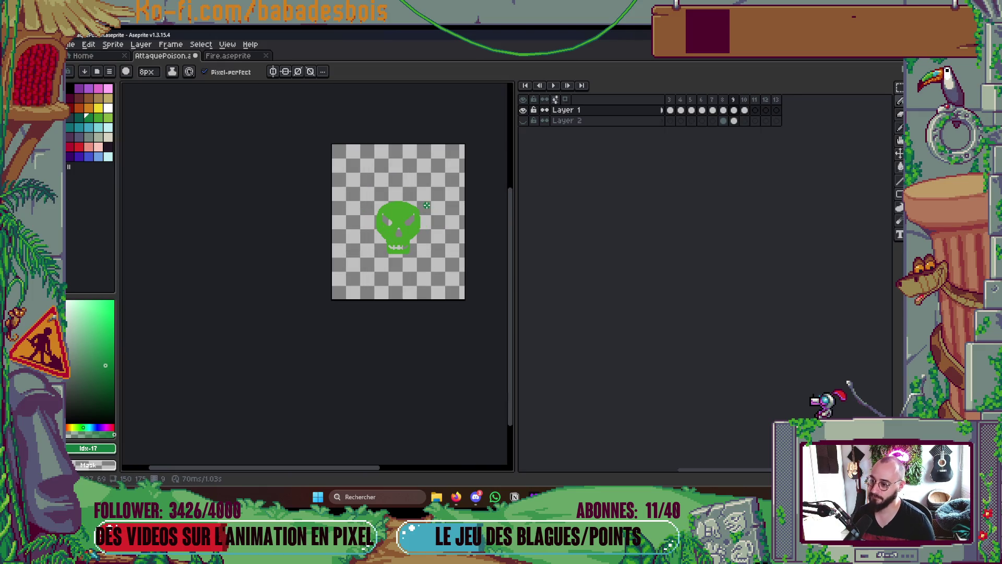
Compare frames 9 and 10, then add two dark-green 8px dots at the cloud's right and top
key(Left)
scroll(408, 215, up, 3)
key(Right)
key(Left)
key(Right)
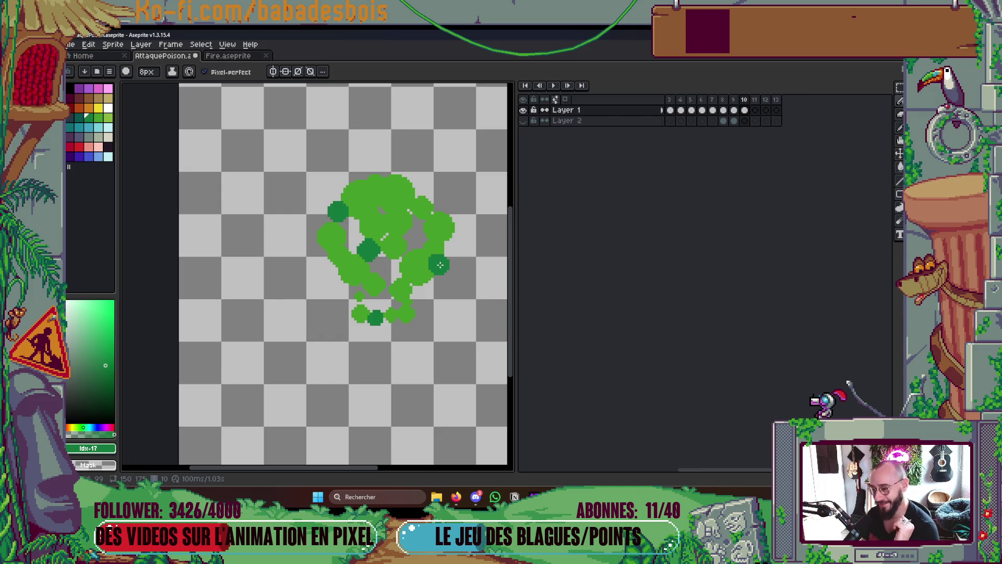
click(435, 261)
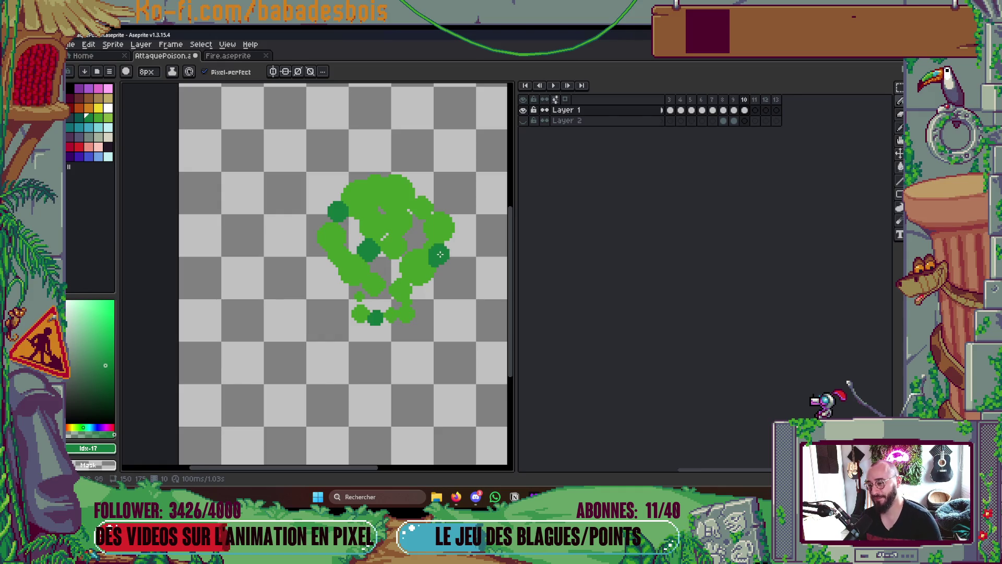
click(408, 211)
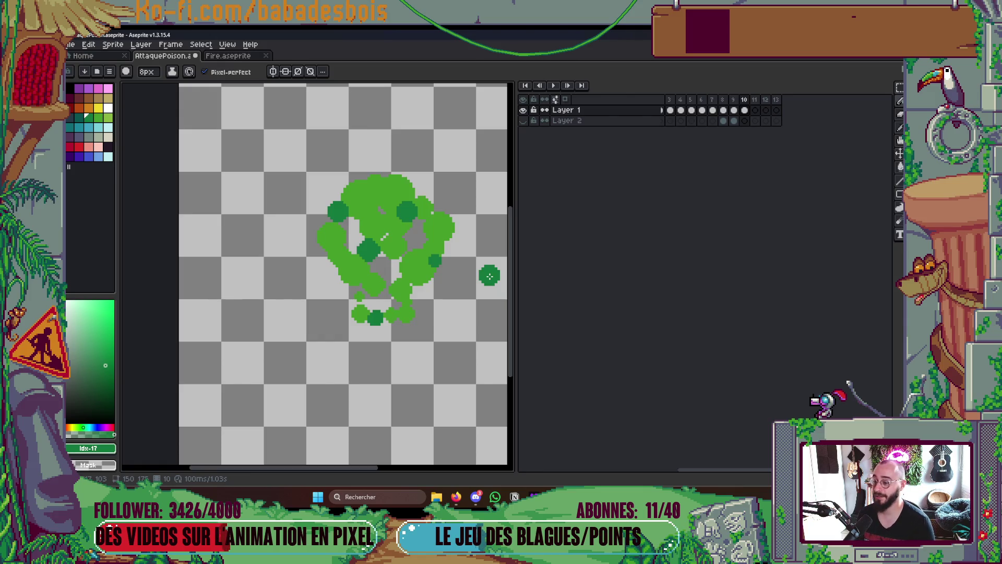
Flip between the skull and cloud frames to preview the transition, ending on frame 10
key(Left)
key(Right)
key(Left)
key(Right)
key(Right)
key(Left)
key(Left)
key(Right)
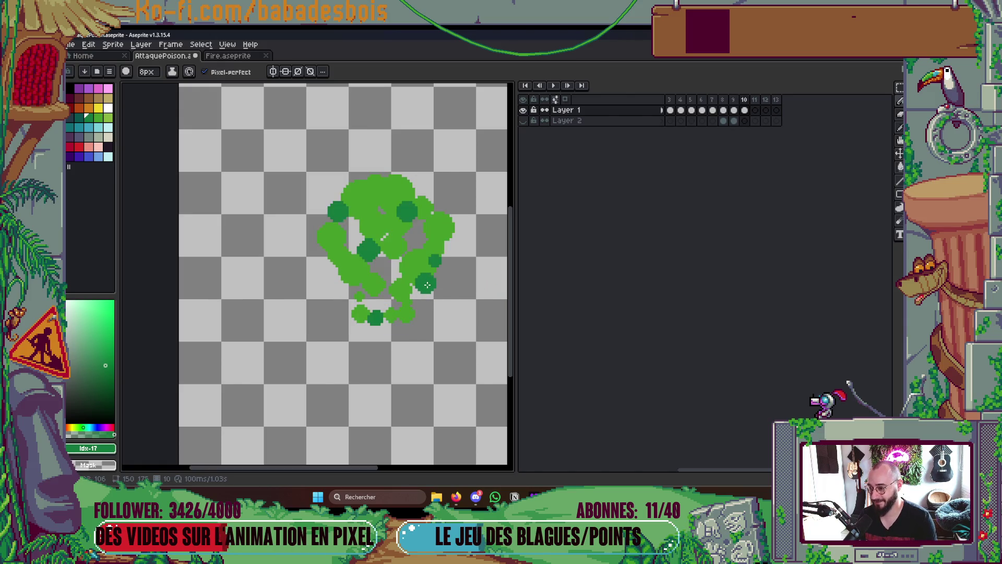
key(Left)
key(Left)
key(Left)
key(Left)
key(Left)
key(Right)
key(Right)
key(Right)
key(Right)
key(Left)
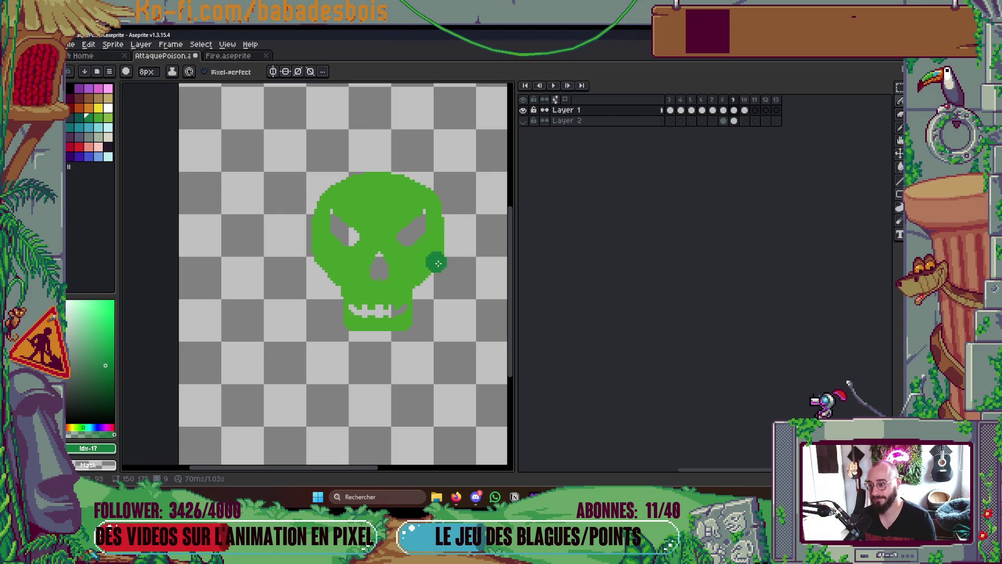
key(Right)
key(Right)
Sample the cloud's light green and paint an 11px blob on the cloud's right edge
scroll(383, 201, up, 1)
drag(407, 191, 402, 207)
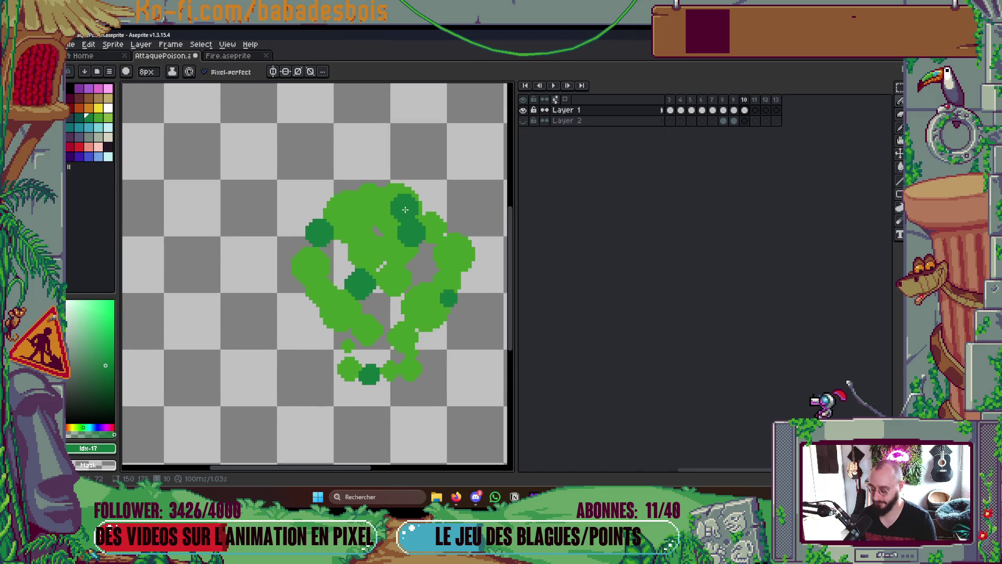
key(i)
click(383, 204)
key(b)
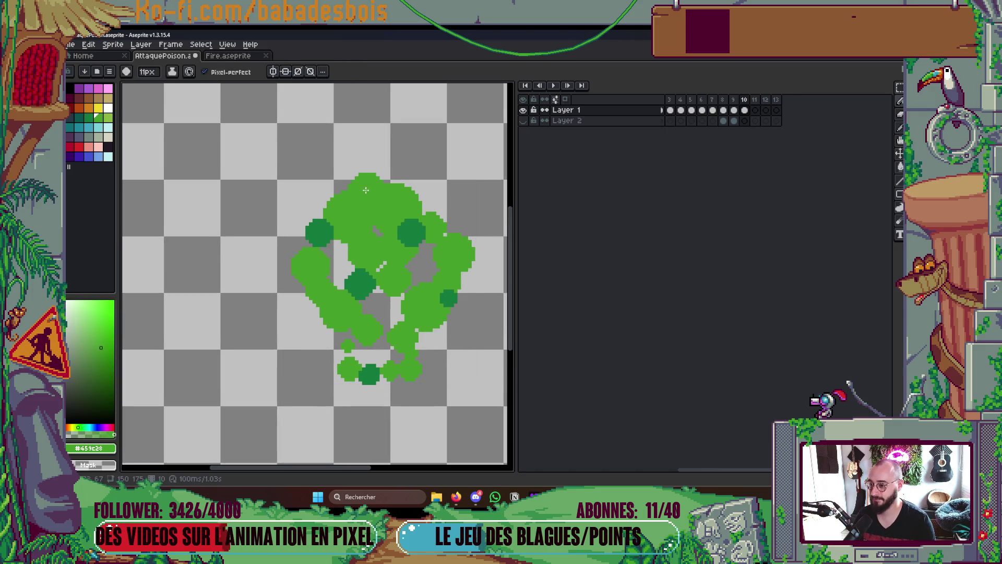
click(485, 248)
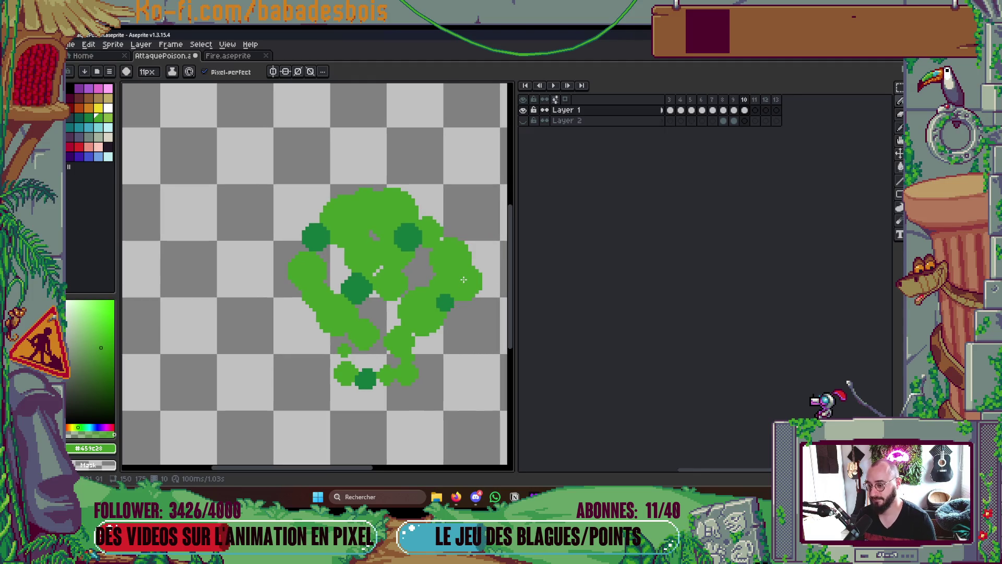
Reduce the brush to 8px and sample the dark green from a bubble
scroll(494, 249, down, 5)
scroll(494, 249, up, 3)
scroll(365, 272, up, 2)
key(minus)
key(minus)
key(minus)
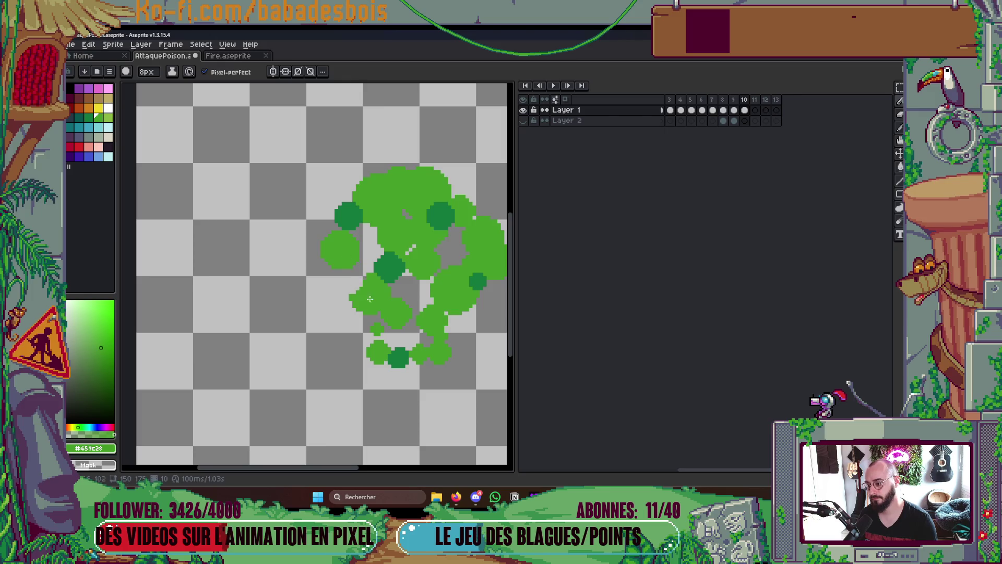
scroll(368, 288, down, 3)
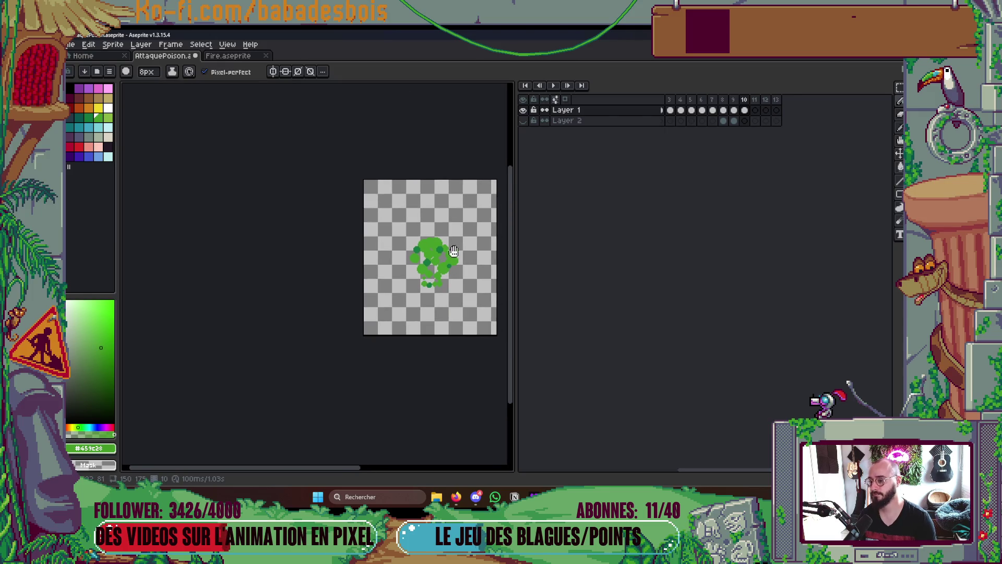
scroll(462, 258, up, 2)
scroll(465, 258, up, 2)
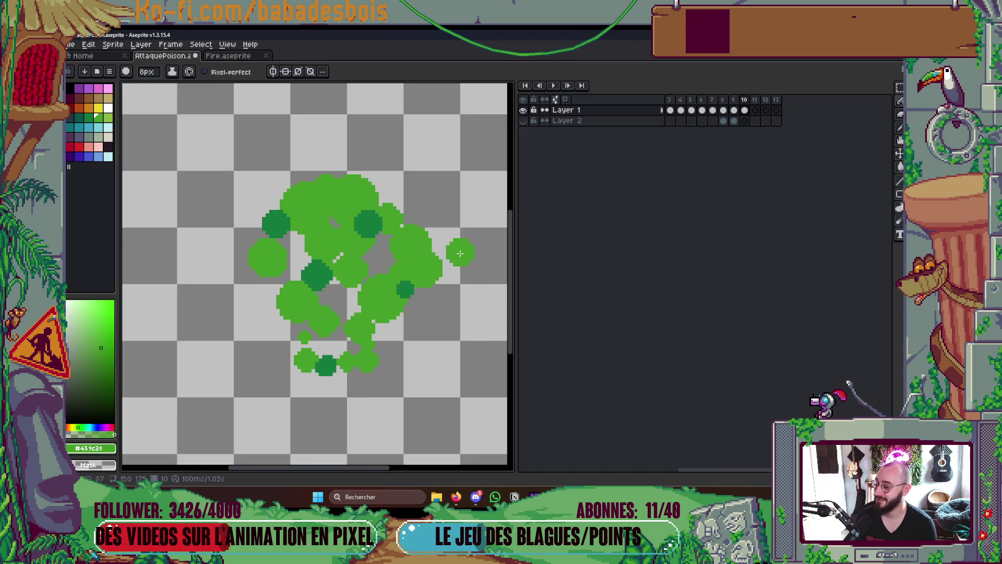
alt+click(368, 223)
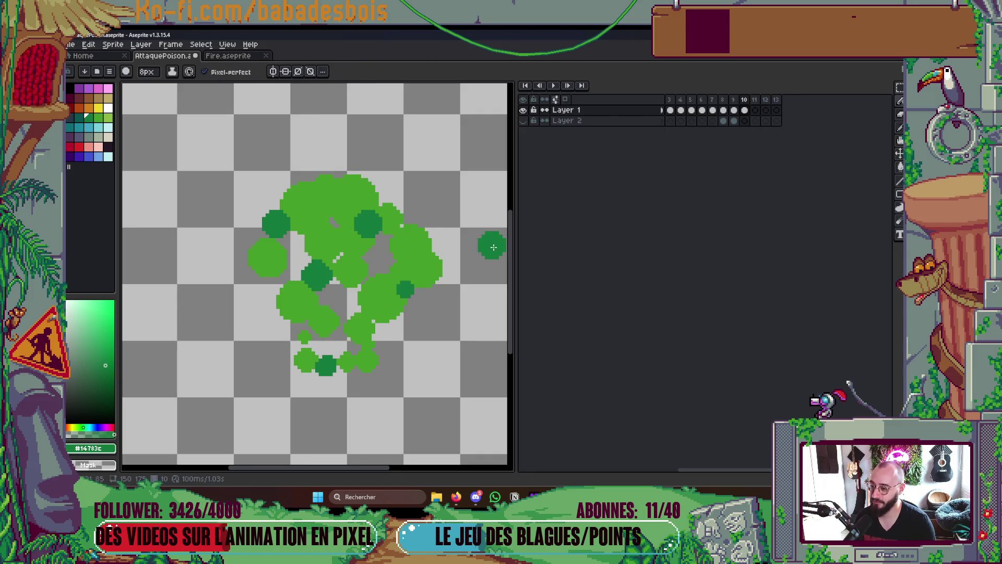
Flip between the skull and cloud frames to compare them, ending on frame 10
key(Left)
key(Left)
key(Left)
key(Right)
key(Right)
key(Right)
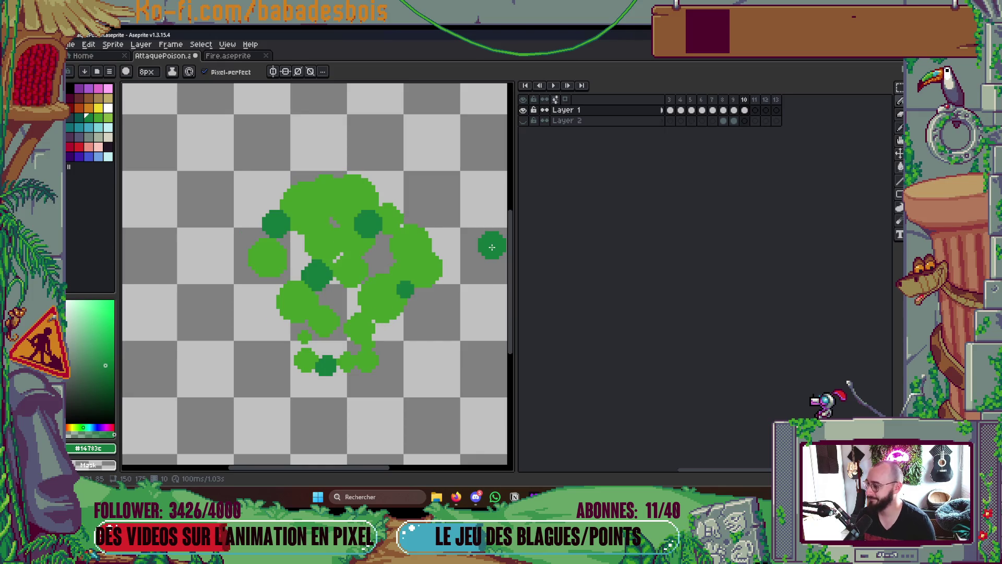
key(Left)
key(Left)
key(Left)
key(Right)
key(Right)
key(Right)
key(Left)
key(Left)
key(Left)
key(Right)
key(Right)
key(Right)
key(Left)
key(Left)
key(Left)
key(Right)
key(Right)
key(Right)
key(Left)
key(Left)
key(Left)
key(Right)
key(Right)
key(Right)
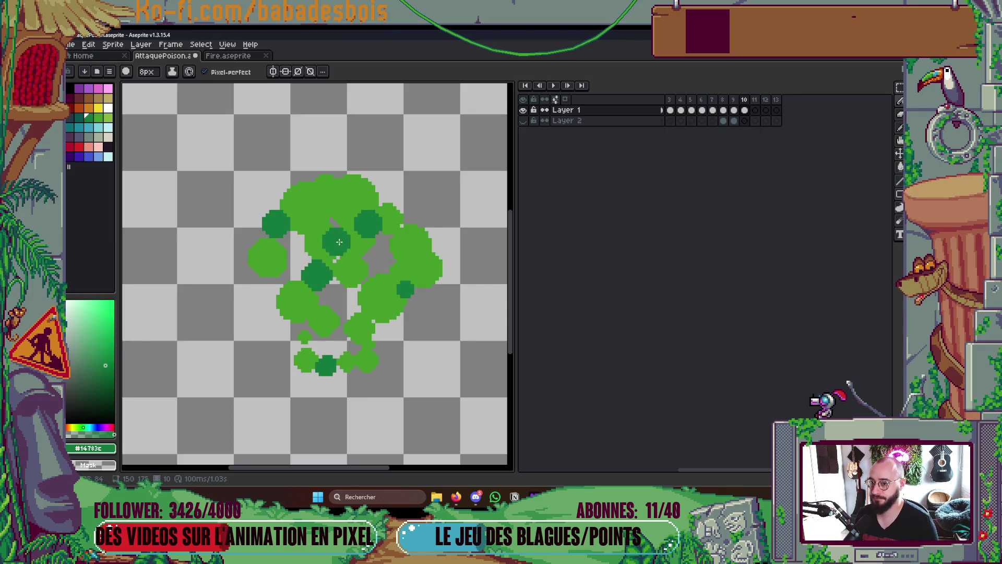
Play the animation starting from skull frame 8
key(Left)
key(Left)
key(Return)
scroll(460, 269, down, 4)
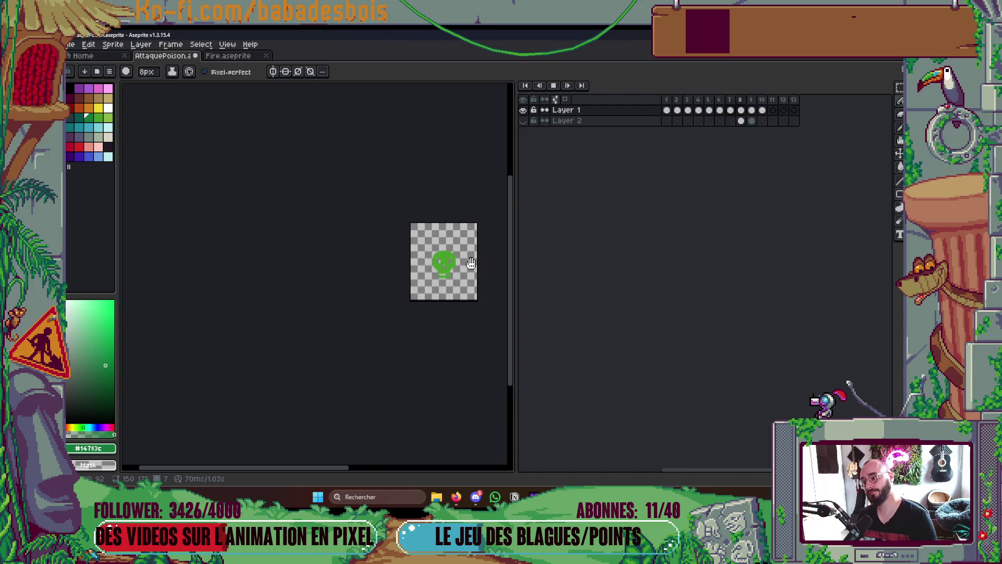
Stop the animation playback
scroll(471, 267, up, 4)
key(Return)
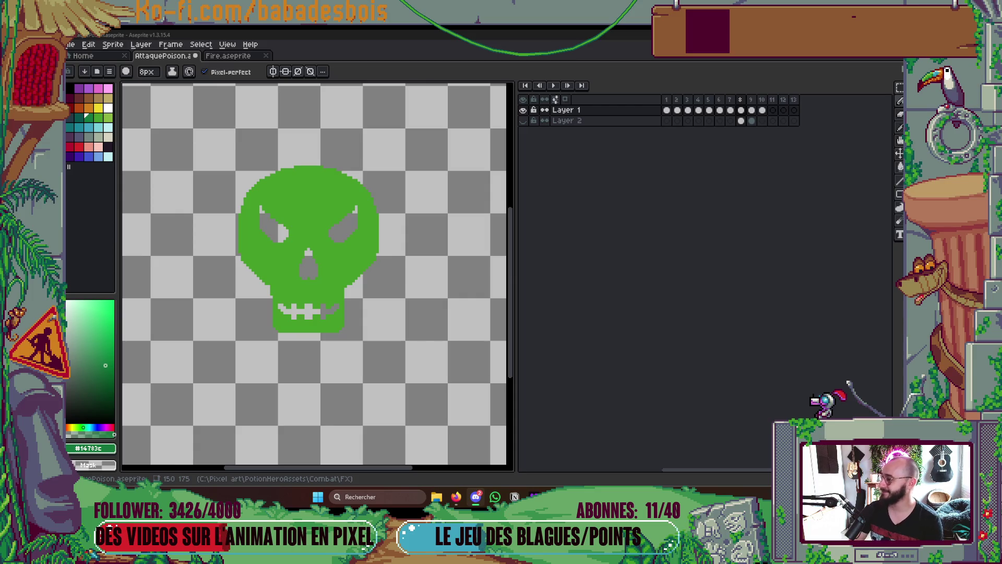
key(alt+Tab)
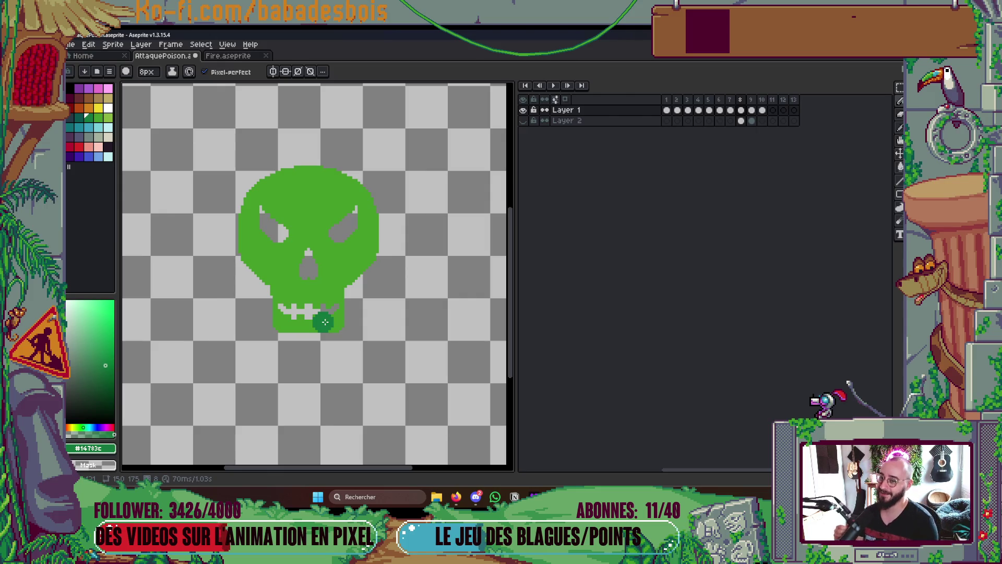
Step to frame 10's green splash and sample its light green colour
key(Right)
key(Right)
key(Left)
key(Left)
key(Right)
key(i)
alt+click(389, 214)
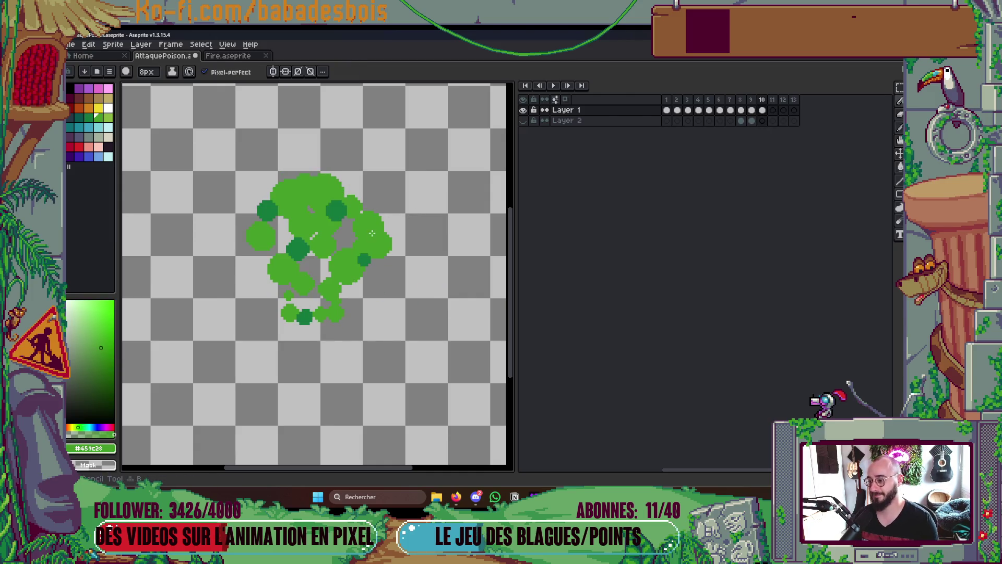
Move to empty frame 11 with onion skin on and paint a large light-green bubble
key(Right)
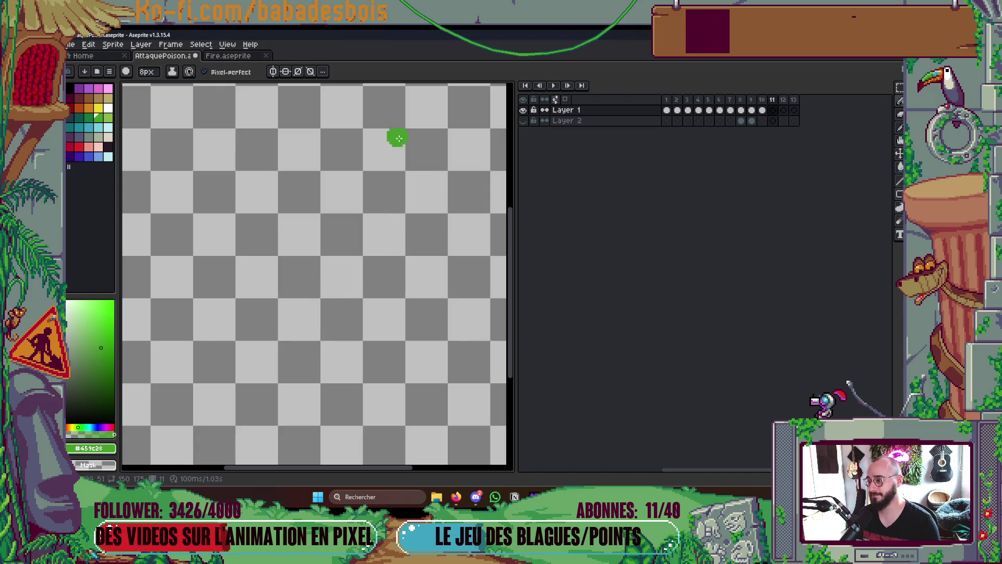
click(564, 99)
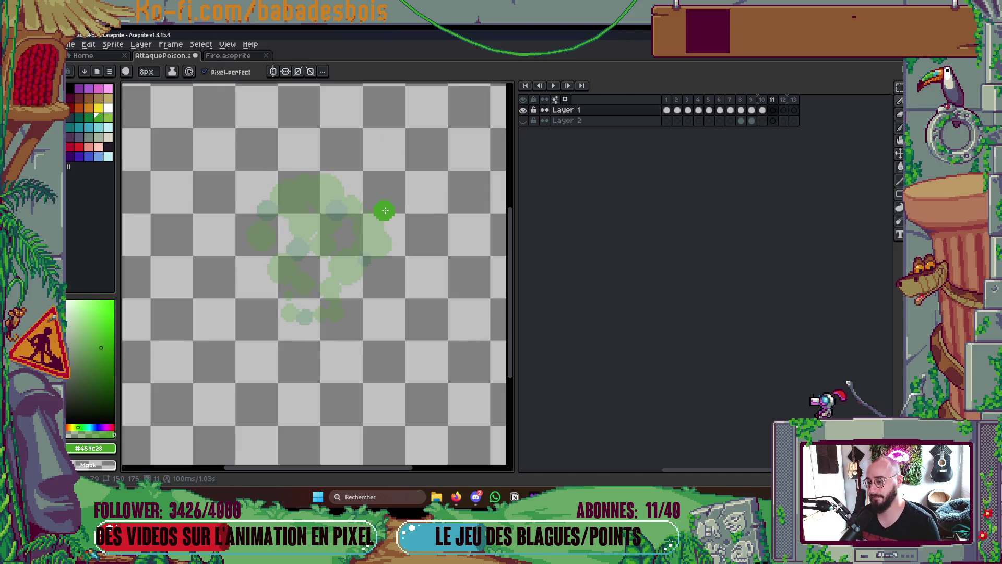
scroll(388, 214, up, 1)
key(plus)
key(plus)
key(plus)
click(376, 216)
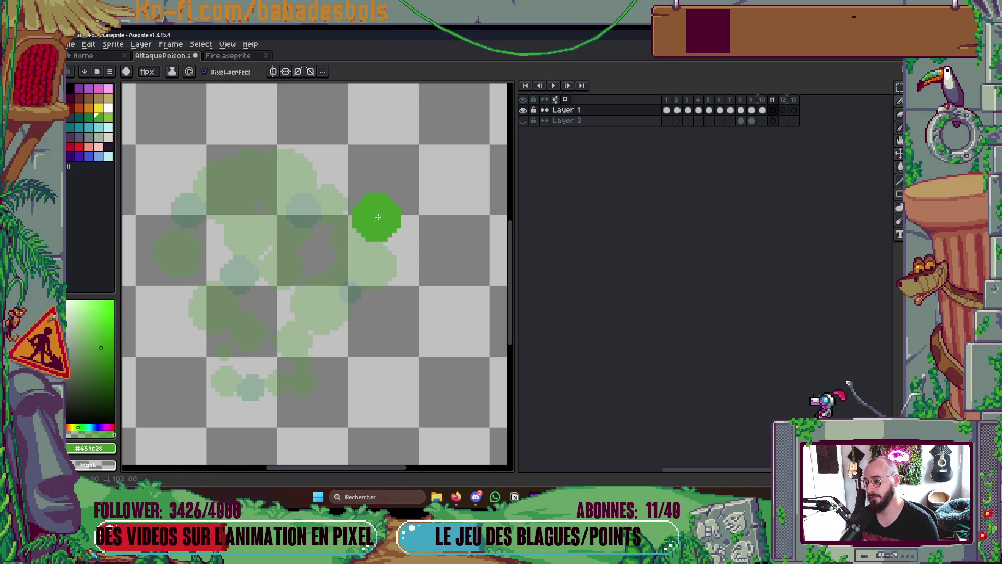
Paint varied-size light-green bubbles above, right, lower right, bottom and middle of the faint cluster
key(minus)
click(298, 164)
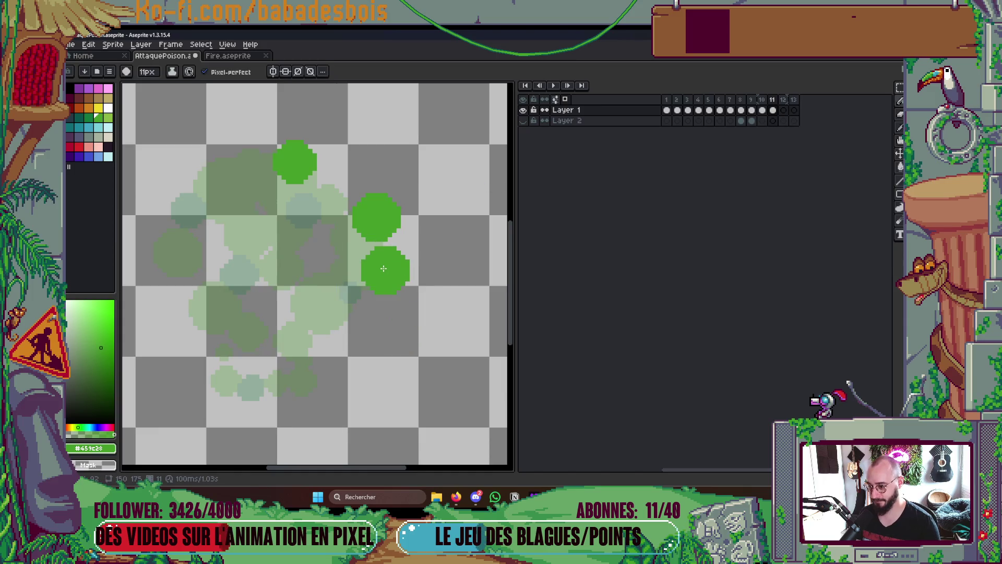
key(minus)
key(minus)
click(382, 269)
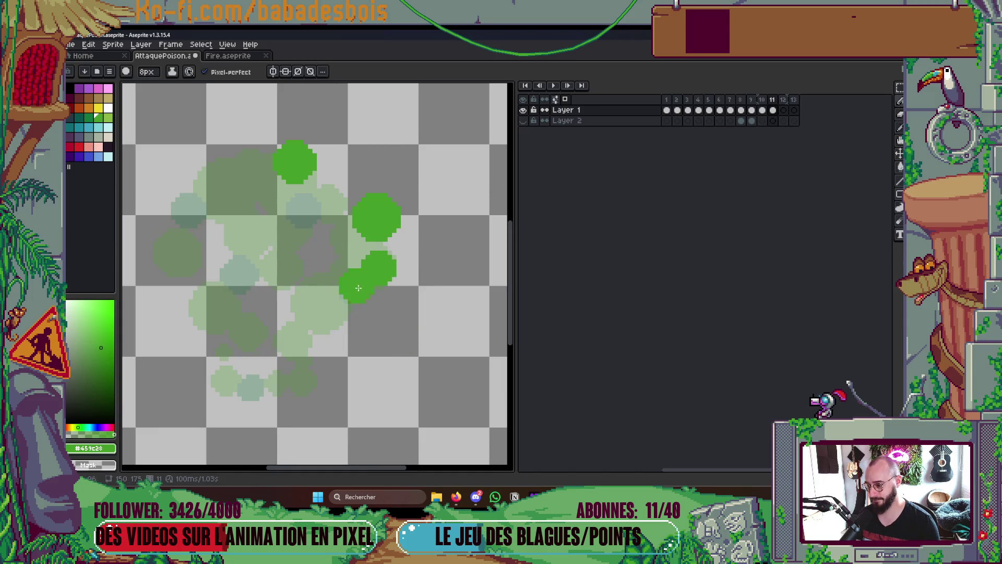
key(plus)
key(plus)
click(342, 300)
key(minus)
key(minus)
key(minus)
key(ctrl)
key(minus)
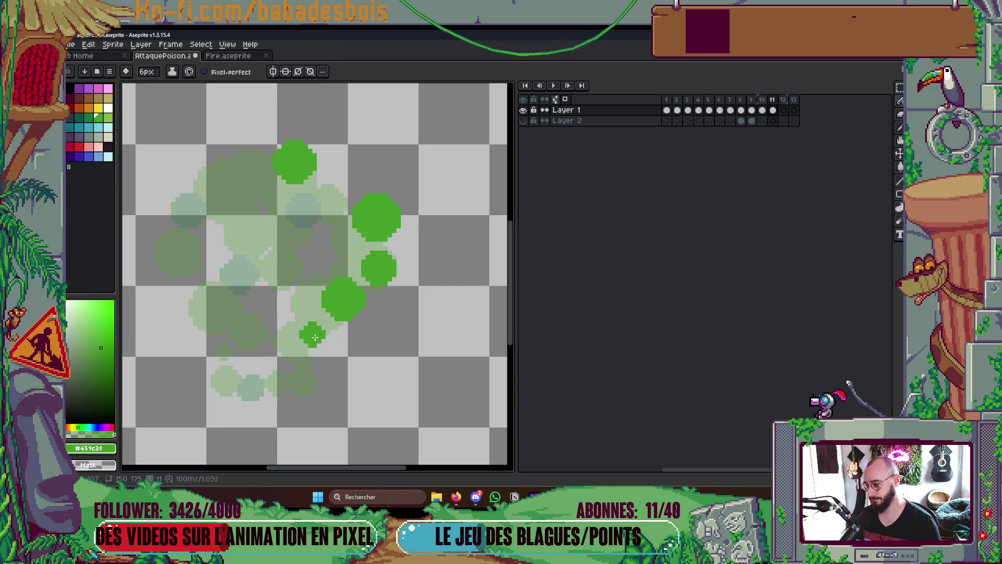
click(312, 251)
key(plus)
key(plus)
click(277, 214)
Add more light-green bubbles left of centre, lower middle, near the bottom and top right
key(plus)
key(plus)
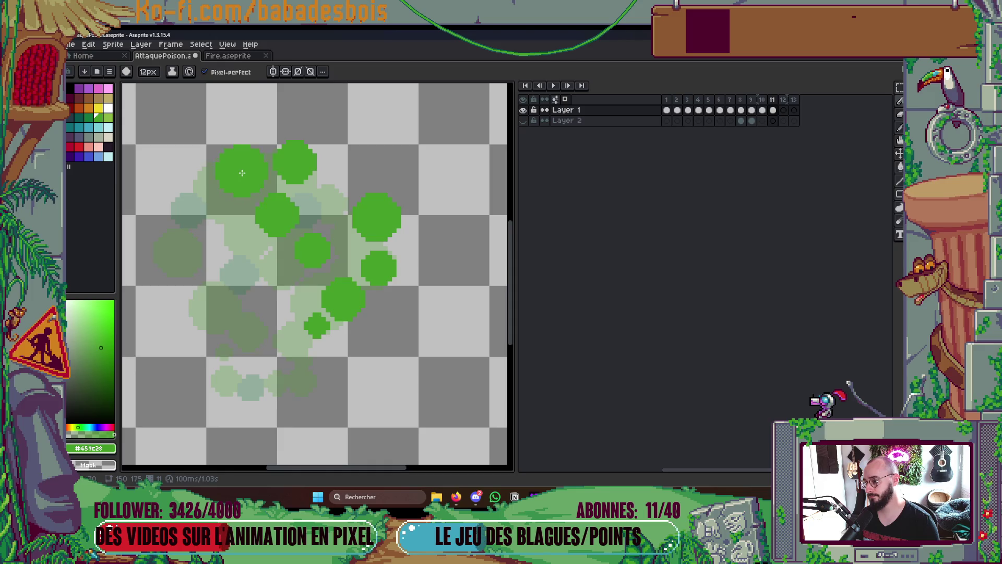
scroll(242, 173, down, 5)
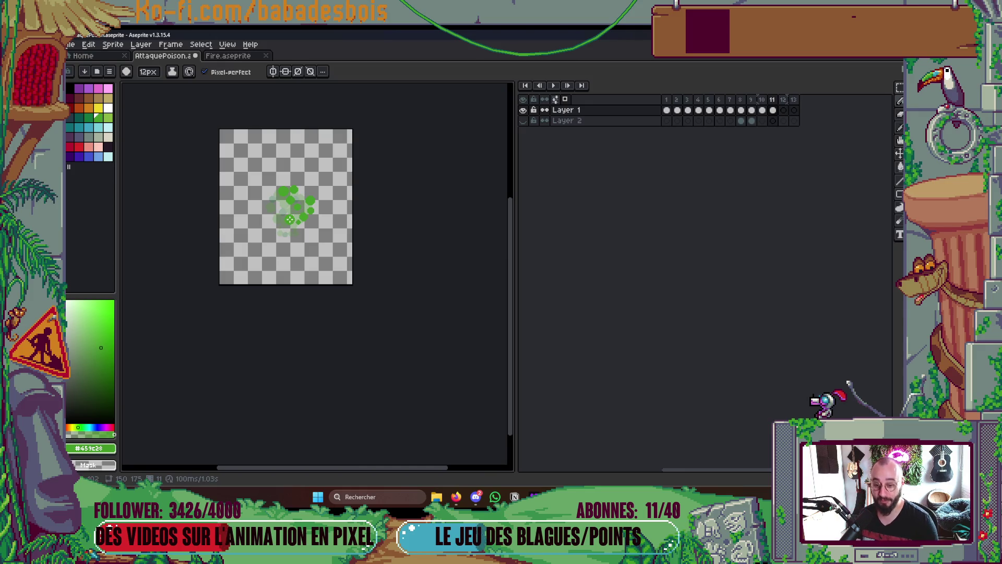
scroll(256, 204, up, 4)
key(minus)
key(minus)
key(minus)
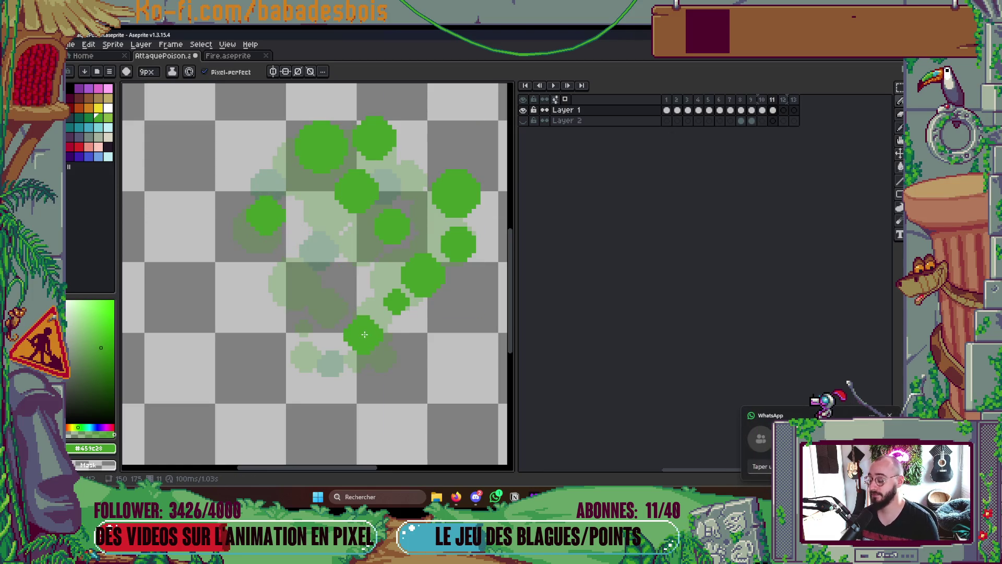
click(311, 267)
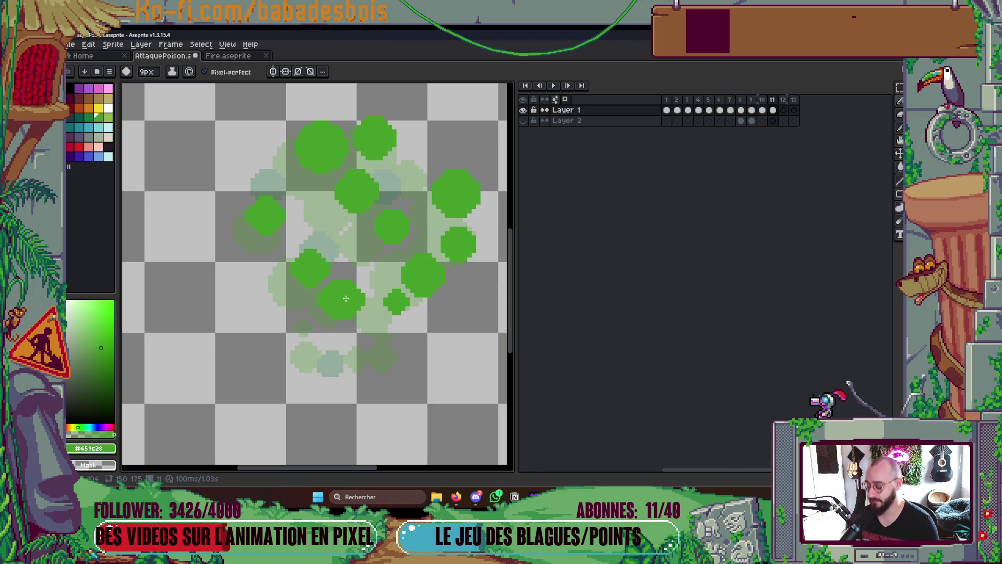
key(minus)
key(ctrl)
key(minus)
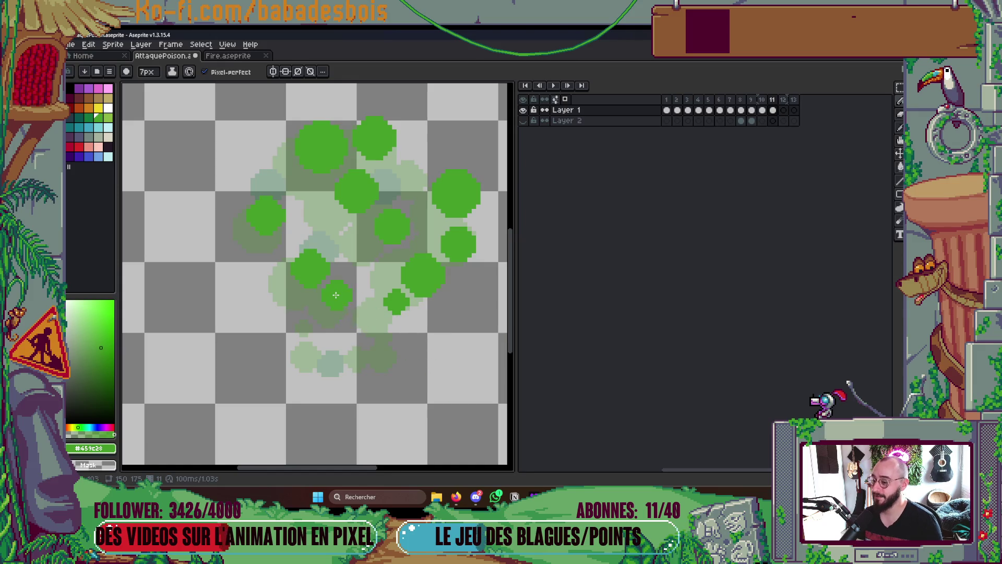
click(340, 301)
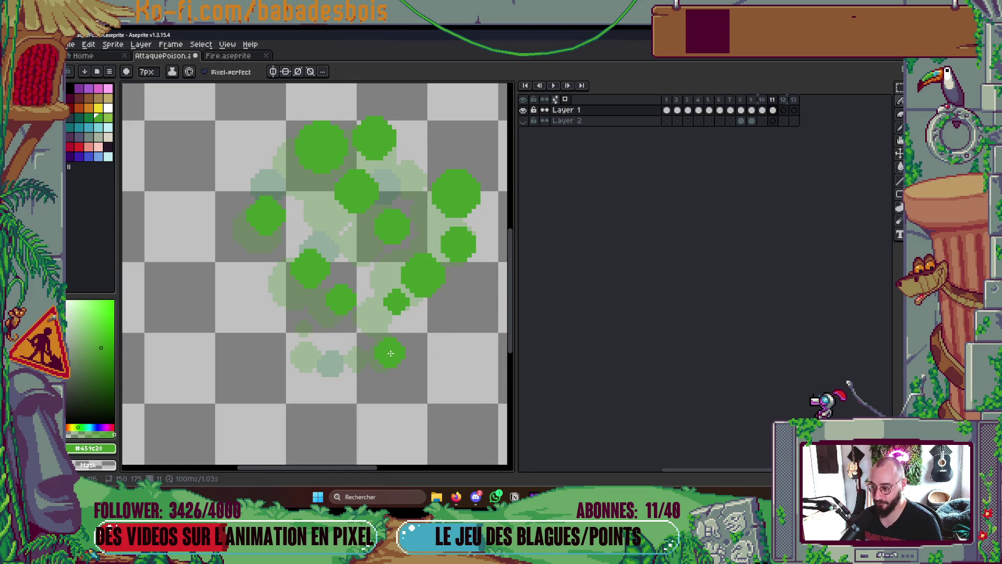
key(minus)
key(minus)
click(389, 348)
key(plus)
key(plus)
key(plus)
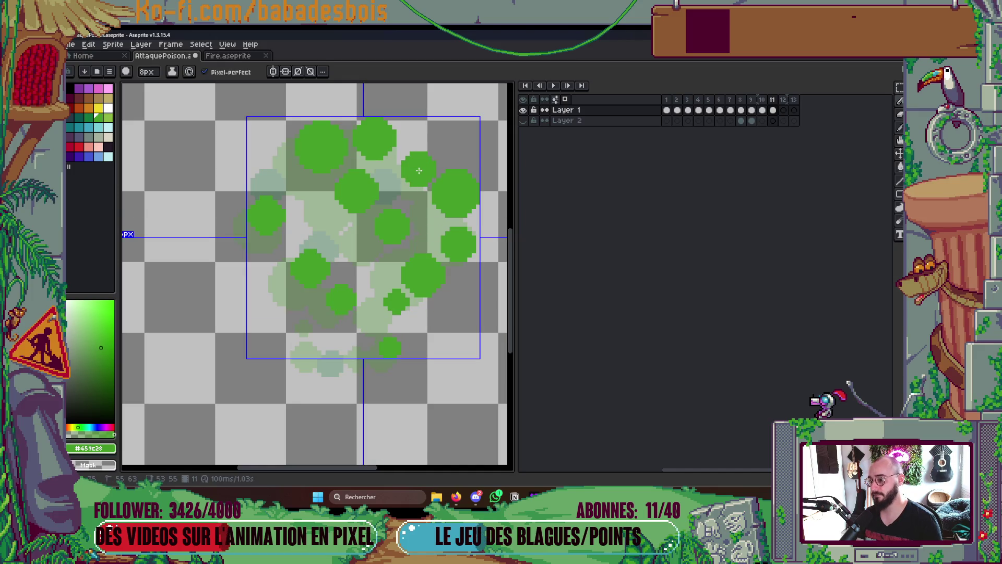
click(421, 169)
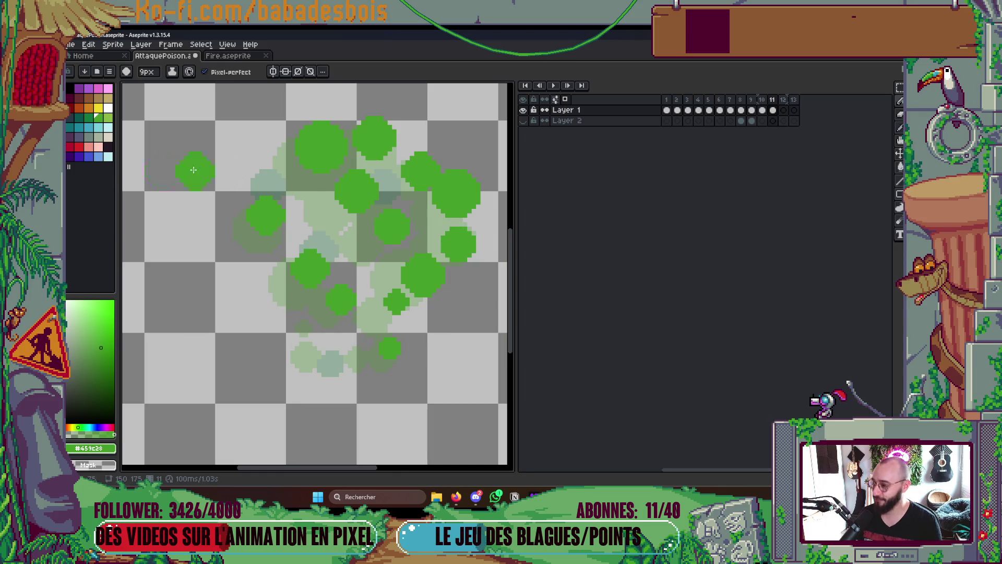
Paint a dark green bubble in the middle of frame 11's cluster
key(v)
key(b)
click(392, 226)
scroll(407, 216, down, 3)
scroll(414, 212, up, 1)
Undo the misplaced dark dab and paint a dark green bubble near the top of frame 11
key(ctrl+z)
key(Left)
key(Right)
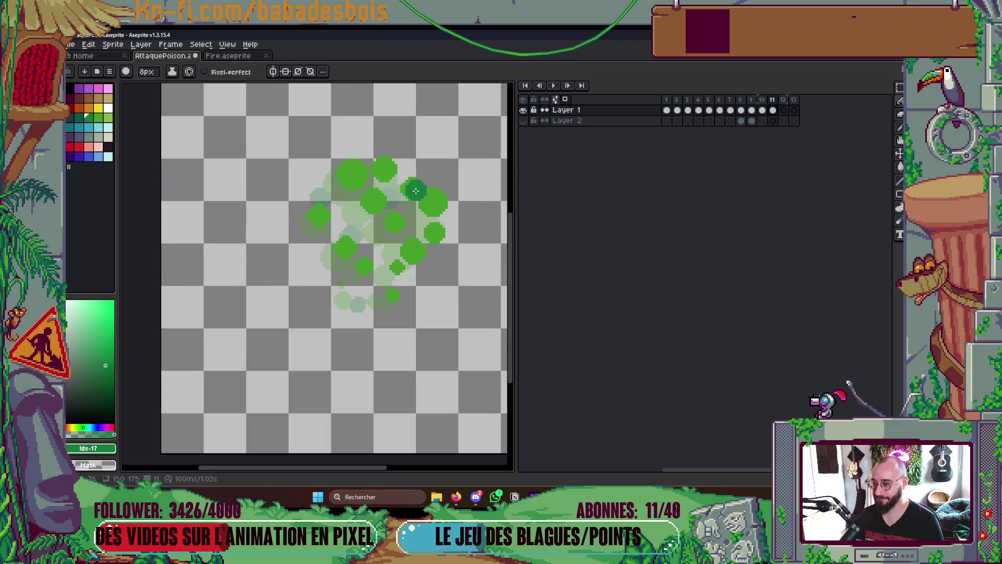
scroll(397, 191, up, 1)
click(398, 191)
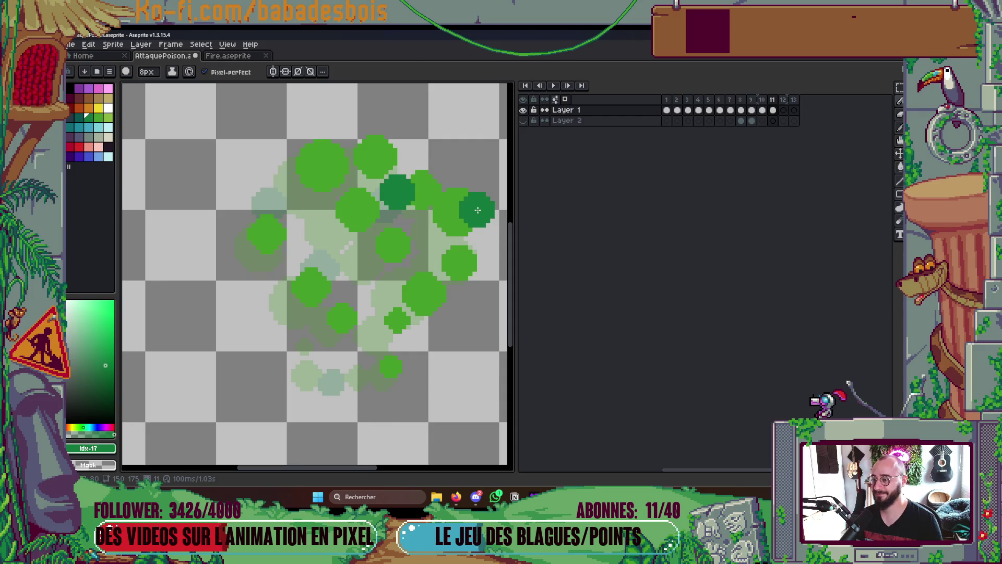
Add smaller dark green dots at right, upper left, middle, lower left and bottom, then return to frame 8
key(Left)
key(Right)
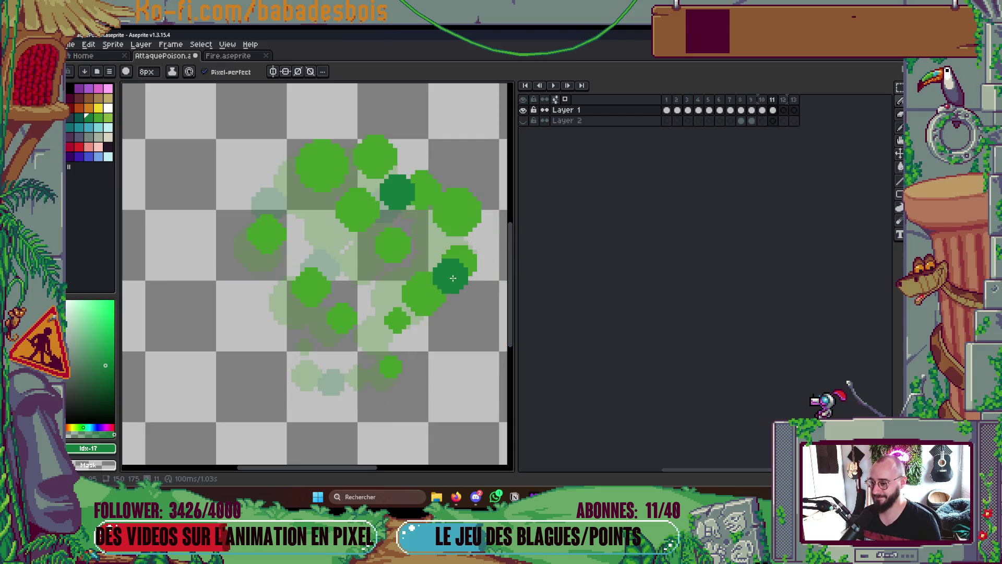
key(minus)
key(minus)
key(minus)
click(455, 278)
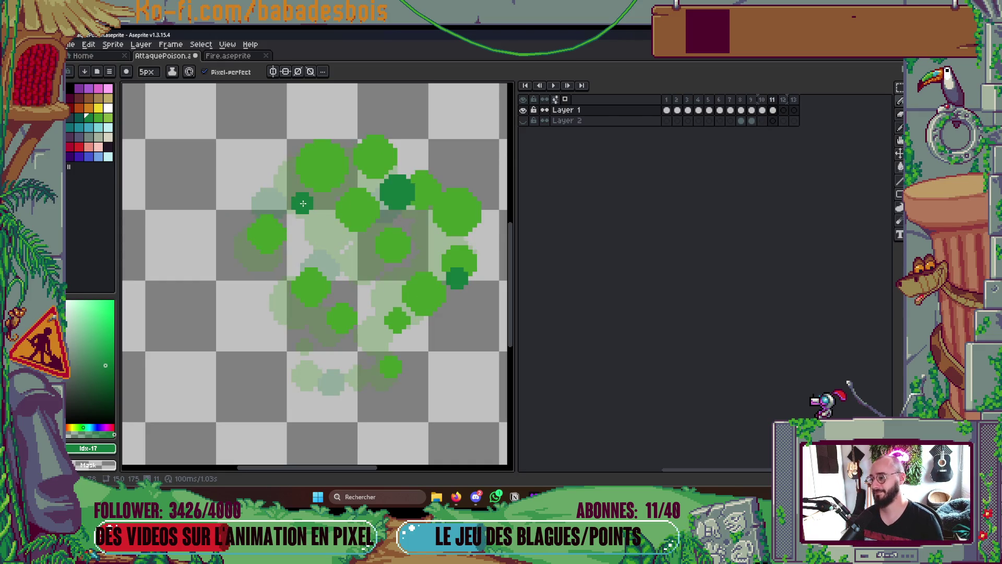
click(294, 188)
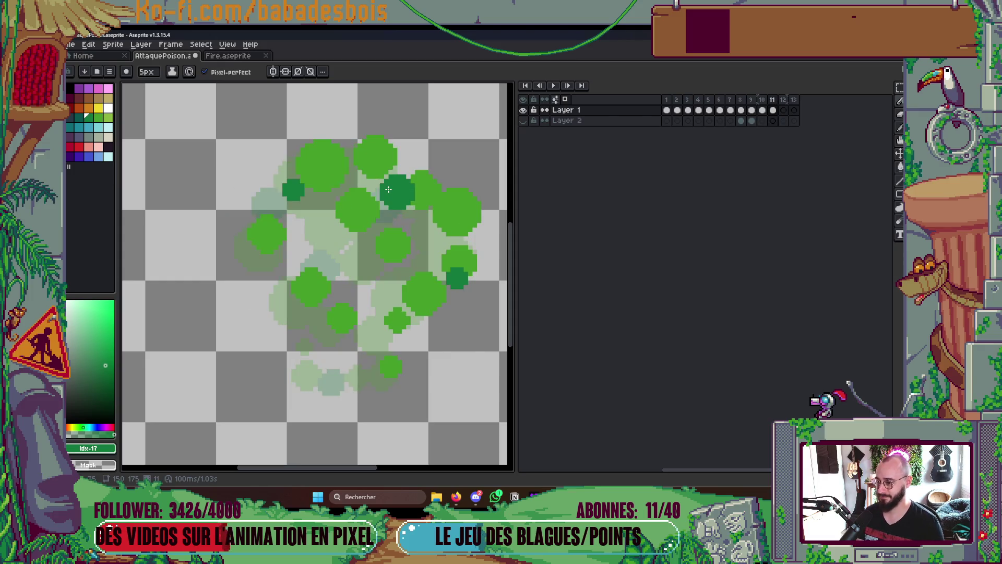
click(342, 243)
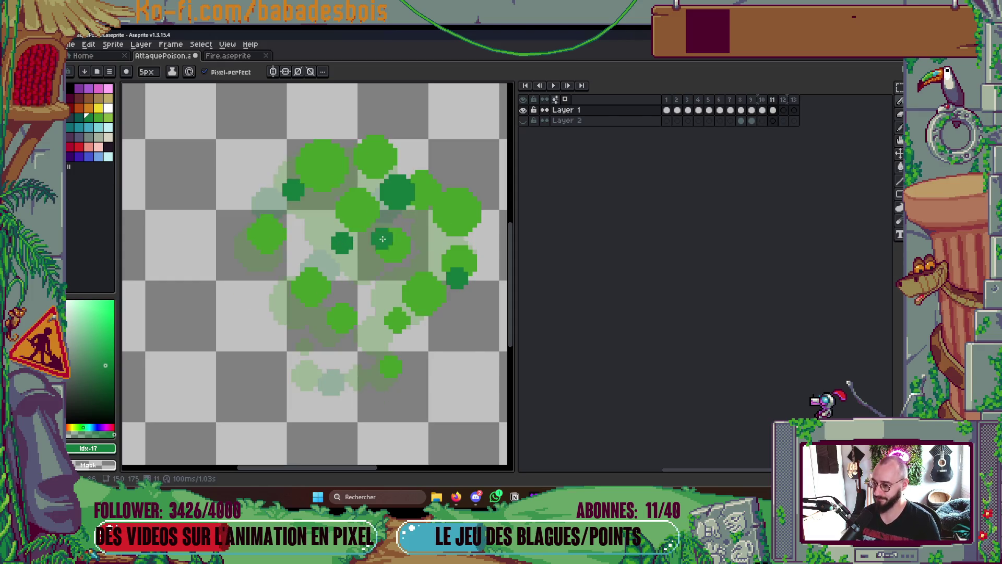
key(minus)
click(324, 328)
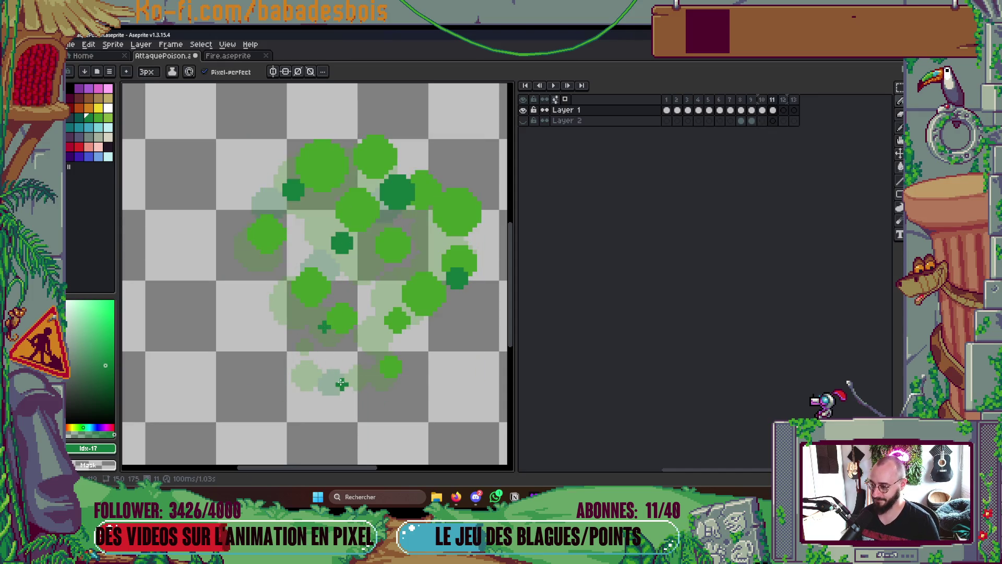
click(344, 371)
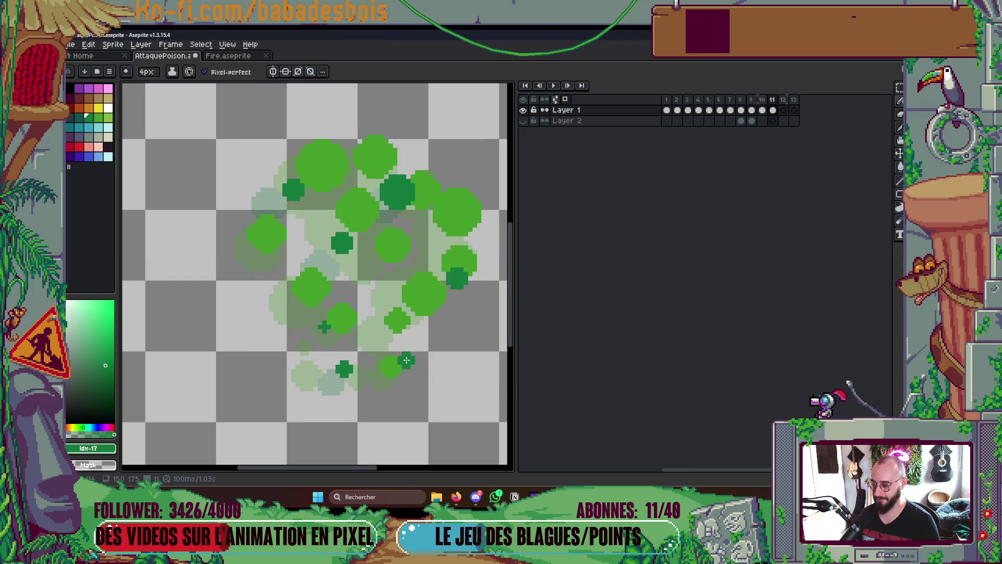
key(Left)
key(Left)
key(Left)
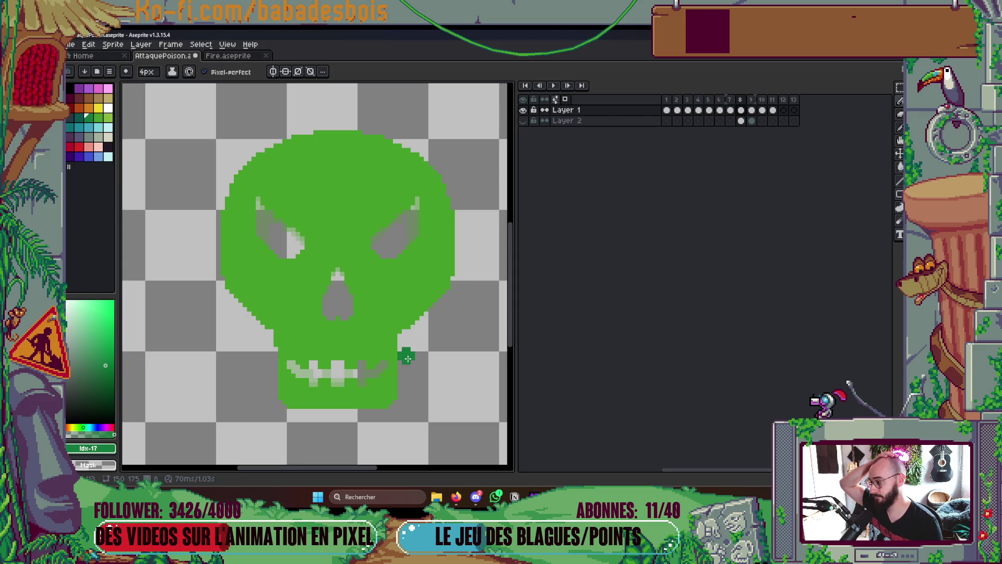
Play the poison animation through once, then stop it
key(Right)
key(Right)
key(Right)
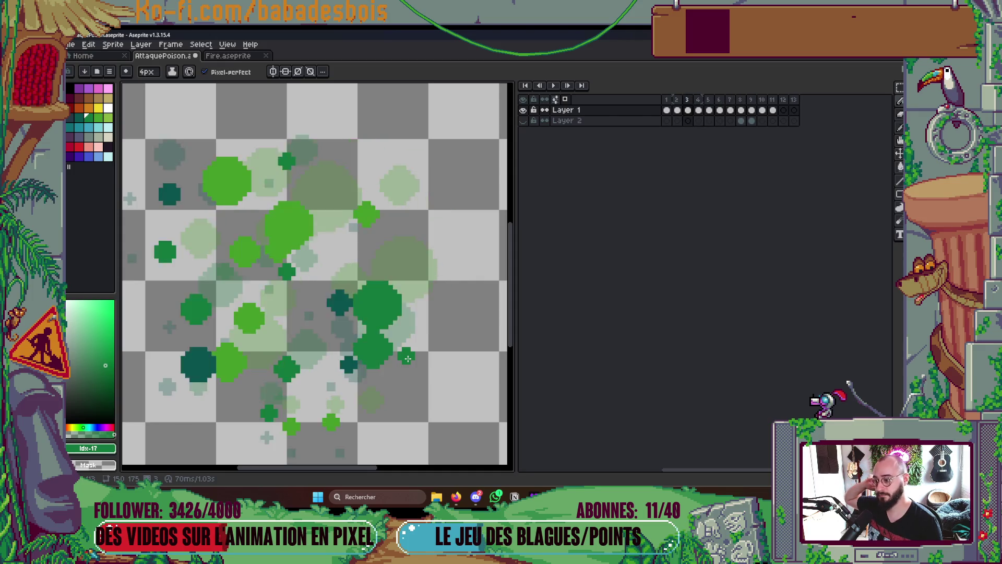
key(Return)
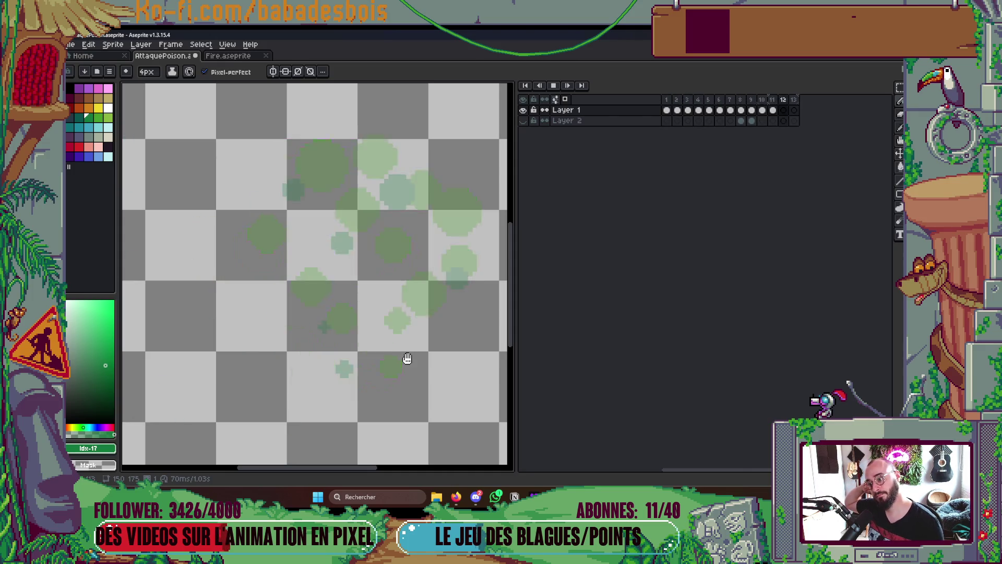
scroll(430, 320, down, 5)
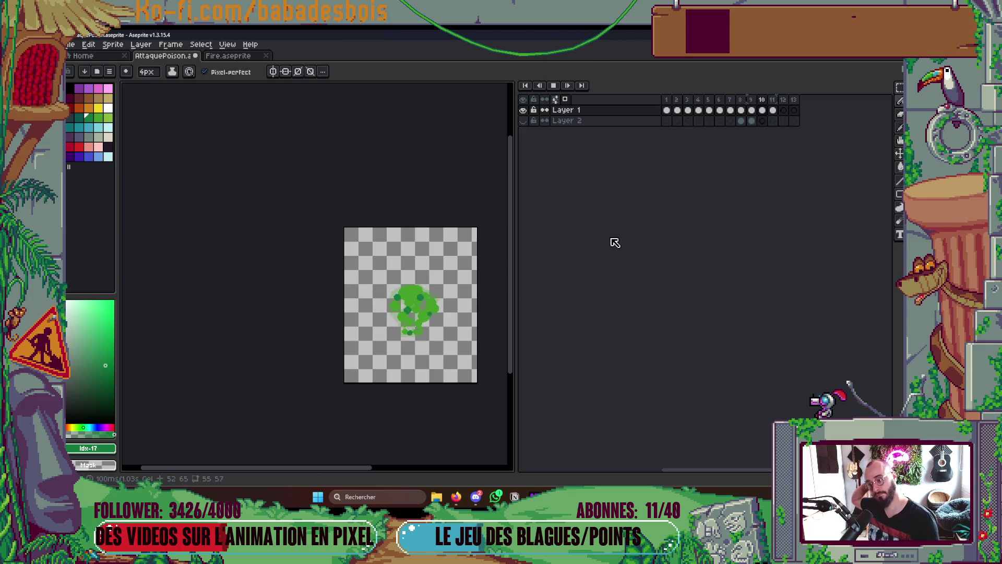
key(Return)
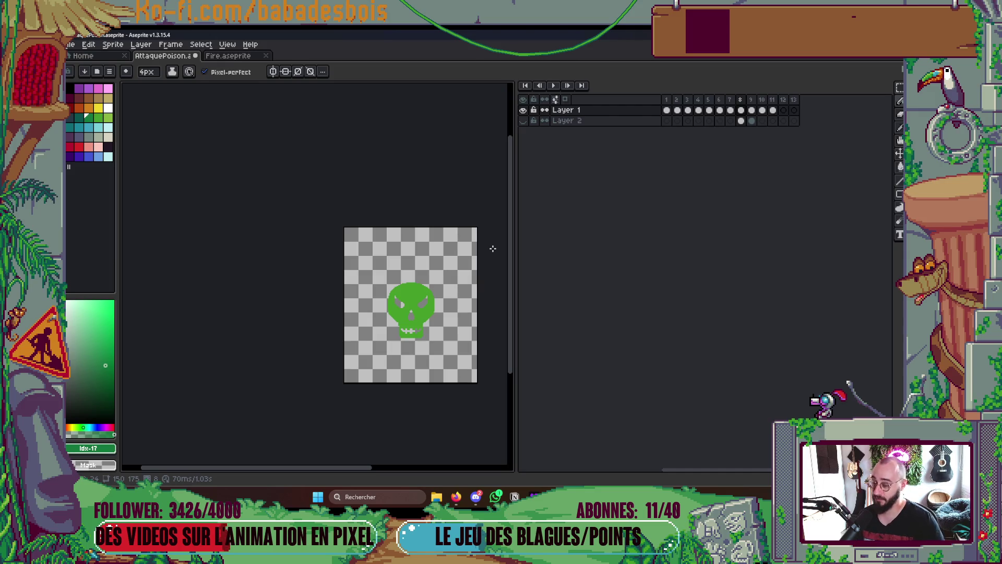
Step through the frames to reach frame 10's dense bubble cluster
key(Left)
key(Left)
key(Left)
key(Left)
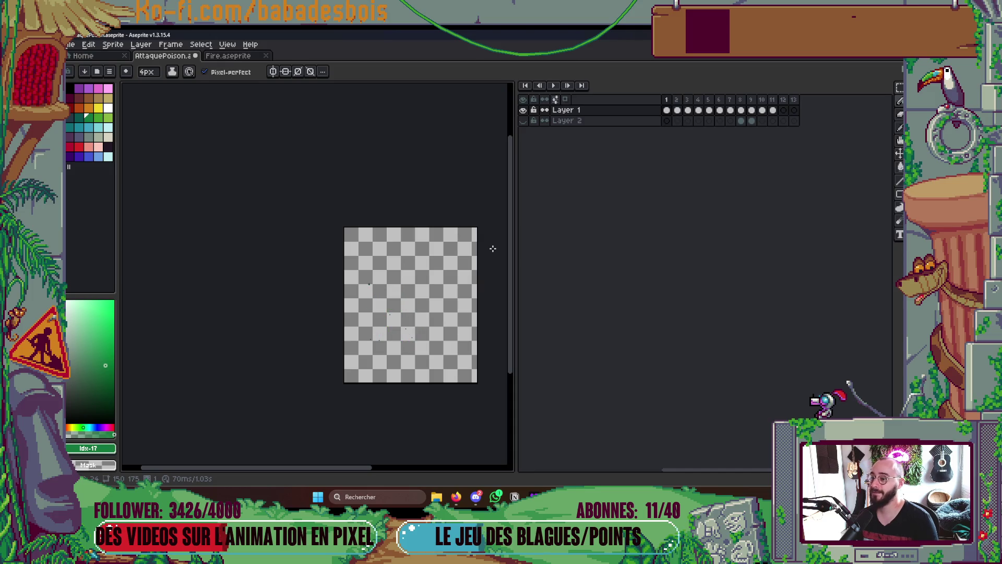
key(Right)
key(Right)
key(Right)
key(Right)
key(Right)
key(Right)
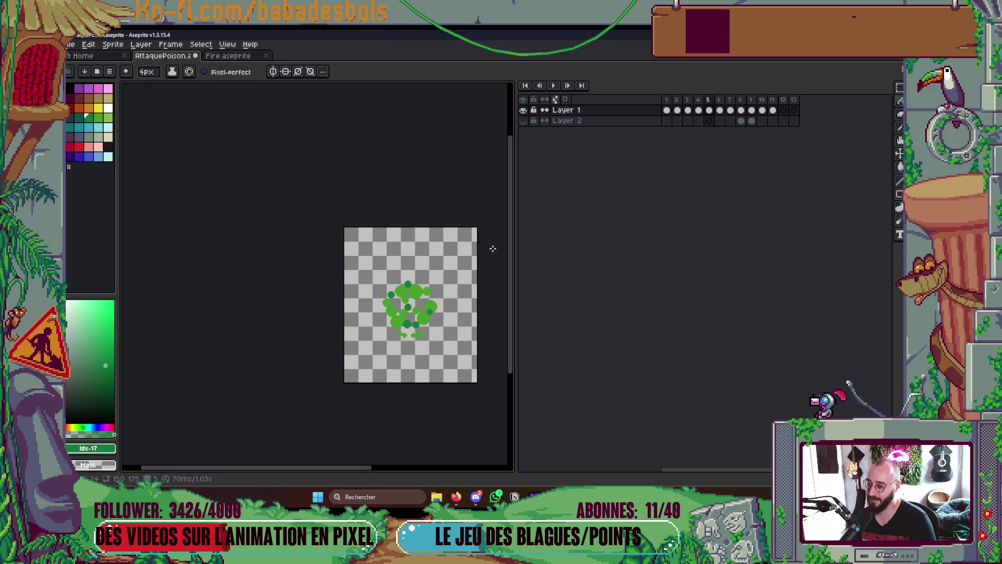
key(Right)
key(Right)
key(Right)
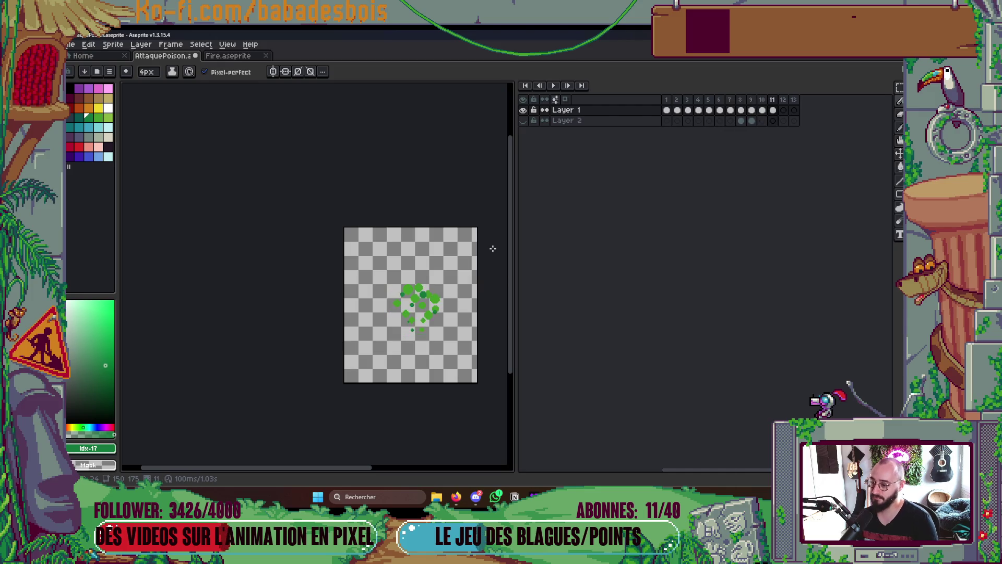
key(Right)
key(Right)
key(Right)
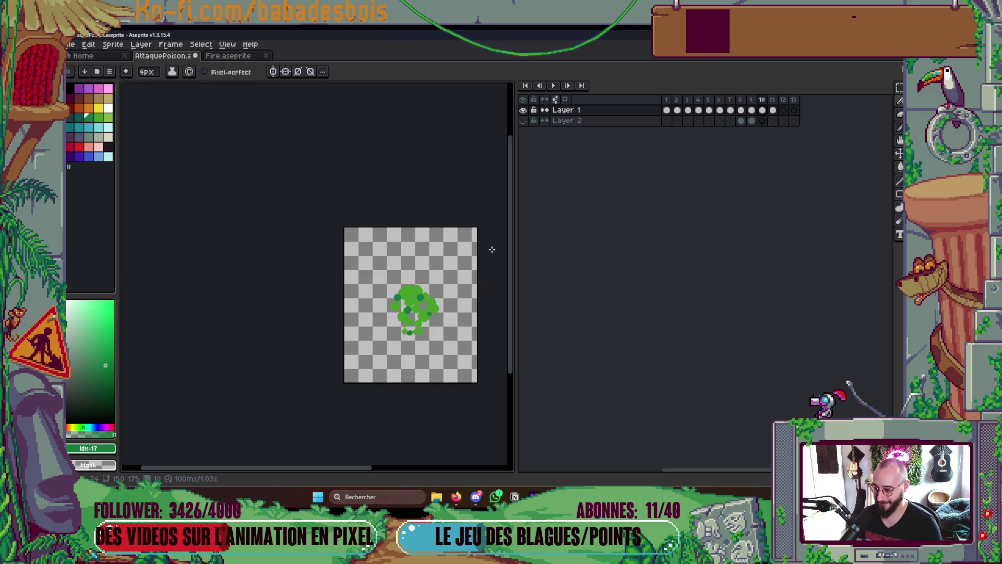
Enlarge the brush to 10px and paint a dark green bubble at the cluster's upper left
scroll(423, 306, up, 5)
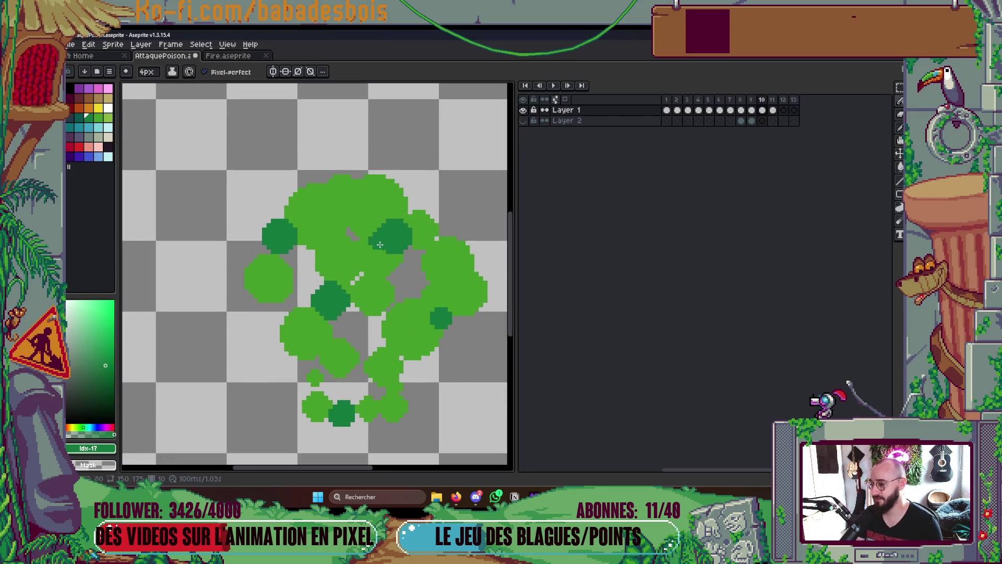
key(plus)
key(plus)
key(plus)
key(plus)
key(plus)
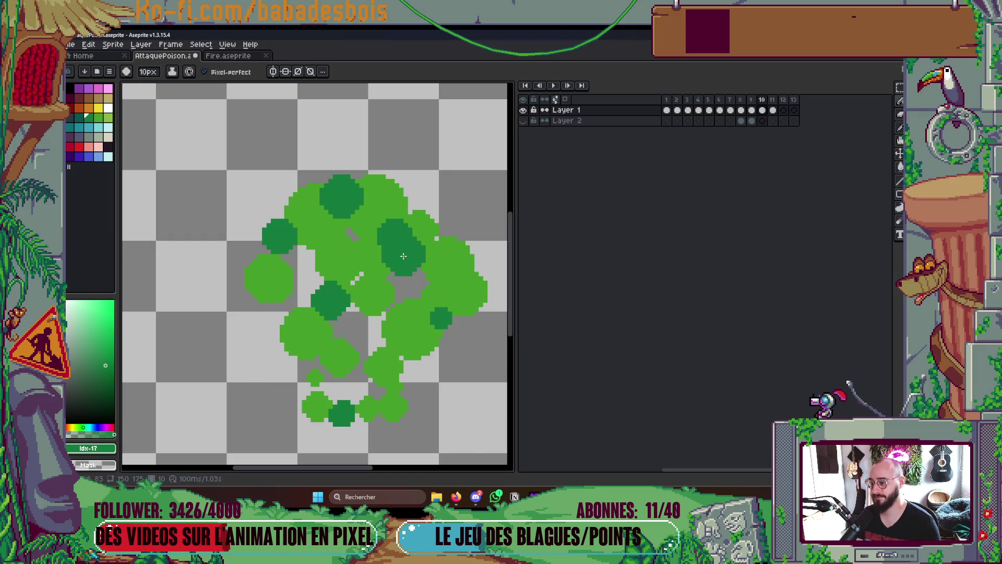
key(Right)
key(Left)
key(Right)
click(282, 264)
Undo the stray circle and bucket-fill four bubbles dark green: left, right, lower and bottom
key(ctrl+z)
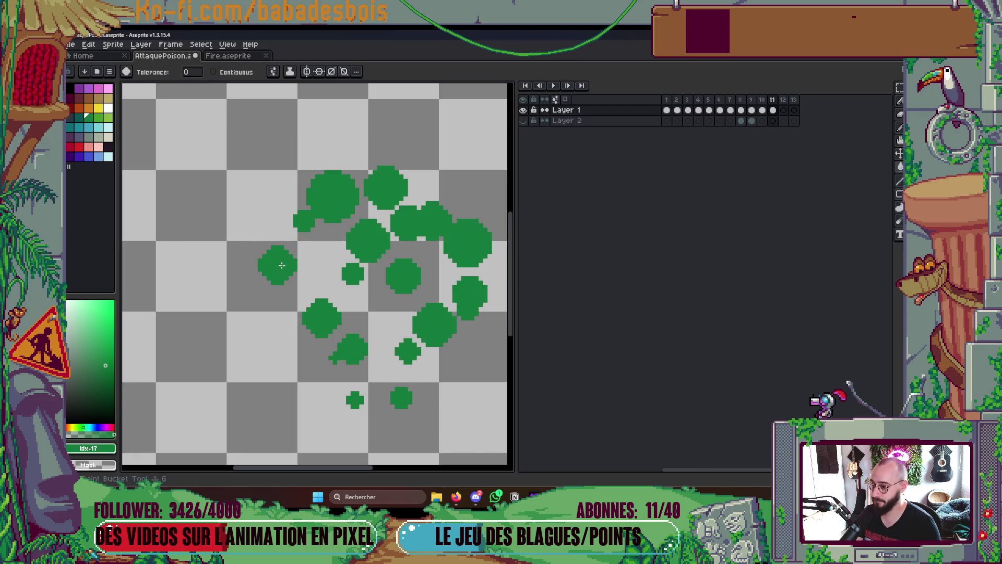
key(g)
click(261, 260)
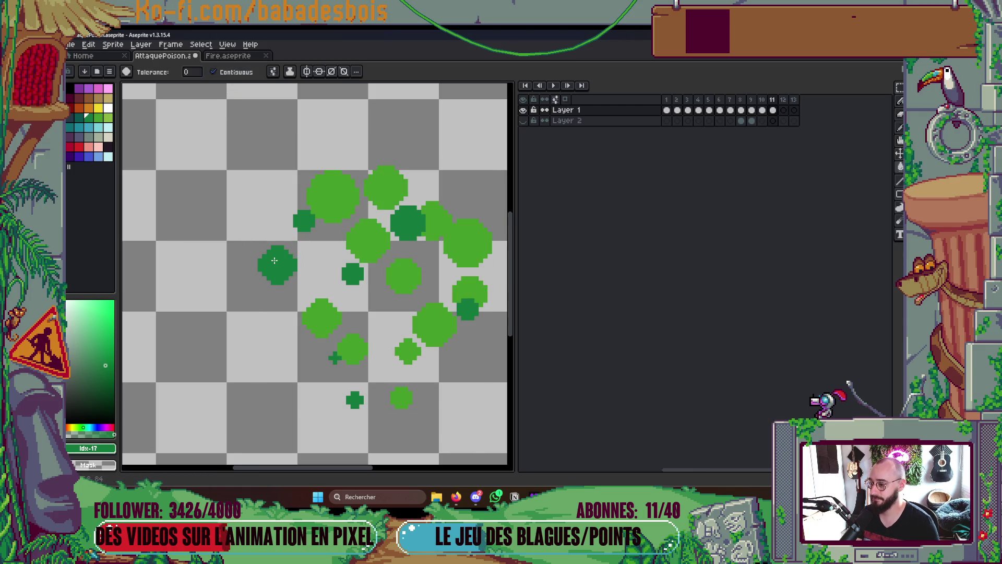
click(409, 289)
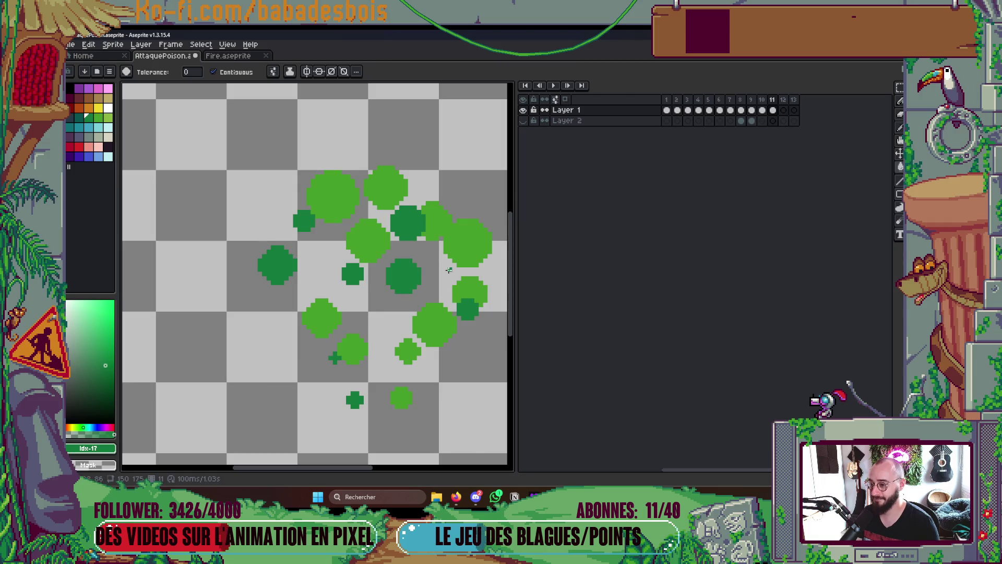
click(404, 355)
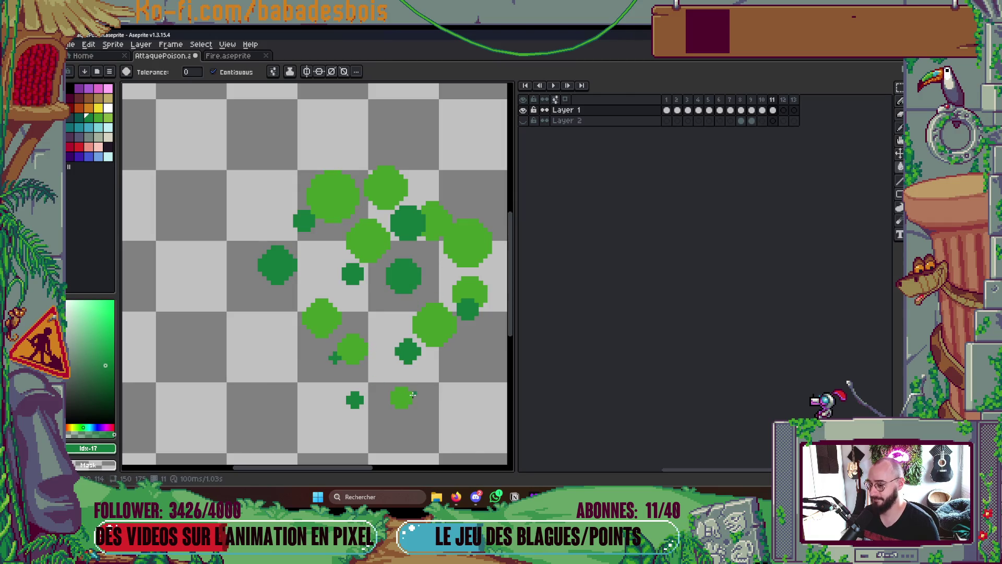
click(402, 398)
scroll(416, 378, down, 2)
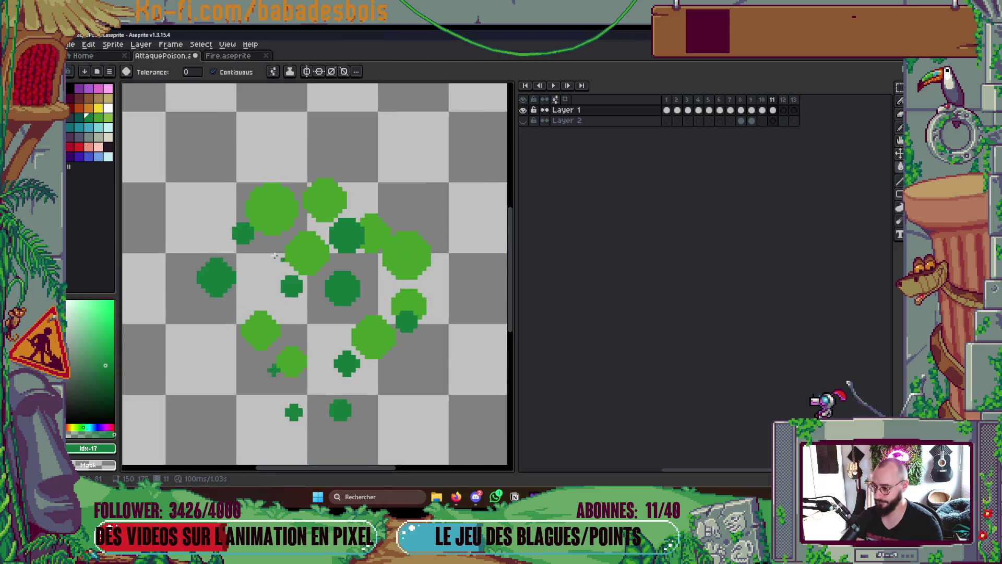
Bucket-fill three of frame 11's bubbles teal: small middle, right and small bottom
scroll(289, 268, up, 2)
click(85, 125)
click(296, 295)
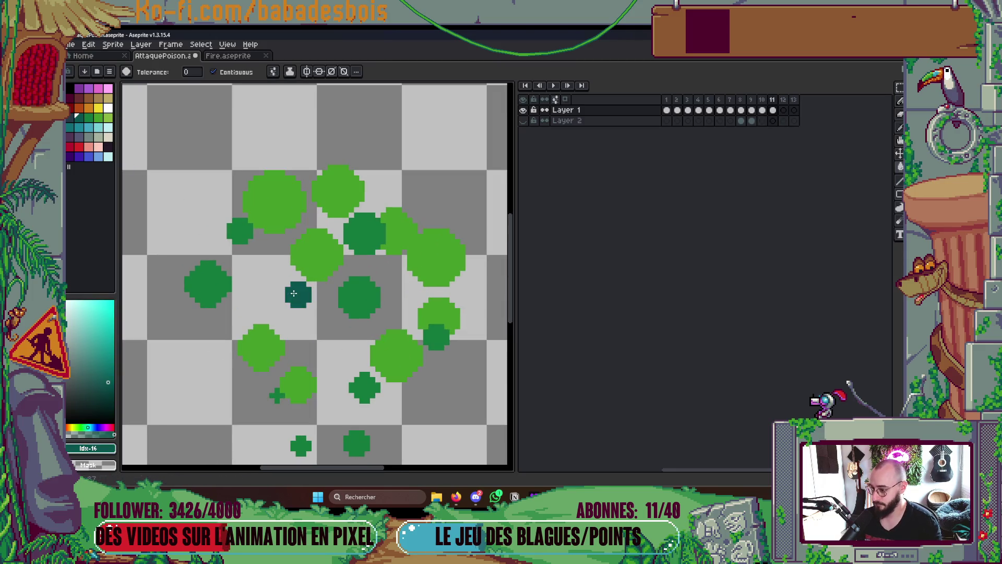
scroll(339, 313, down, 1)
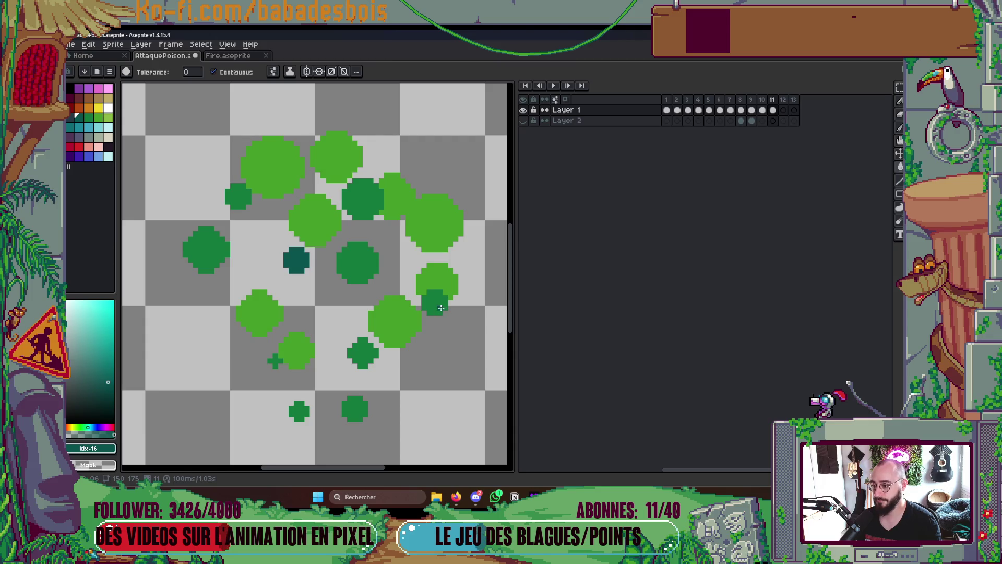
click(440, 307)
click(355, 407)
scroll(384, 360, down, 2)
Preview the animation twice, then stop and step forward to frame 11
key(Return)
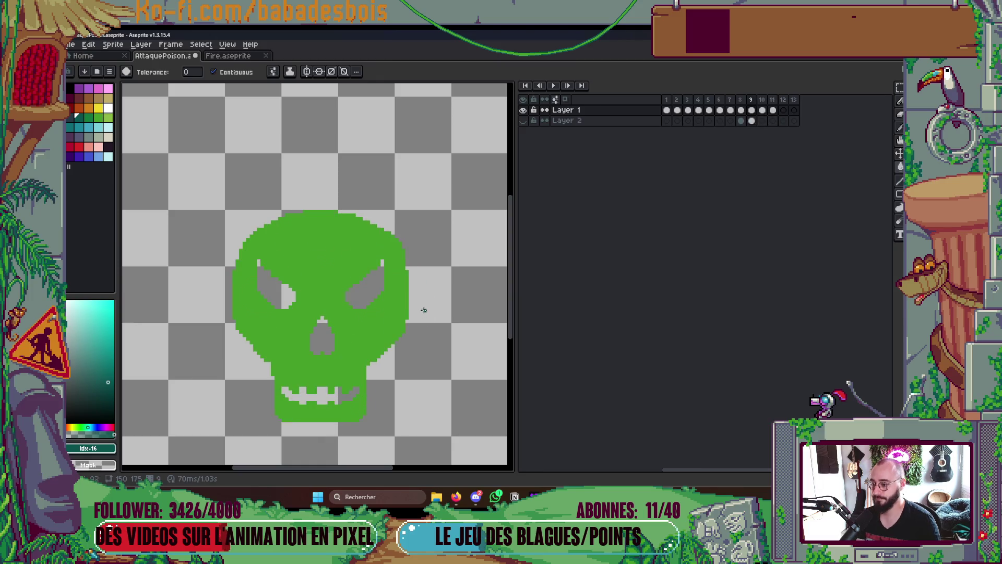
scroll(426, 280, up, 1)
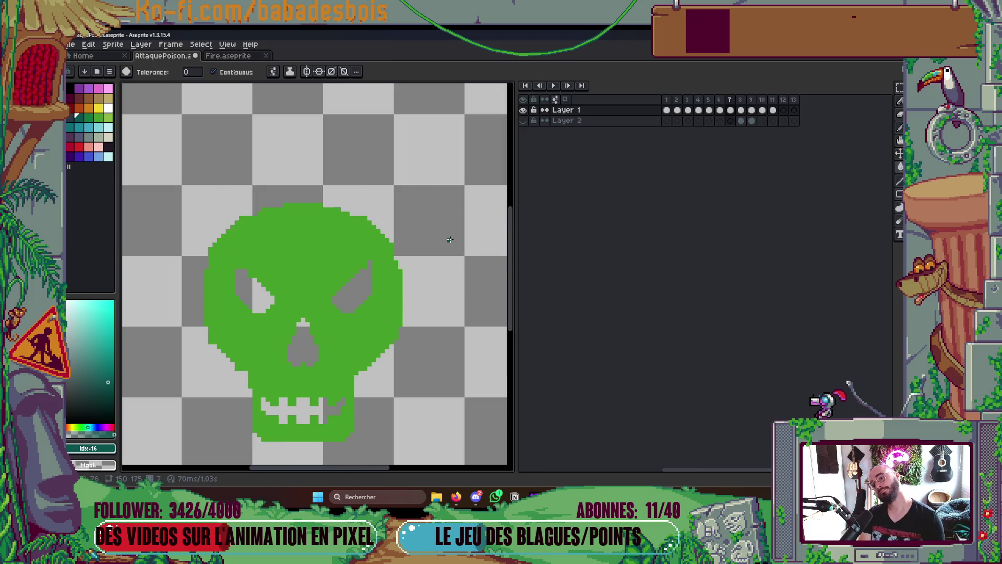
click(672, 111)
key(Return)
scroll(464, 174, down, 3)
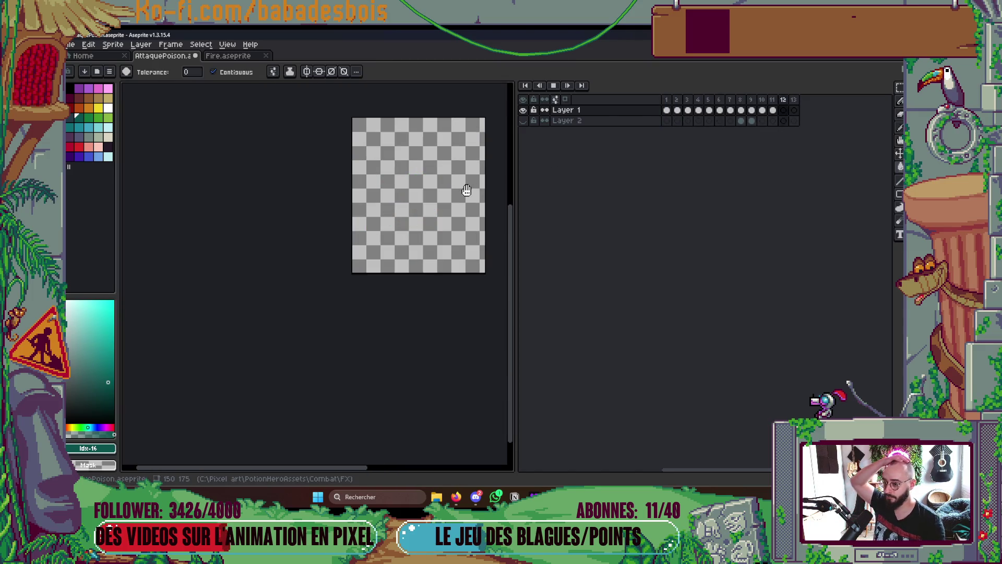
key(Return)
key(Return)
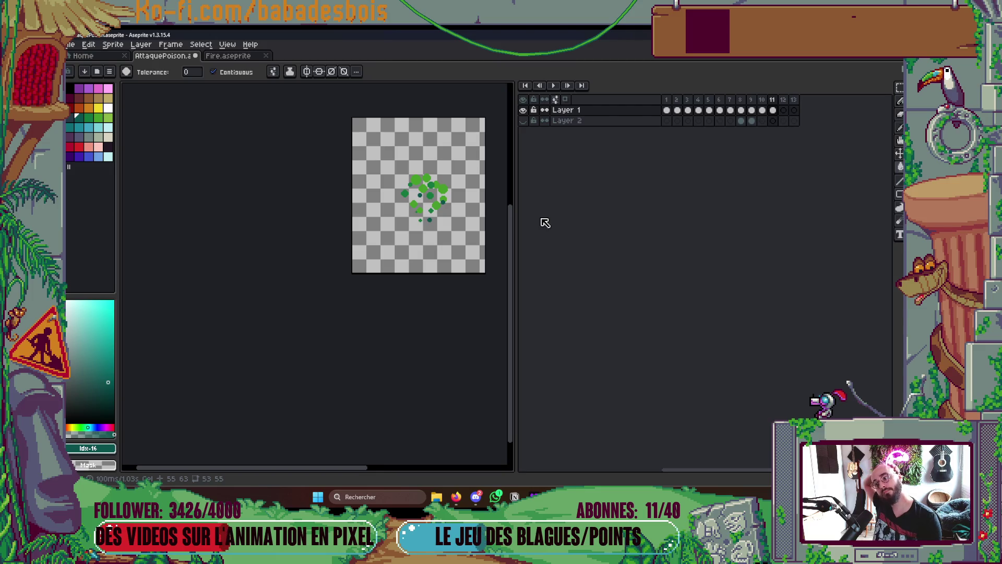
key(Right)
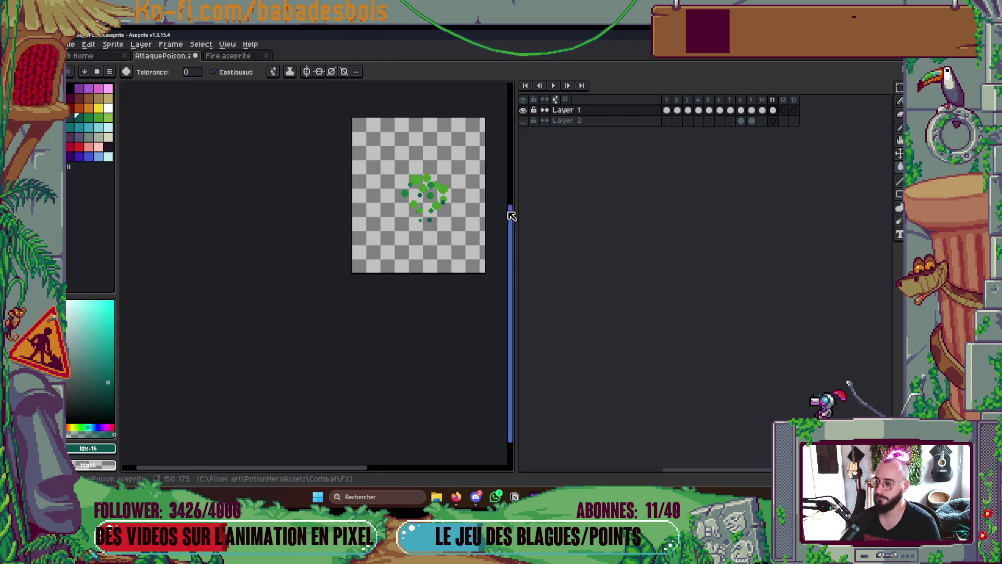
scroll(464, 238, up, 3)
Lift the top light-green bubble higher on frame 11 and save the file
click(434, 206)
drag(433, 206, 435, 190)
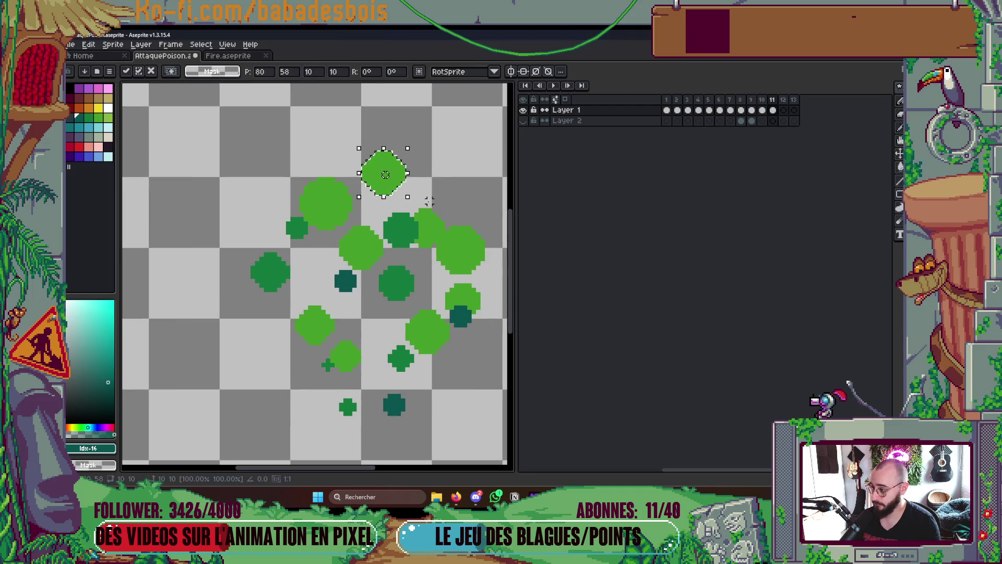
key(Return)
key(ctrl+s)
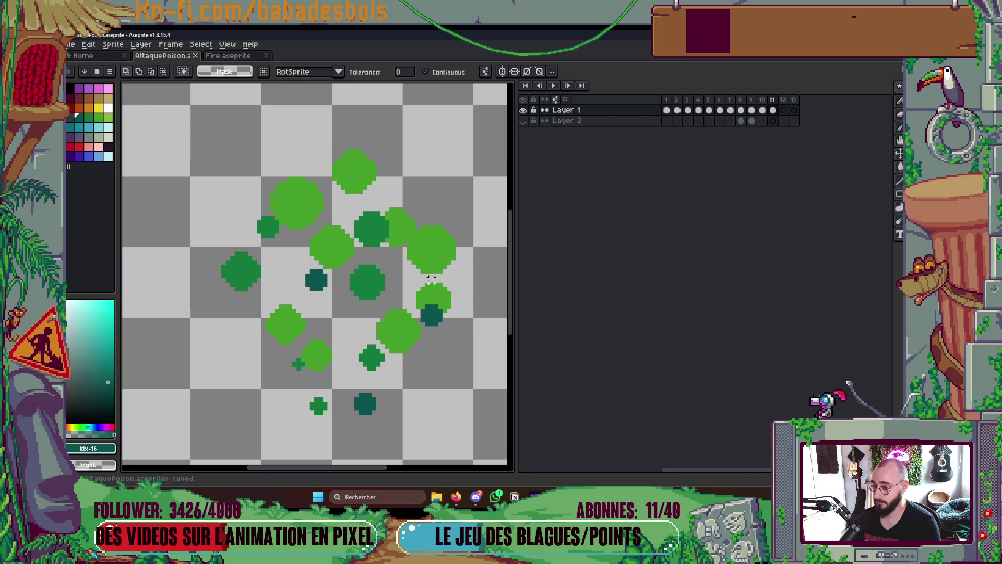
Shift a lower bubble down and right, and nudge a green bubble rightward
click(418, 285)
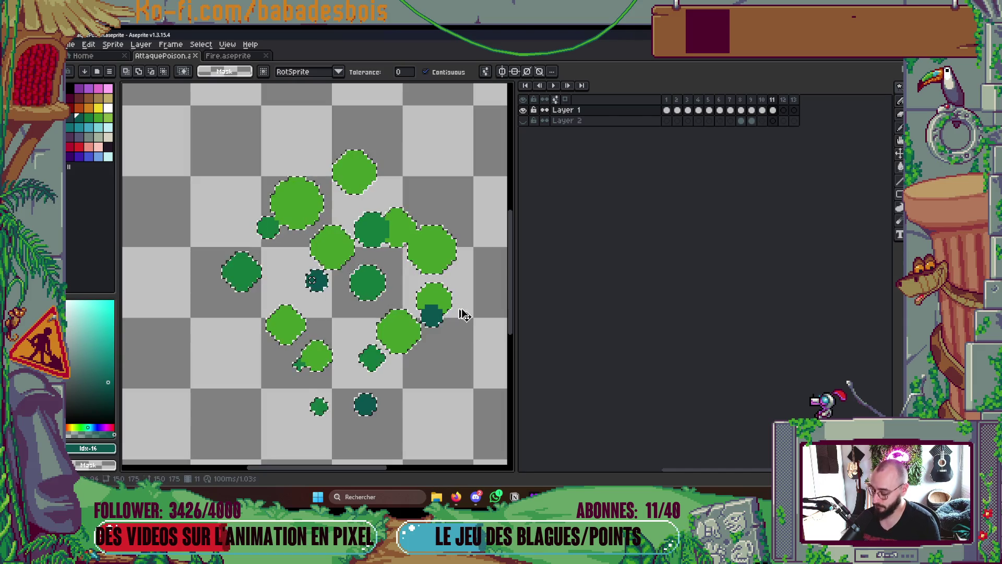
click(435, 301)
mouse_move(435, 307)
mouse_down()
mouse_move(447, 320)
mouse_move(421, 335)
mouse_up()
key(ctrl+d)
click(400, 328)
key(ctrl+d)
Preview playback, move the top bubble up and left, then replay the animation
scroll(444, 293, down, 2)
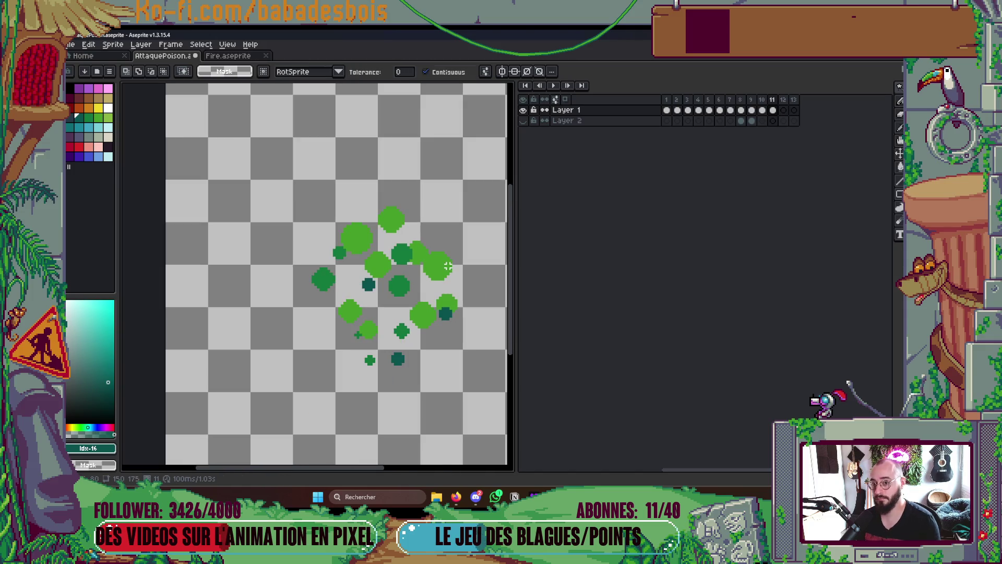
key(Return)
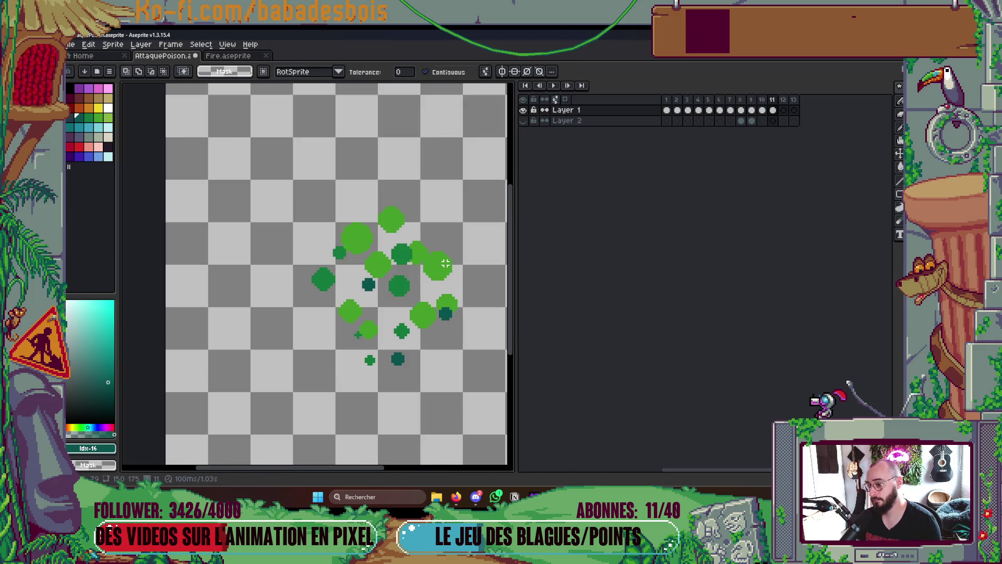
key(Return)
click(392, 220)
drag(404, 220, 399, 208)
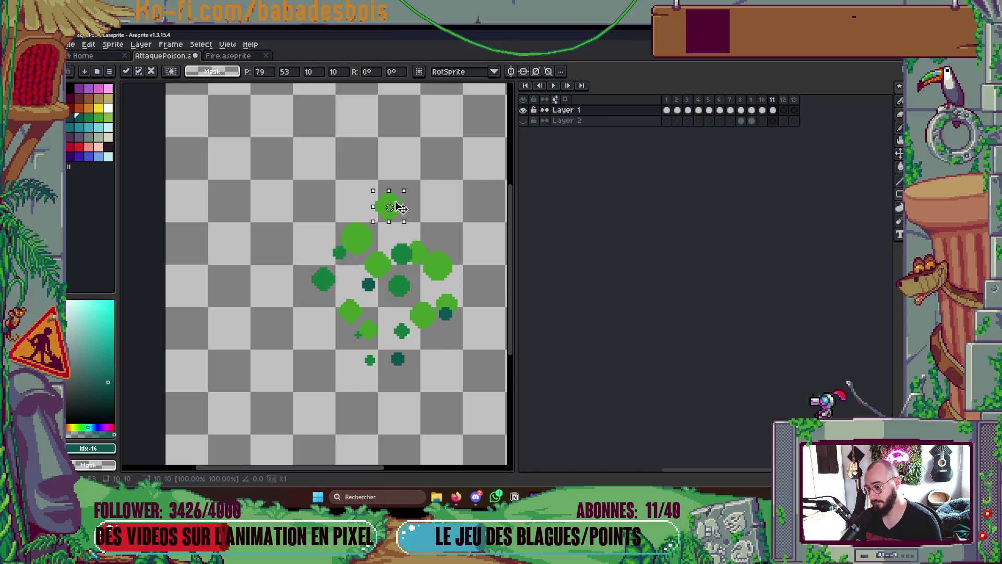
key(Return)
click(428, 217)
key(ctrl+d)
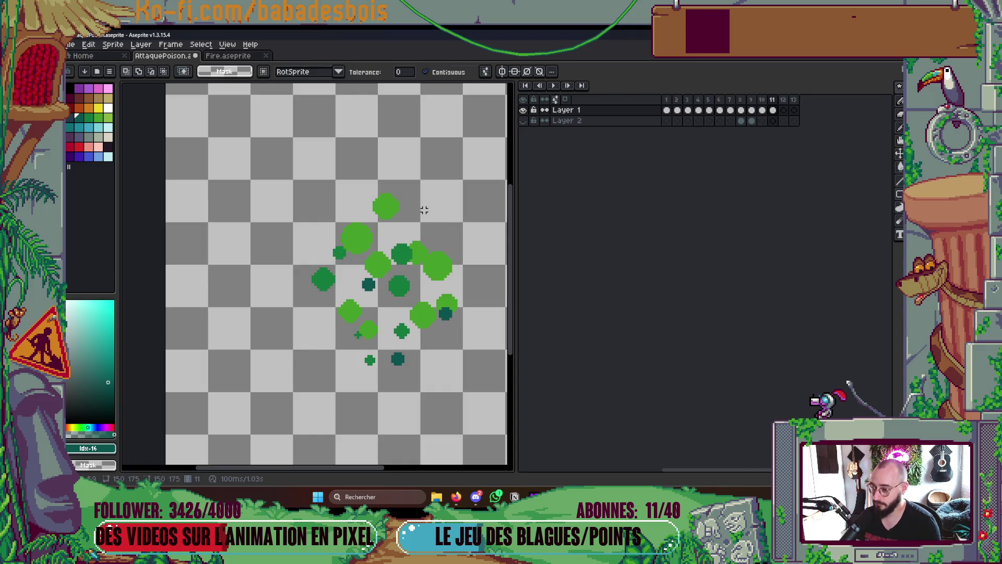
key(Return)
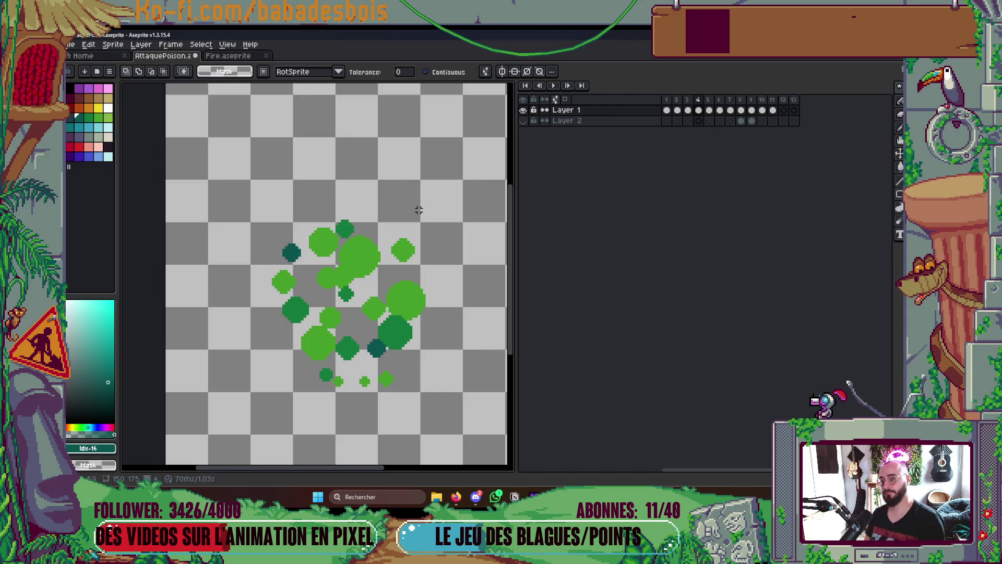
Play the animation, then flip through the last frames and settle on frame 11
key(Return)
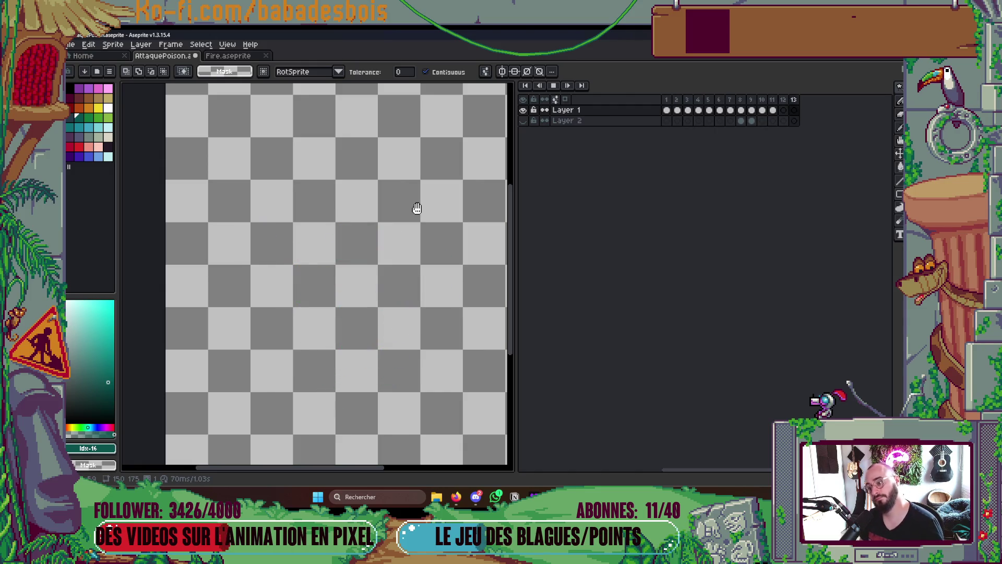
key(Return)
key(Right)
key(Left)
key(Right)
key(Left)
key(Right)
key(Left)
key(Right)
key(Right)
key(Left)
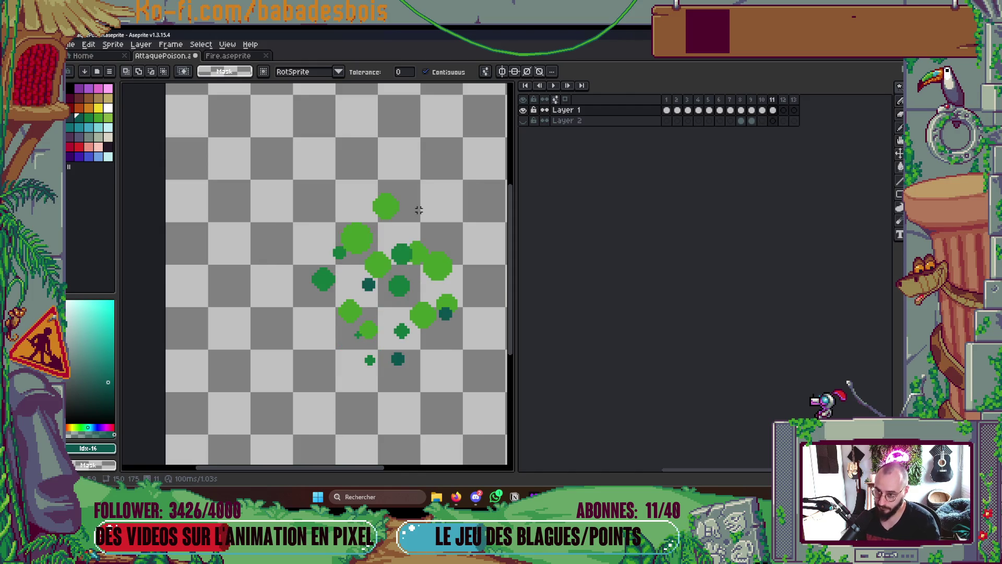
Duplicate frame 11 as frame 12 and delete the trailing empty frame
key(alt+n)
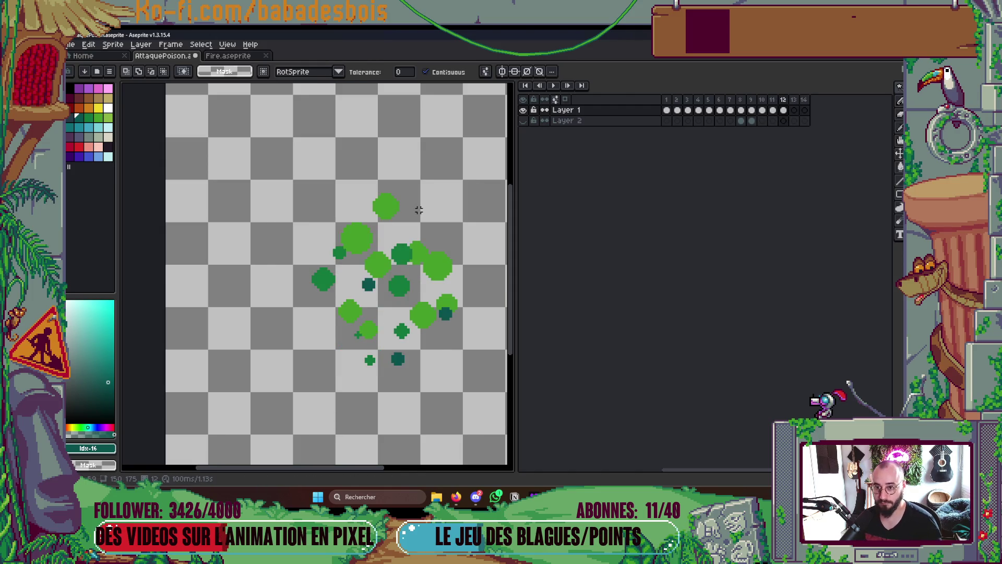
click(804, 99)
key(Delete)
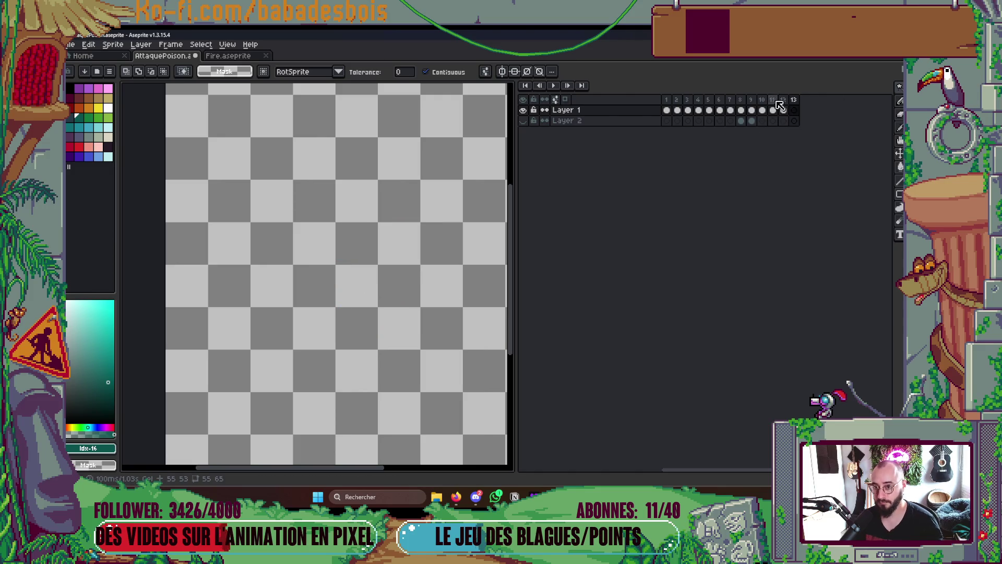
click(783, 110)
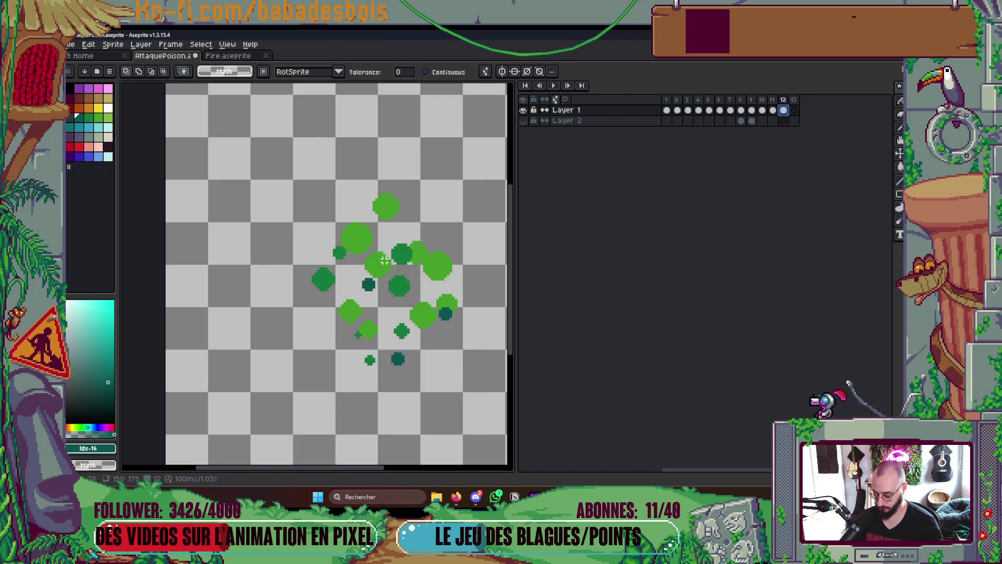
Magic-wand select the top bubble on frame 12, then return to the Pencil
key(w)
click(389, 206)
key(b)
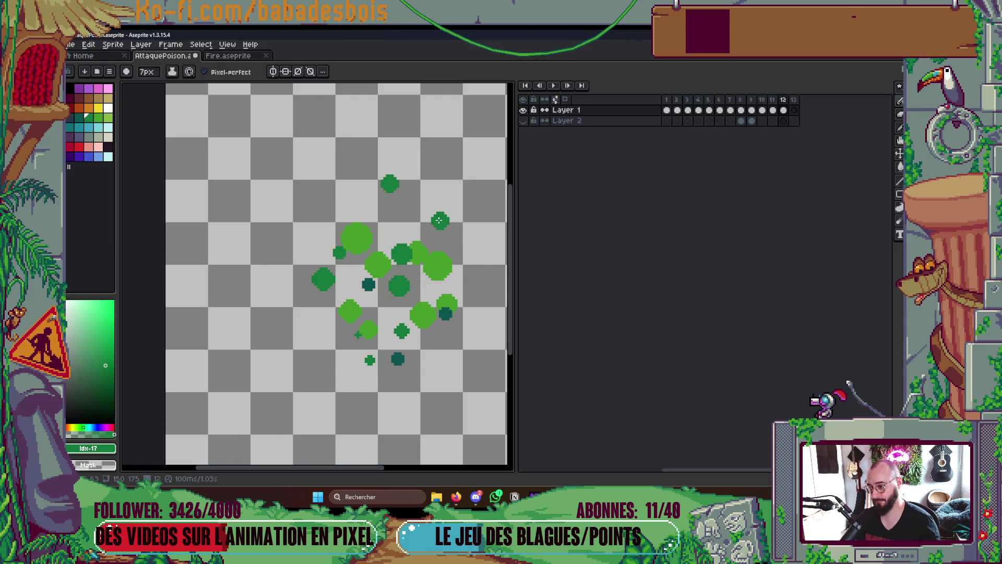
Undo the misplaced dark-green dot on frame 12 and step back to frame 10
key(ctrl+z)
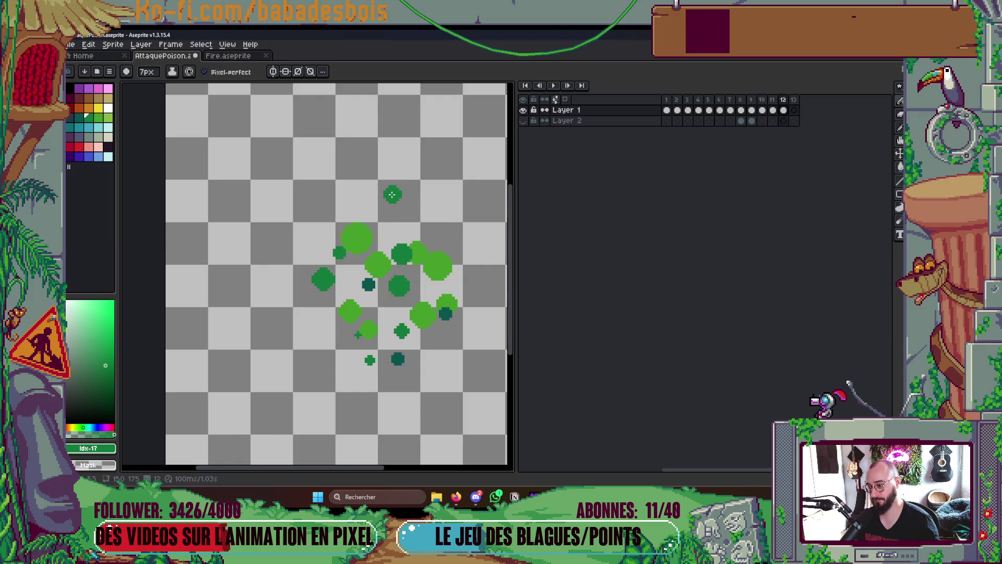
key(Left)
key(Left)
key(Right)
key(Right)
key(Left)
key(Left)
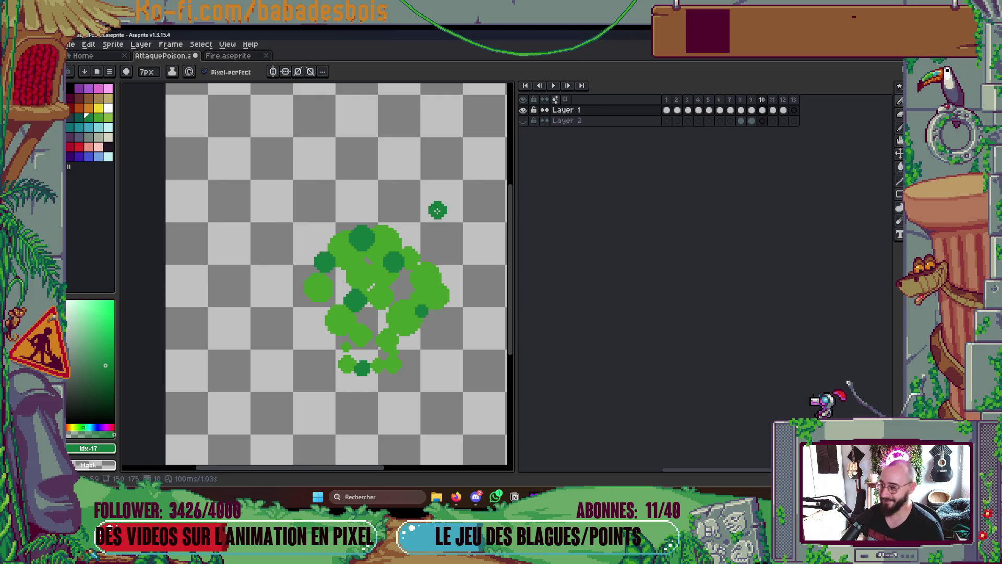
Flip between frames 10 and 11, play and stop the animation, then jump to frame 12
key(Right)
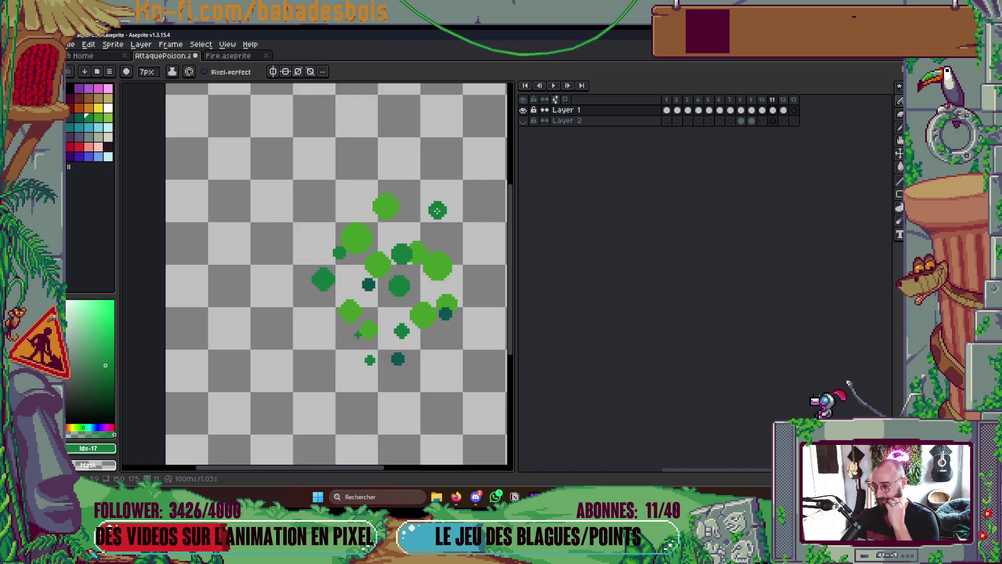
key(Left)
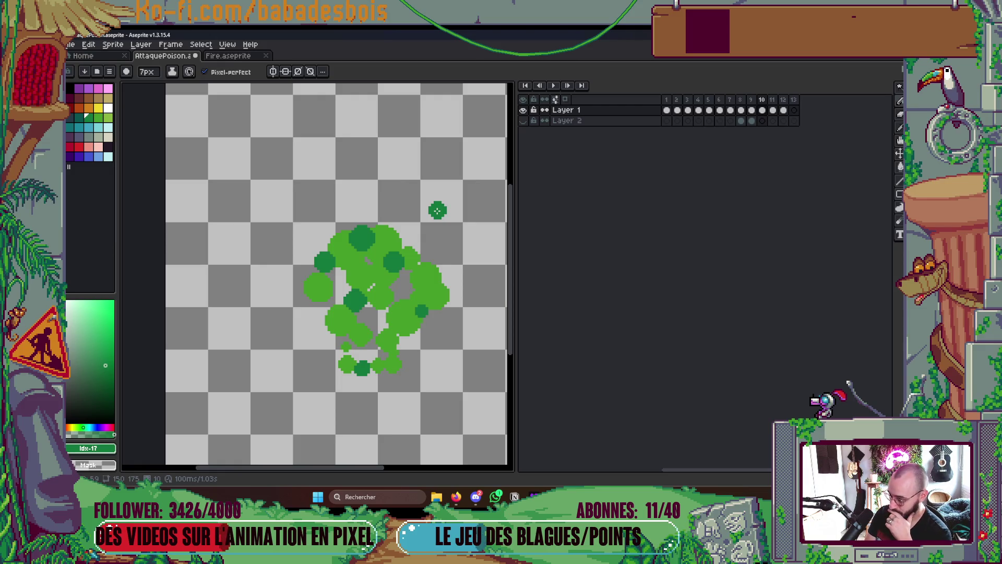
key(Return)
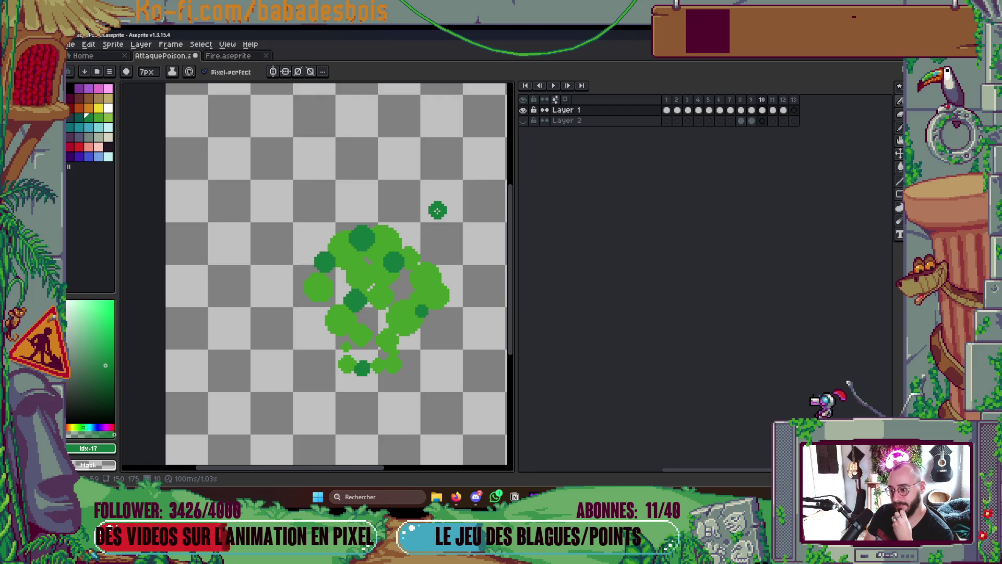
key(Return)
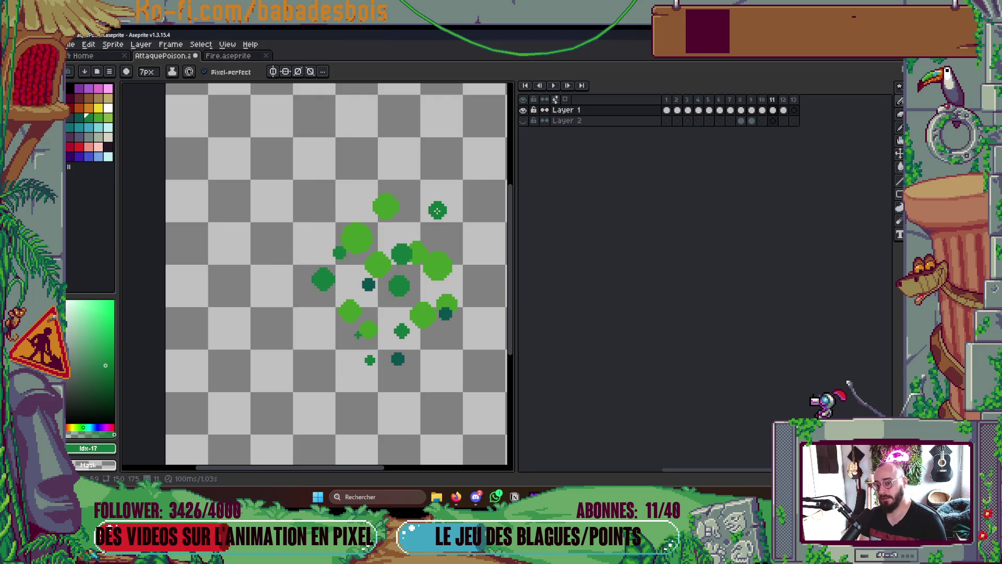
scroll(411, 193, up, 2)
key(.)
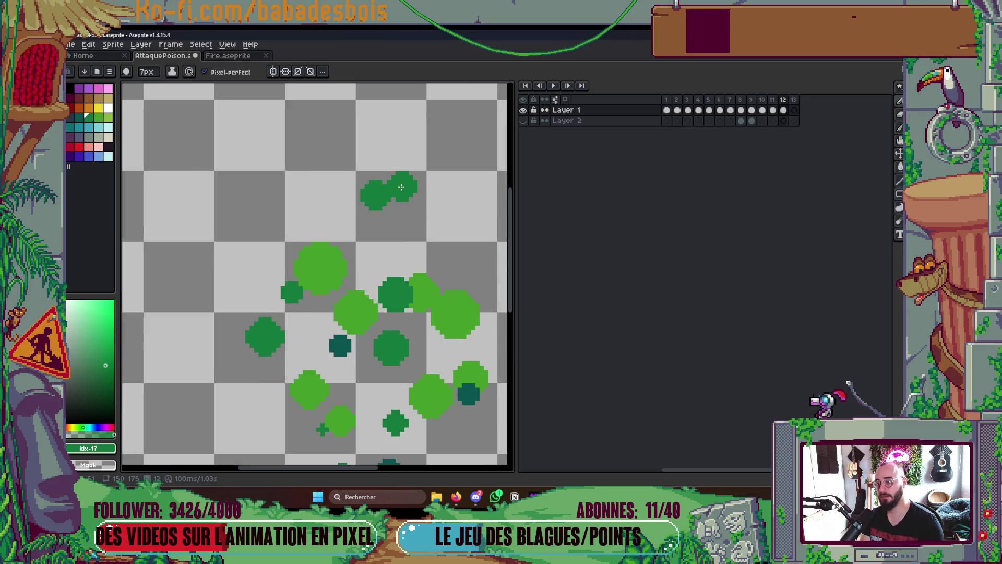
Undo the stray dark dot and delete the lower bubbles on frame 12 with a rectangular selection
key(ctrl+z)
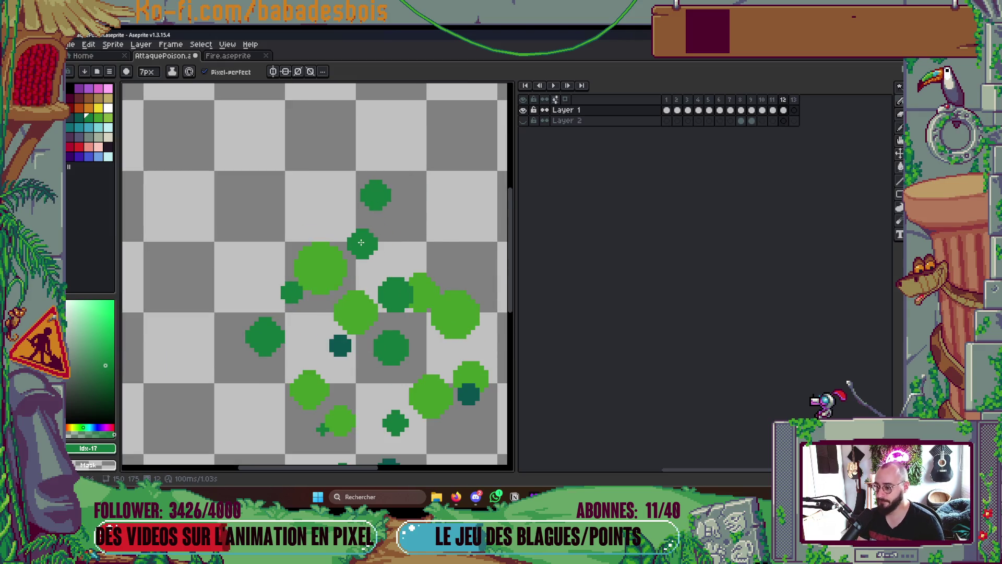
scroll(358, 239, down, 2)
key(m)
drag(249, 240, 460, 418)
key(Delete)
Turn on onion skin so frame 11 shows faded behind frame 12
click(565, 99)
key(comma)
key(period)
scroll(333, 258, up, 3)
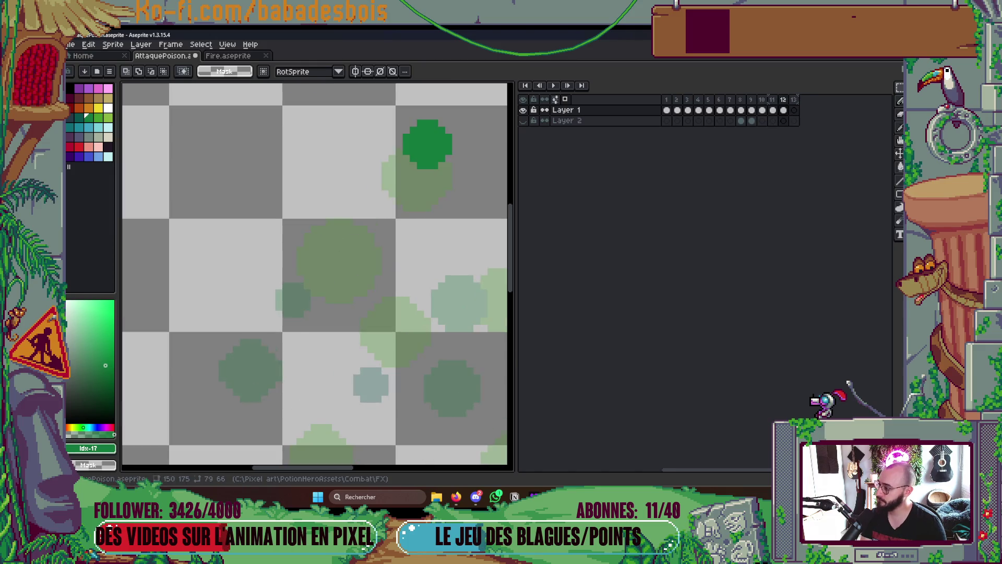
key(b)
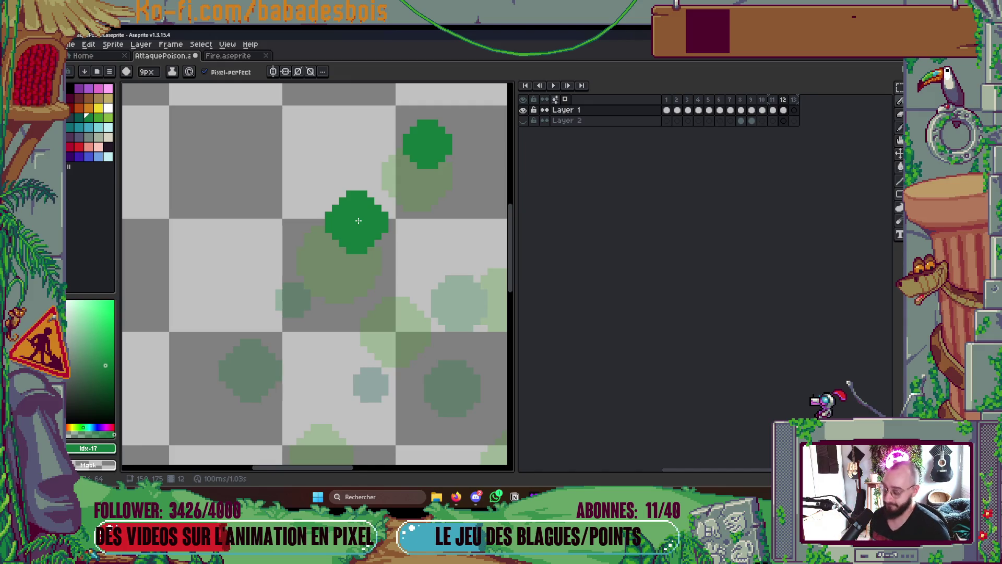
Check playback, then paint a larger dark-green bubble below the top one on frame 12
key(Return)
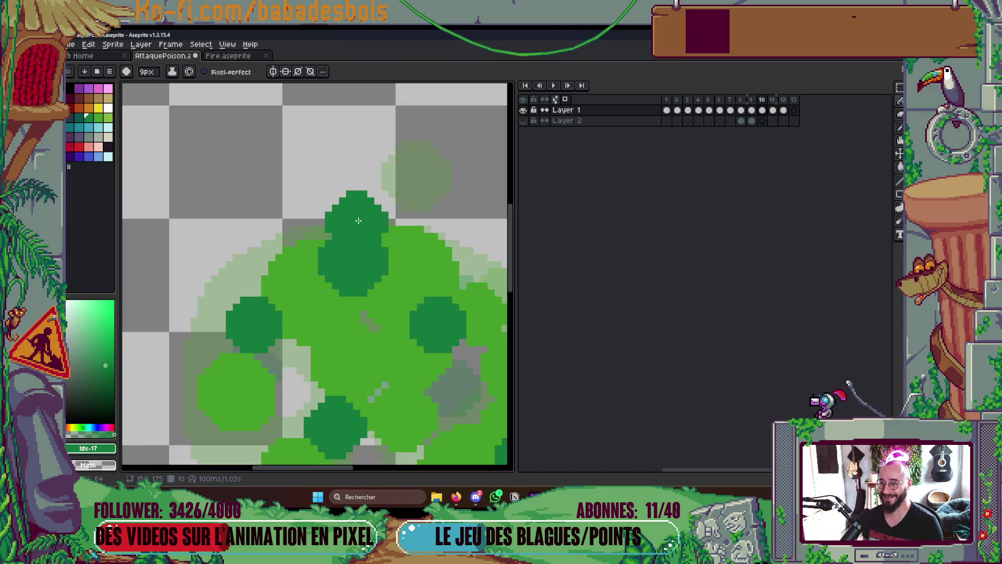
key(Return)
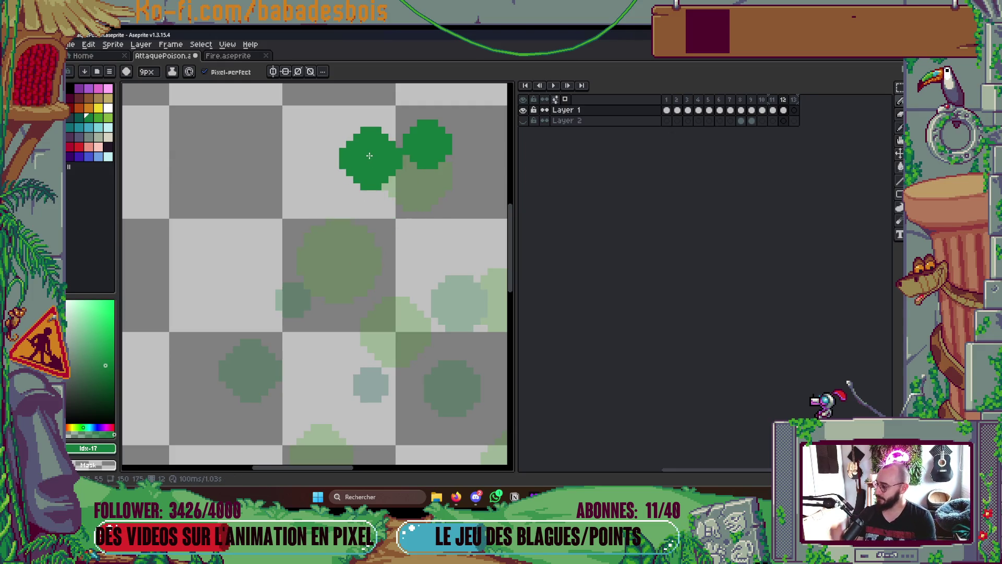
scroll(403, 269, down, 1)
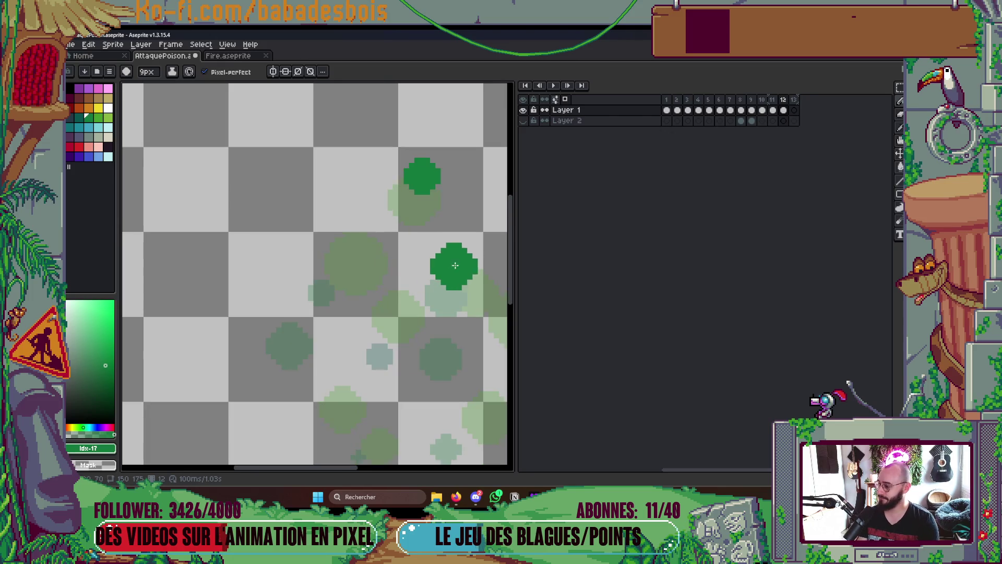
scroll(463, 266, down, 1)
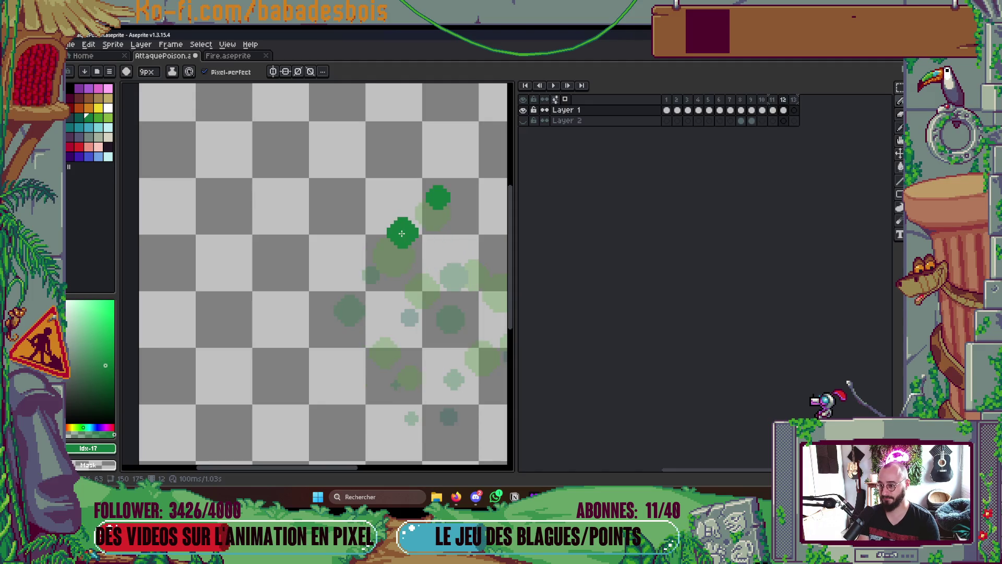
click(98, 118)
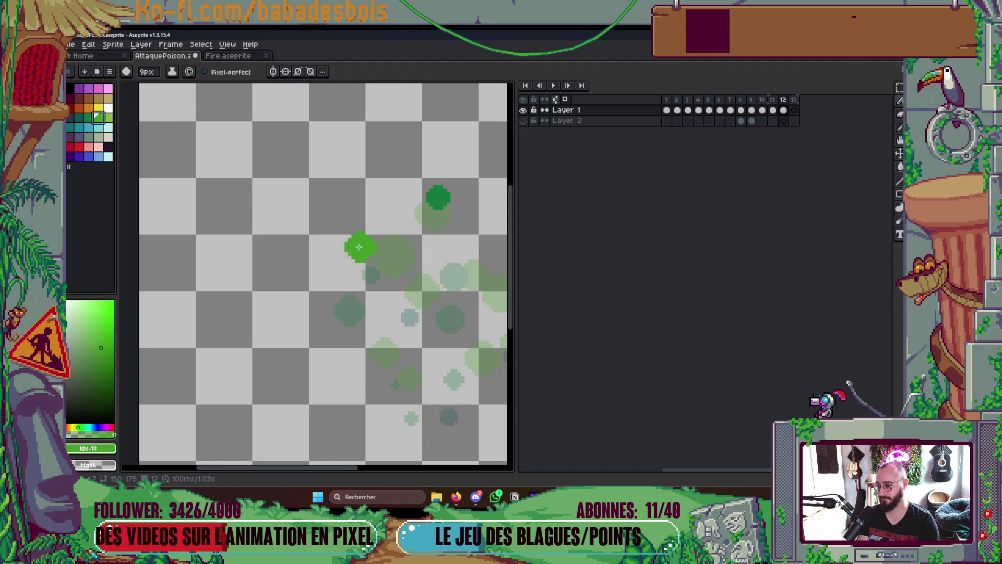
click(88, 117)
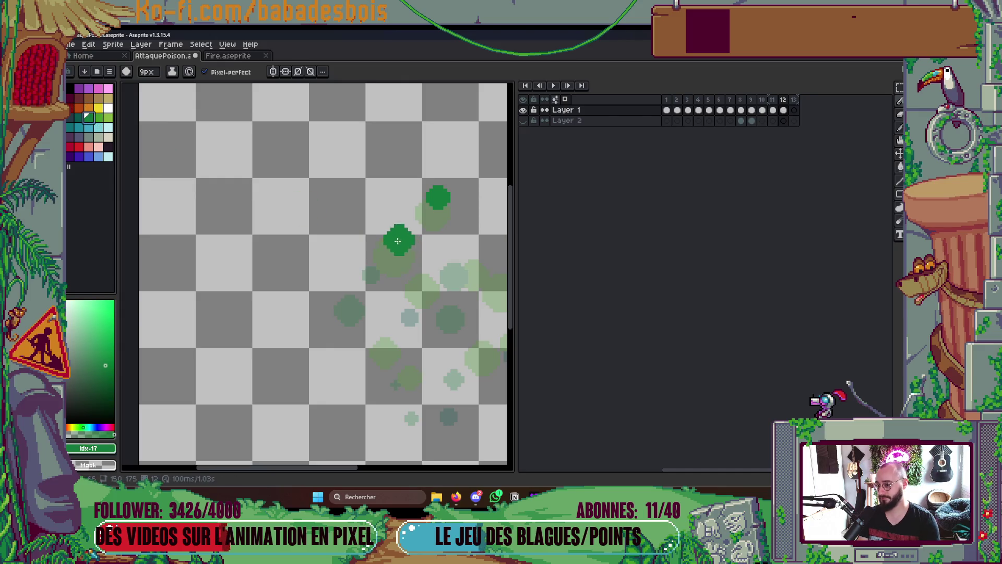
scroll(413, 243, left, 2)
scroll(439, 240, up, 1)
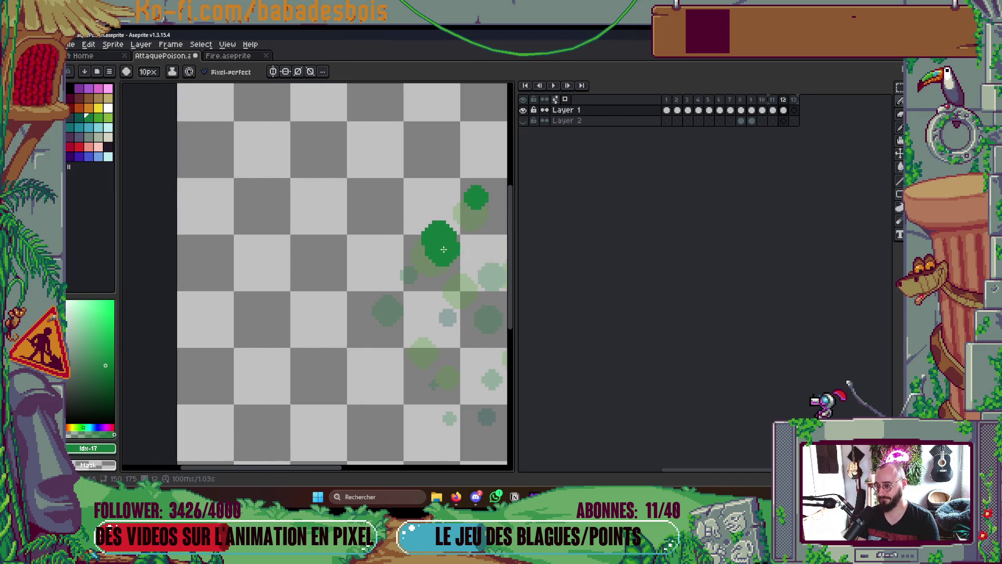
click(443, 250)
scroll(423, 298, right, 6)
scroll(366, 313, down, 1)
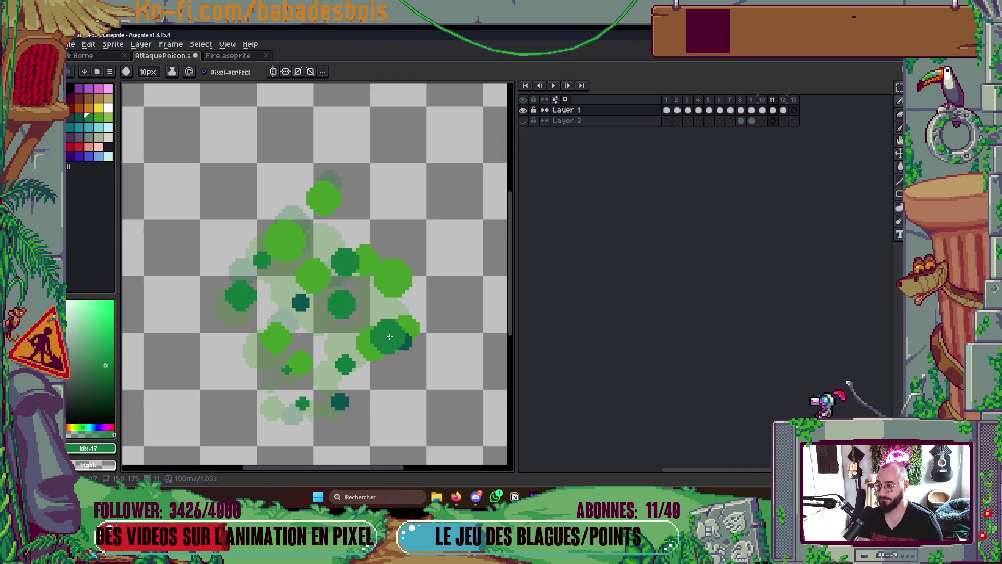
Paint a 7px dark-green bubble and a 10px green one, and repaint the top dot higher
key(minus)
key(minus)
key(minus)
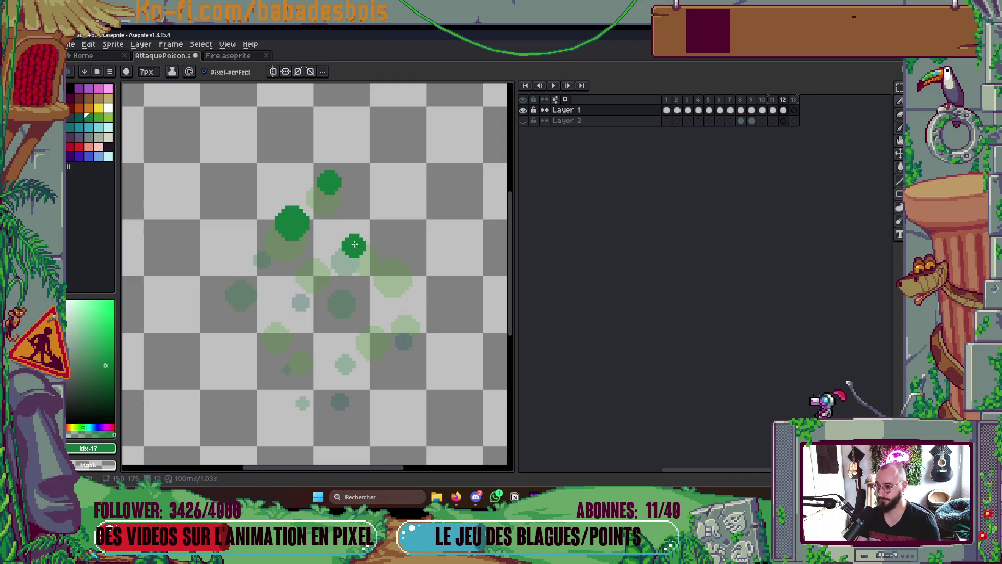
click(354, 247)
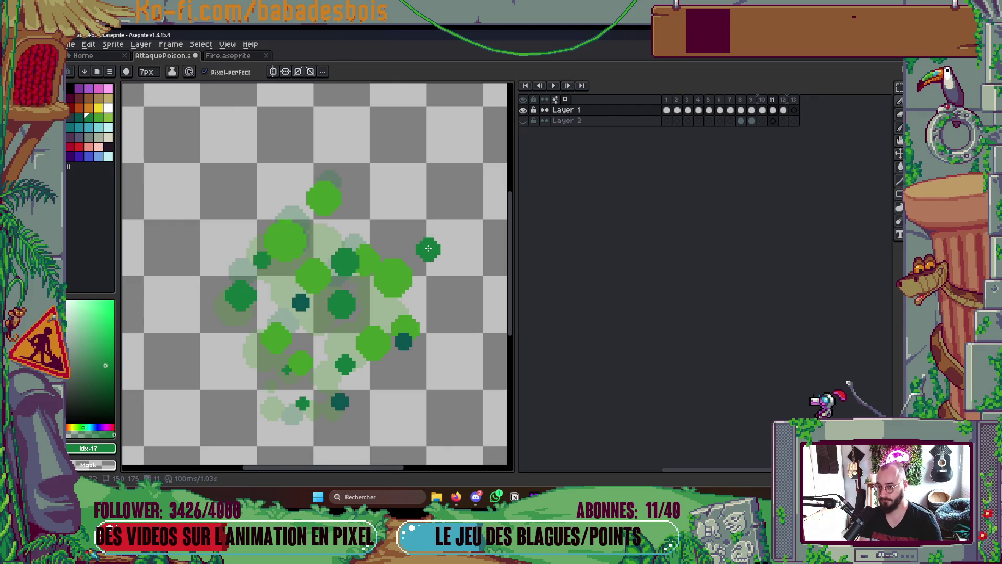
key(plus)
key(plus)
key(plus)
click(409, 258)
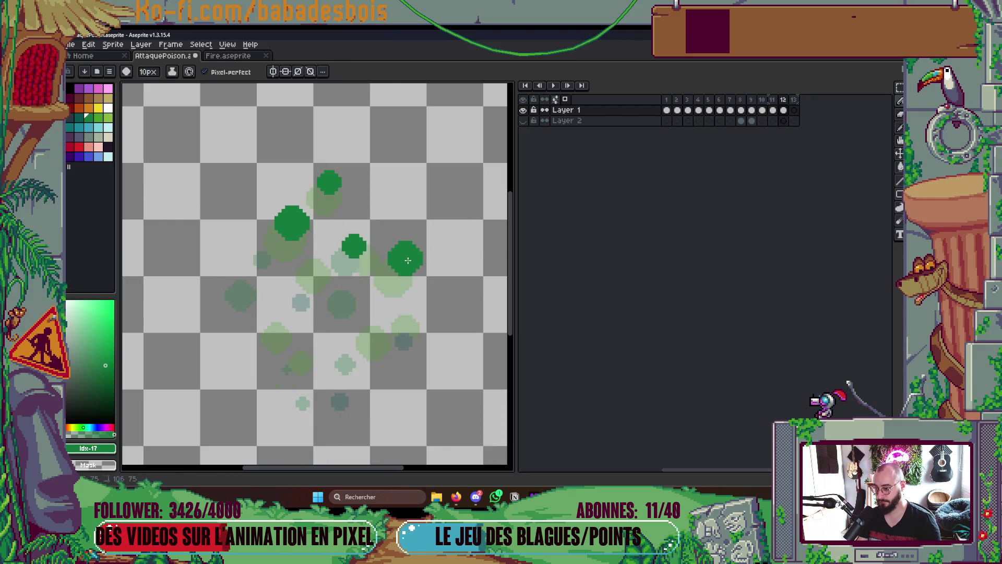
scroll(408, 258, down, 3)
scroll(431, 268, up, 3)
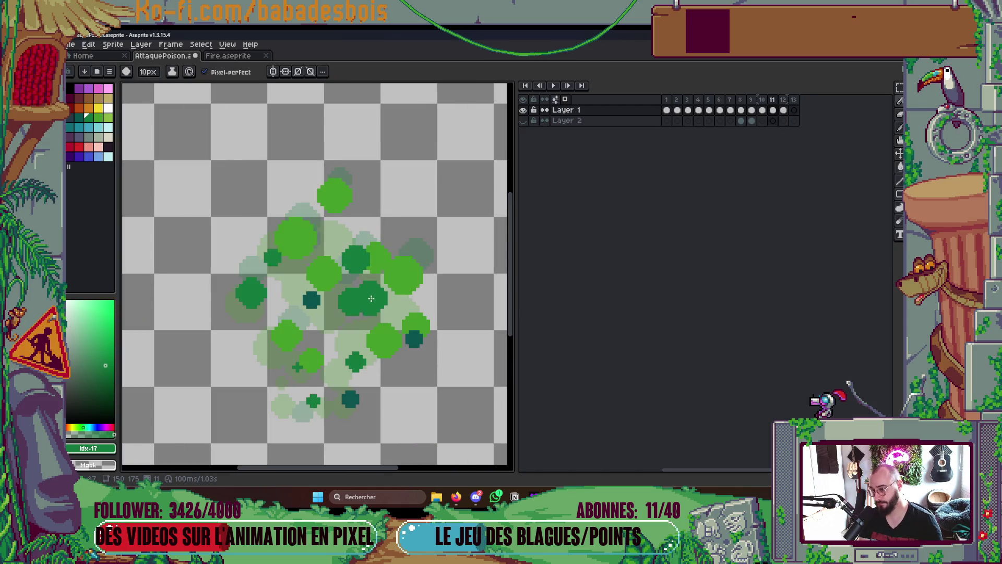
key(ctrl)
click(339, 259)
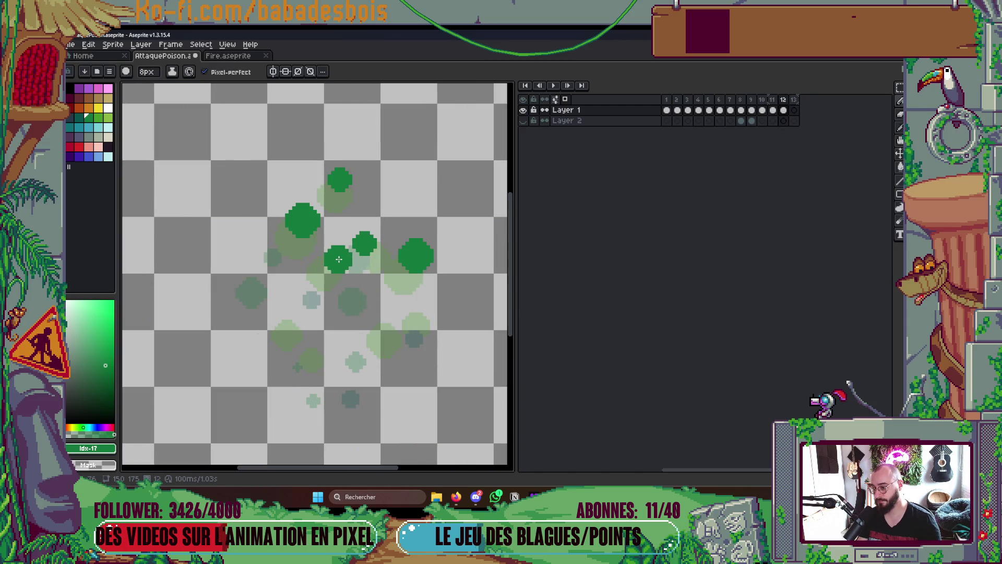
key(ctrl+z)
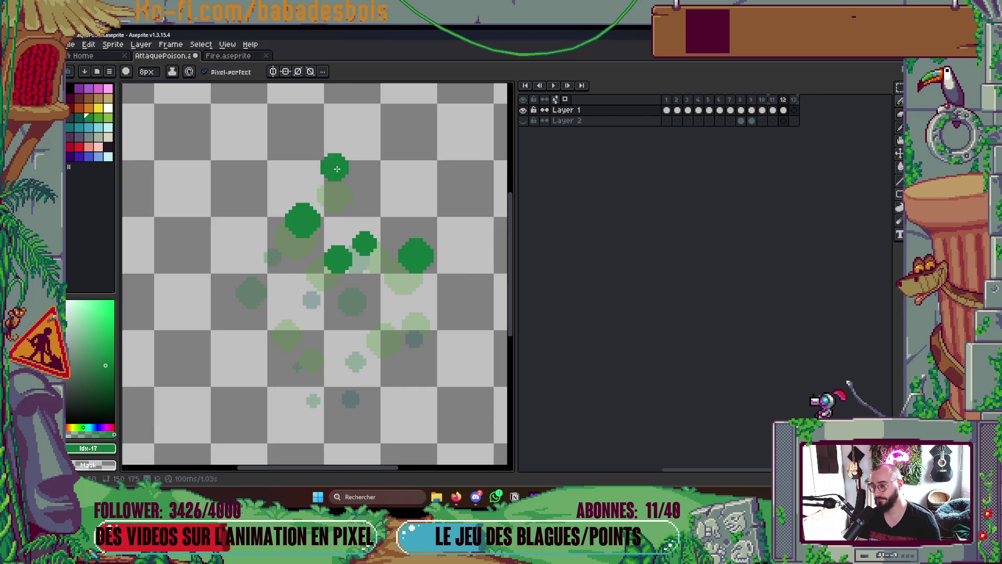
click(333, 169)
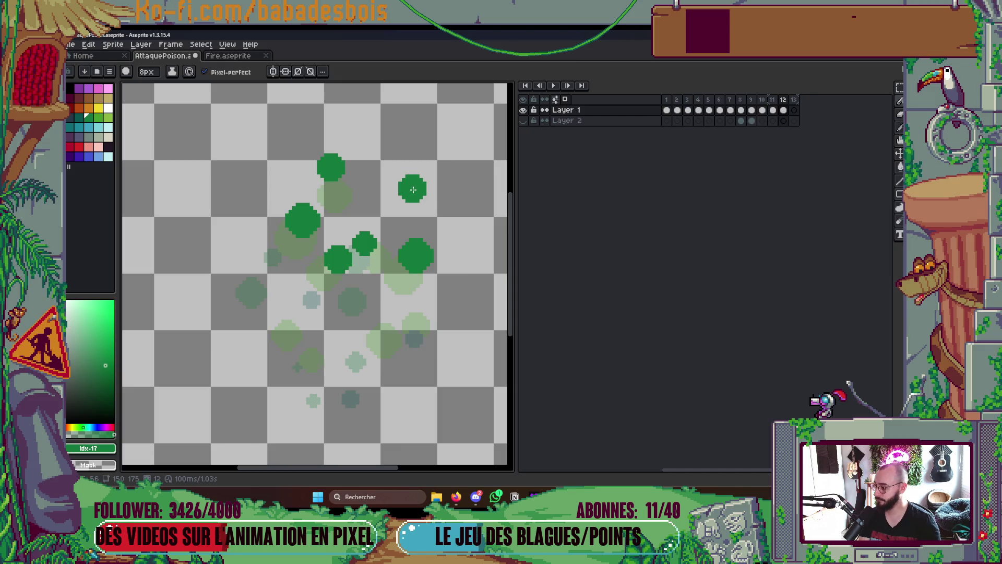
Flip between frames 11 and 12 to compare the bubble motion
key(Left)
key(Left)
key(Right)
key(Right)
key(Left)
key(Left)
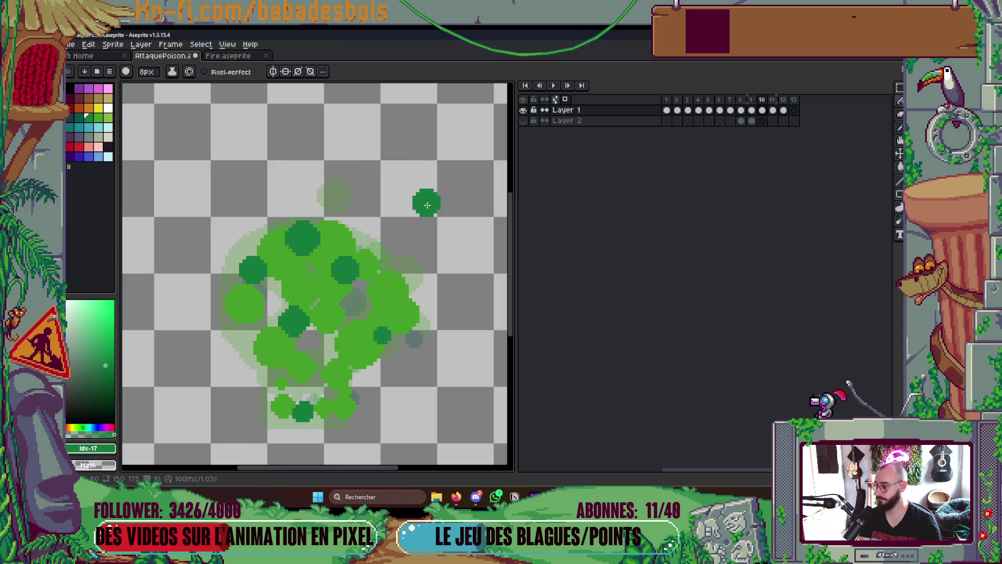
key(Right)
key(Right)
key(Left)
key(Right)
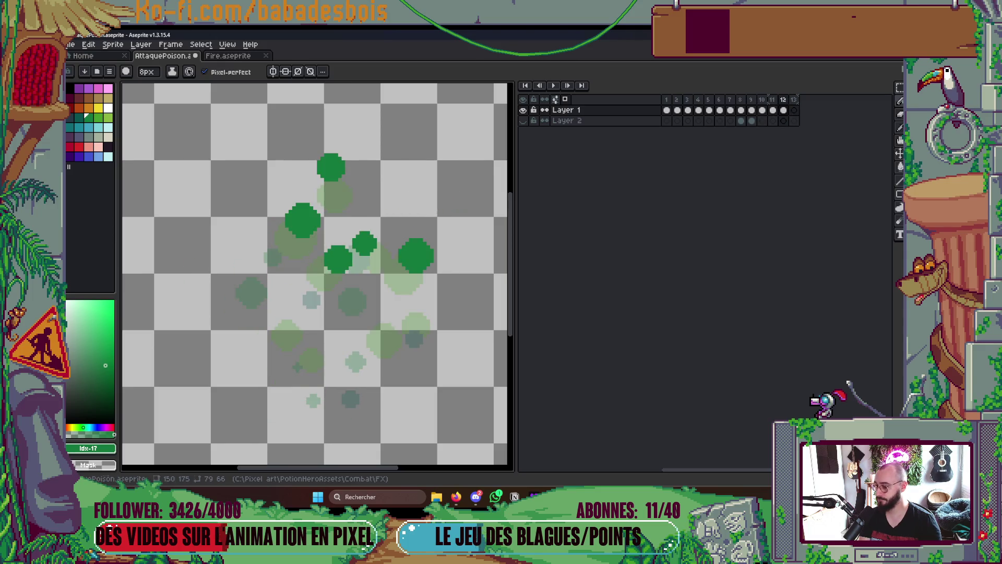
Bucket-fill one dot dark teal and paint another teal dot left of the cluster
click(79, 118)
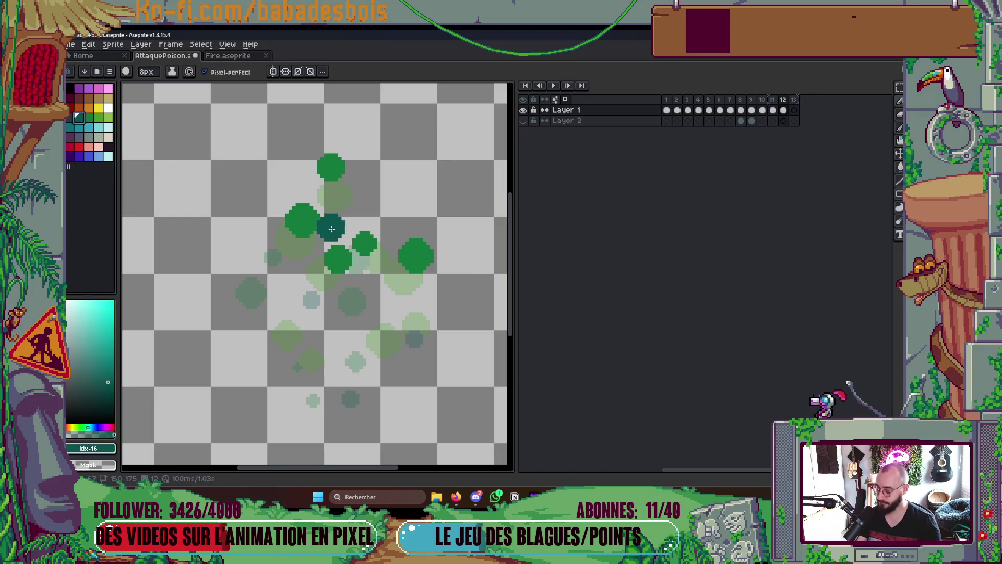
key(g)
click(365, 246)
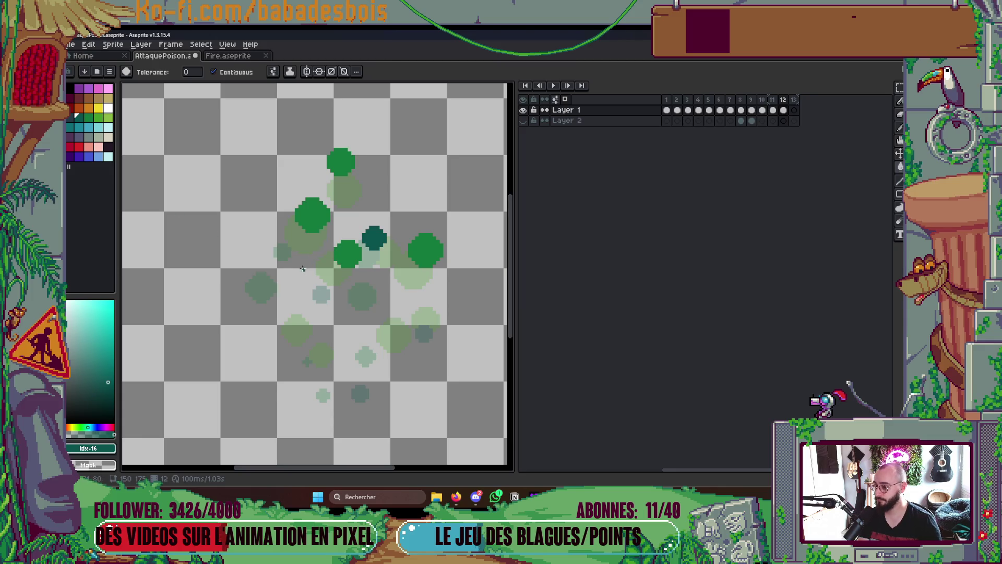
key(b)
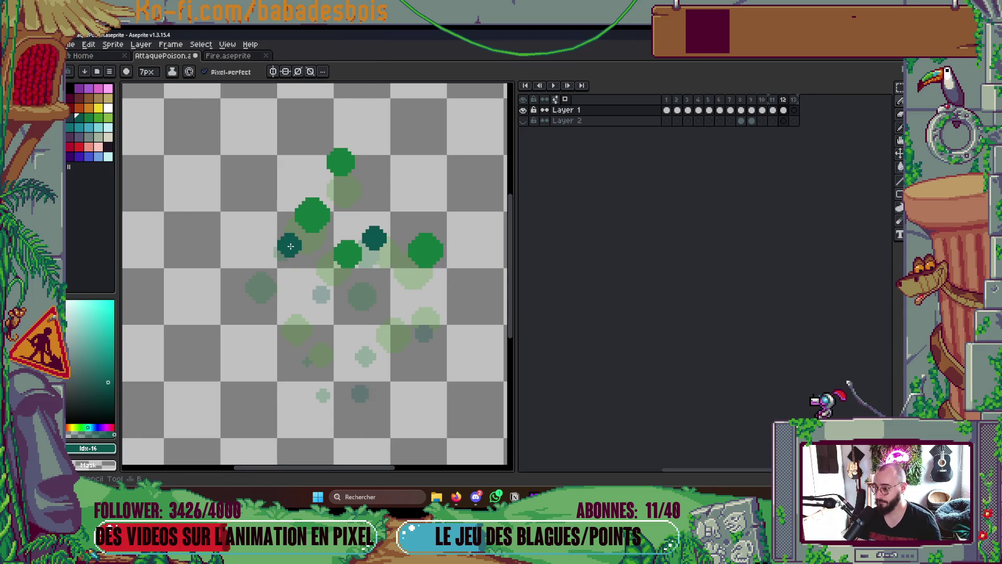
click(292, 236)
Paint a small 4px green dot to the right of the cluster
scroll(291, 236, down, 1)
key(minus)
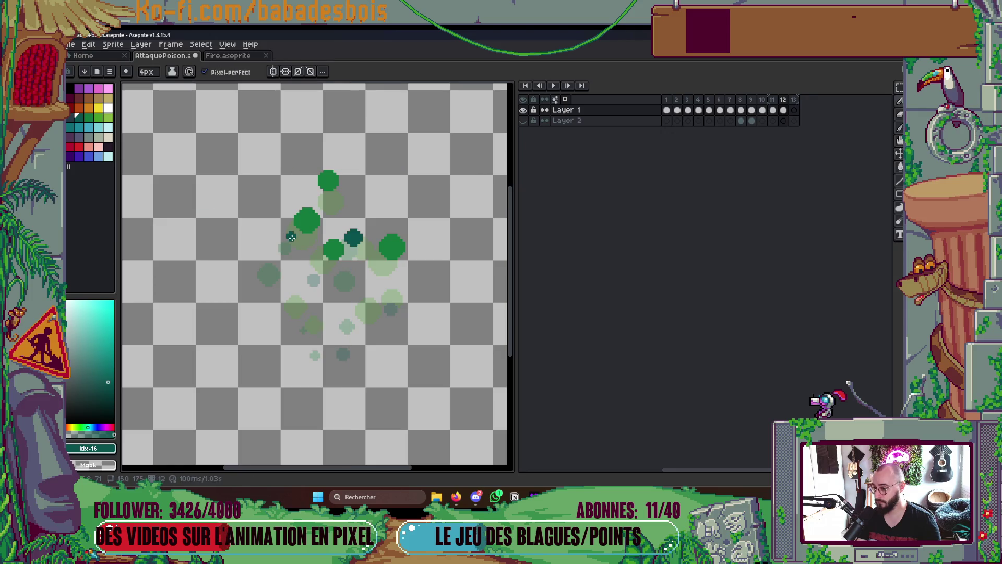
key(ctrl)
key(minus)
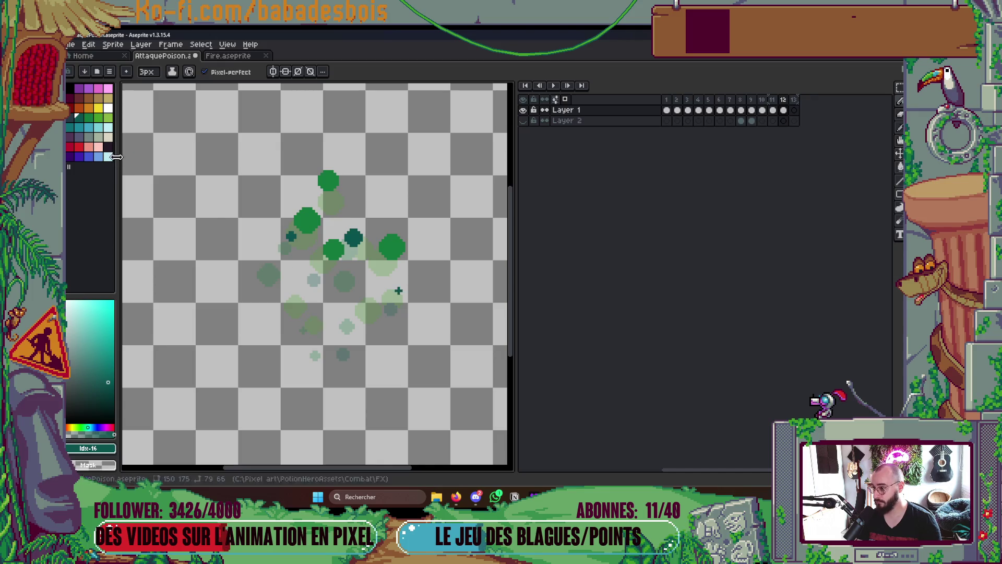
click(87, 119)
key(plus)
click(408, 270)
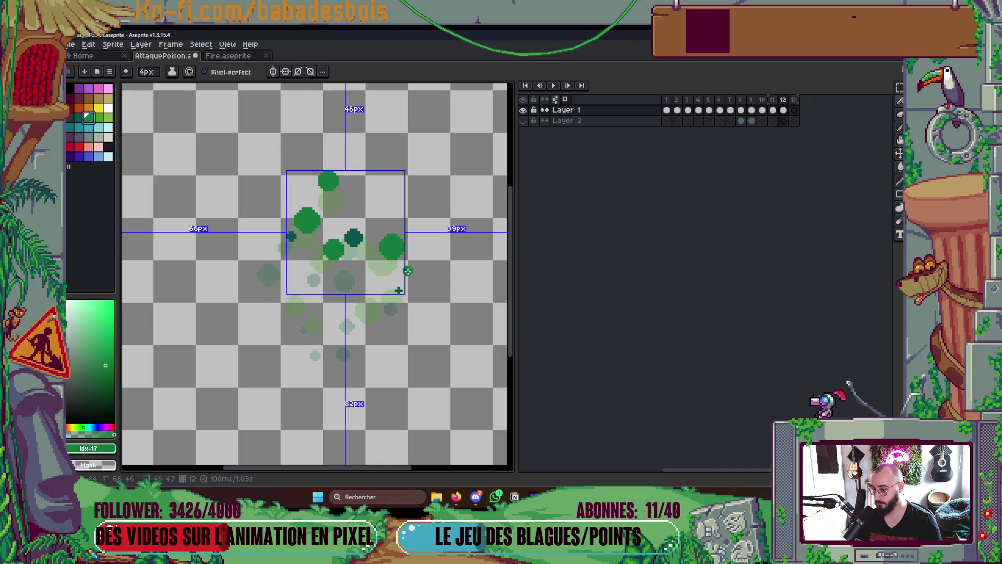
Add two 6px green dots below the cluster and save the file
key(bracketright)
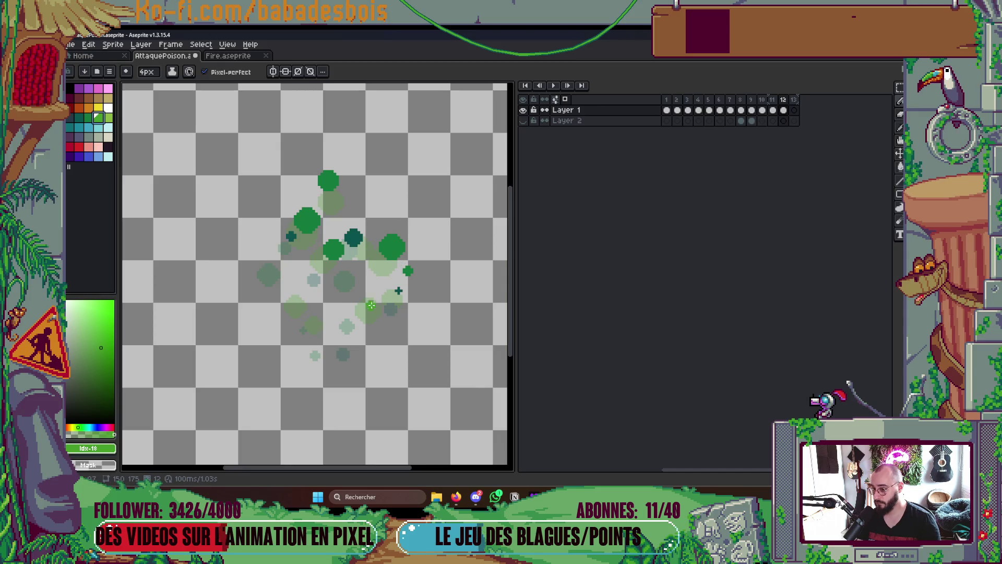
key(bracketleft)
key(plus)
key(plus)
click(368, 295)
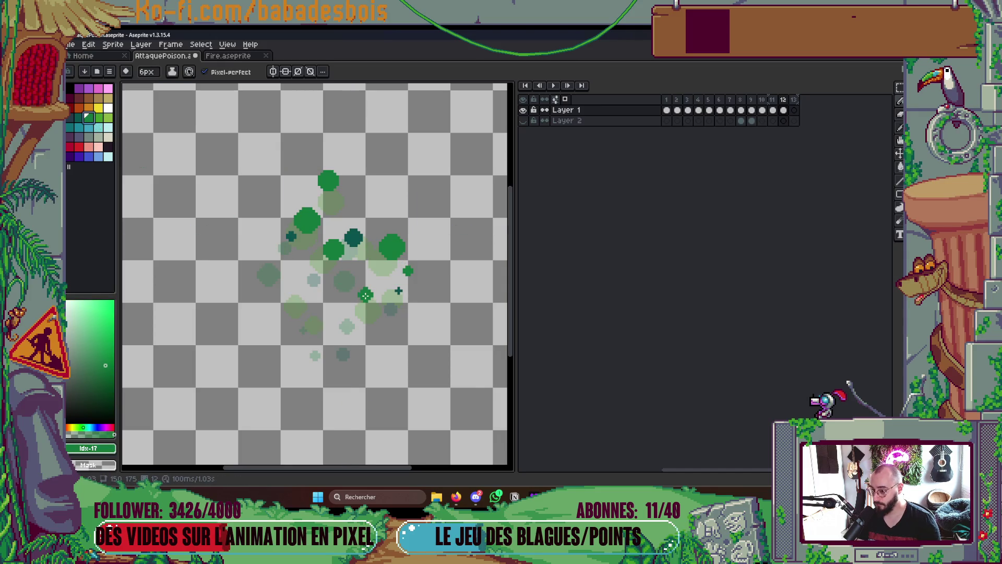
click(373, 294)
key(ctrl+s)
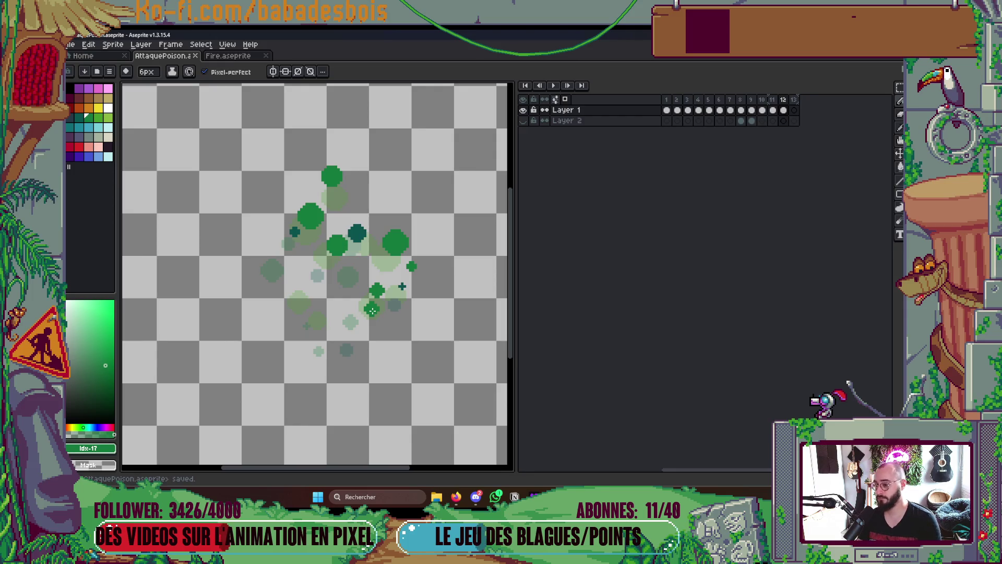
Paint a 4px dark-teal dot in the lower middle, then switch back to green
scroll(372, 282, up, 2)
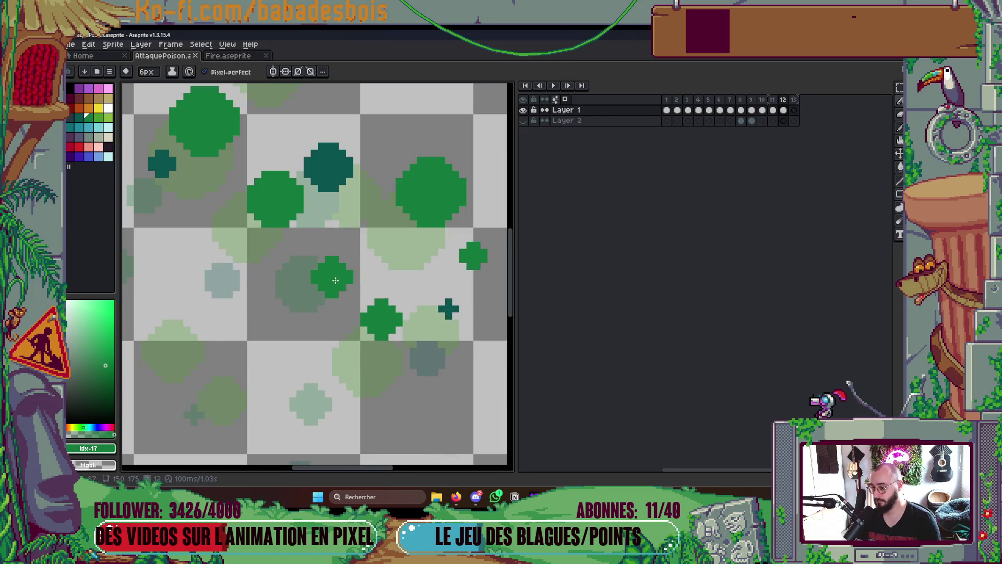
click(79, 116)
key(minus)
key(minus)
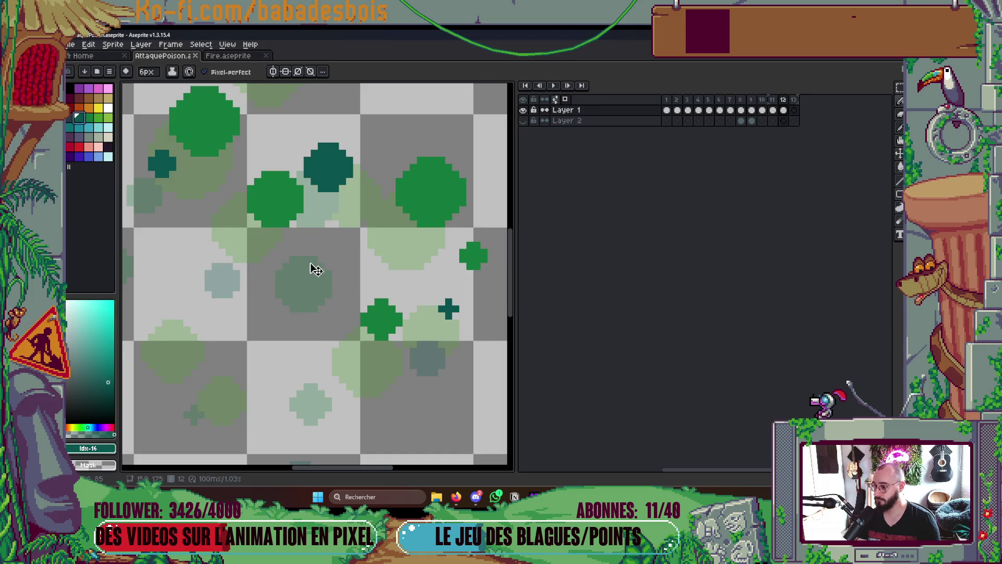
click(320, 241)
scroll(320, 242, down, 2)
key(plus)
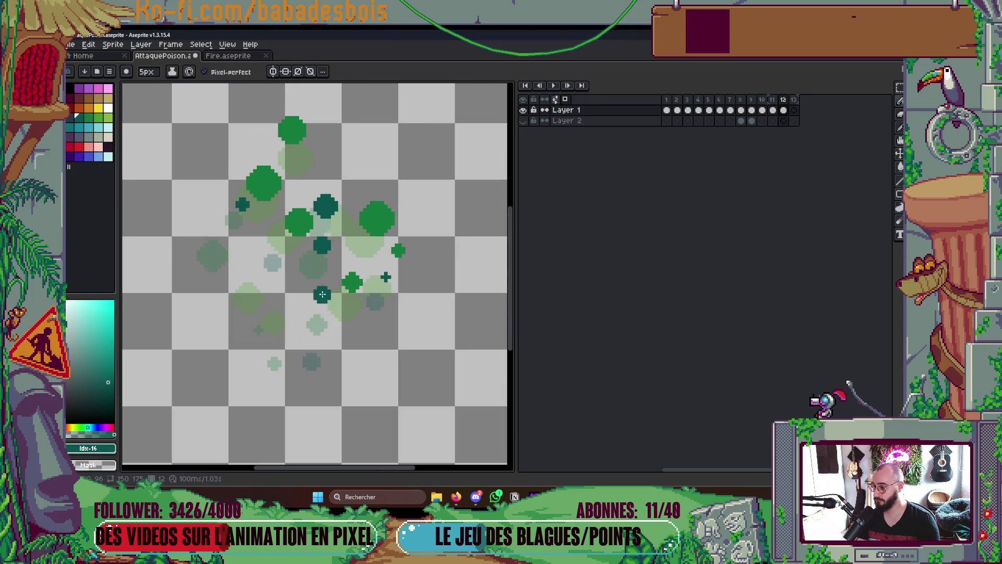
scroll(413, 254, up, 1)
key(0)
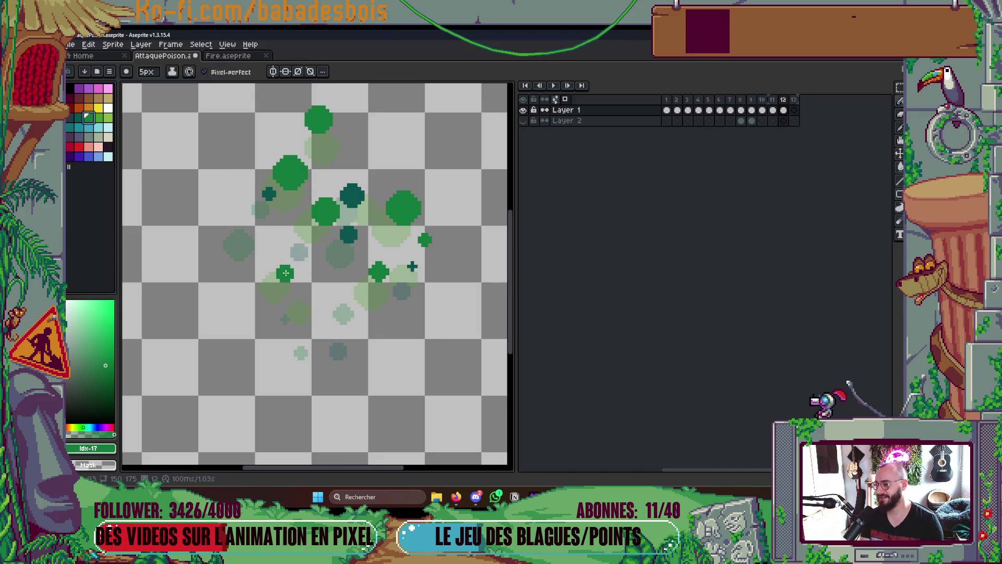
Flick through frames 10–12 to check motion, then cut into the top green bubble at 8px
key(Return)
key(Return)
key(Left)
key(Left)
key(Right)
key(Left)
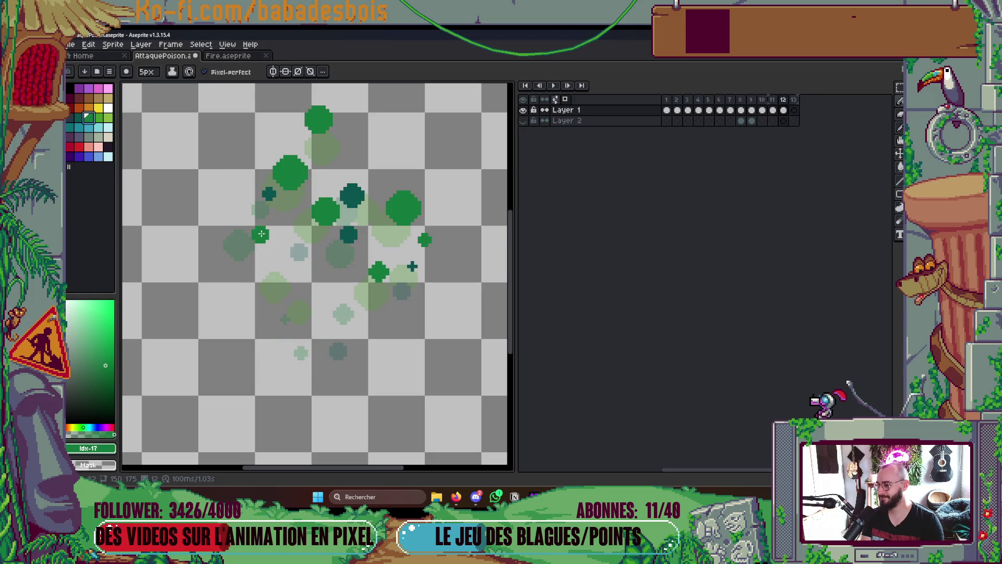
key(Right)
key(Left)
key(Right)
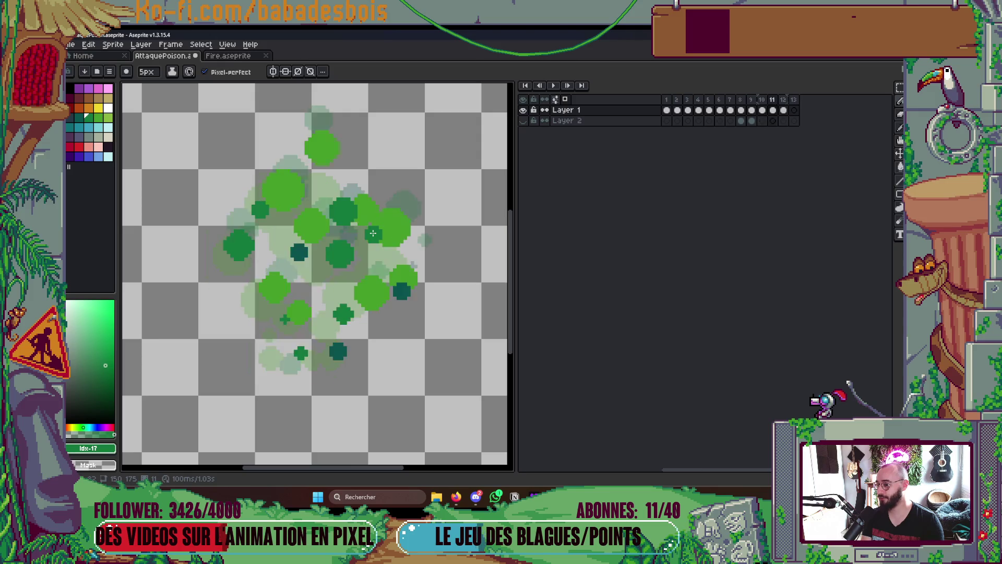
key(Right)
key(Left)
key(Right)
key(Left)
key(Left)
key(Right)
key(Right)
key(Left)
key(Left)
key(Right)
key(Right)
key(Left)
key(Right)
key(plus)
key(plus)
key(plus)
click(408, 201)
Reshape the green crescent bubble with the 8px pencil and paint a mark above it
click(408, 206)
click(411, 184)
scroll(417, 195, down, 3)
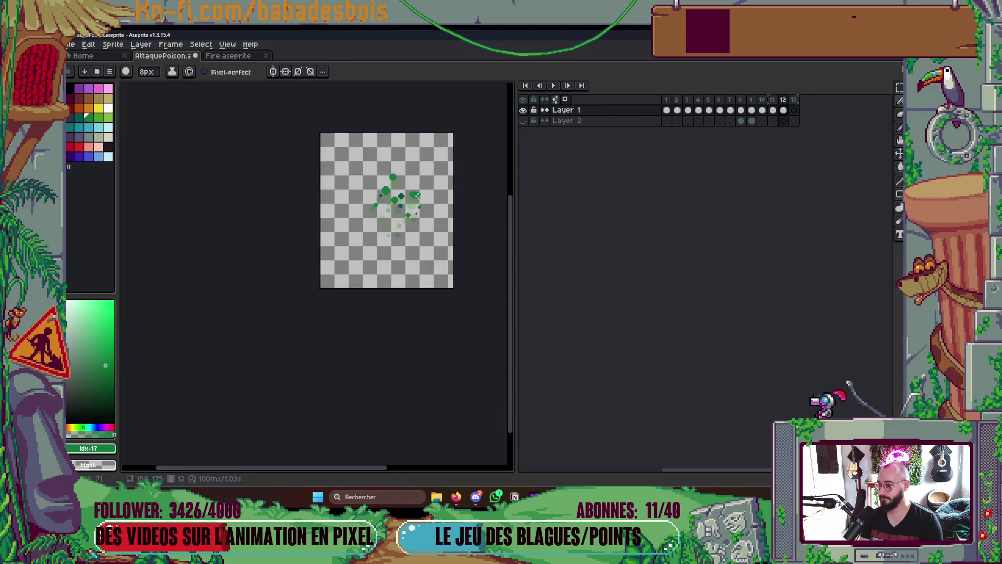
scroll(417, 196, up, 3)
Flip between frames 11 and 12 to compare the bubbles
key(Left)
key(Right)
key(Left)
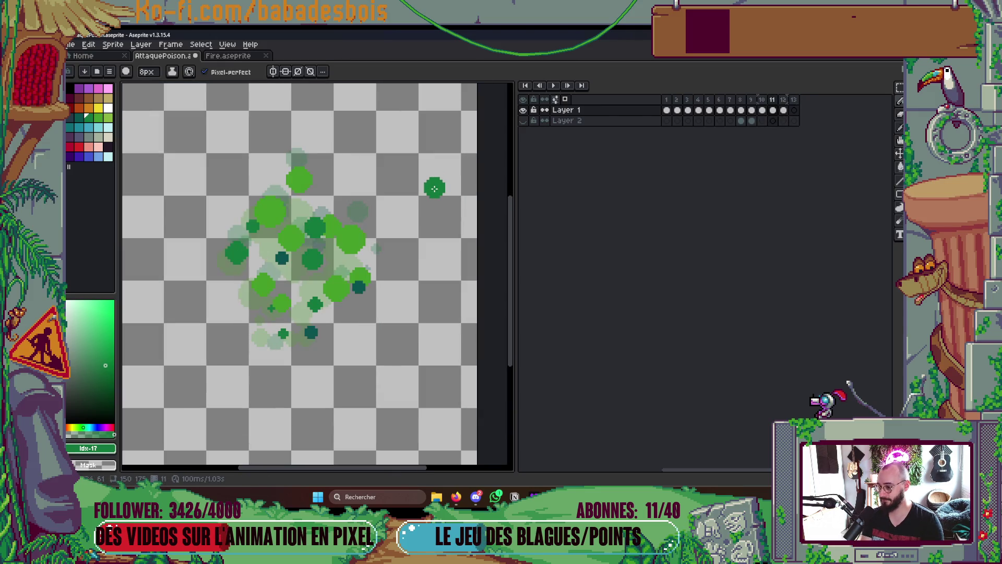
key(Right)
Move part of the bubbles on frame 12 with a rectangular selection and commit them
key(m)
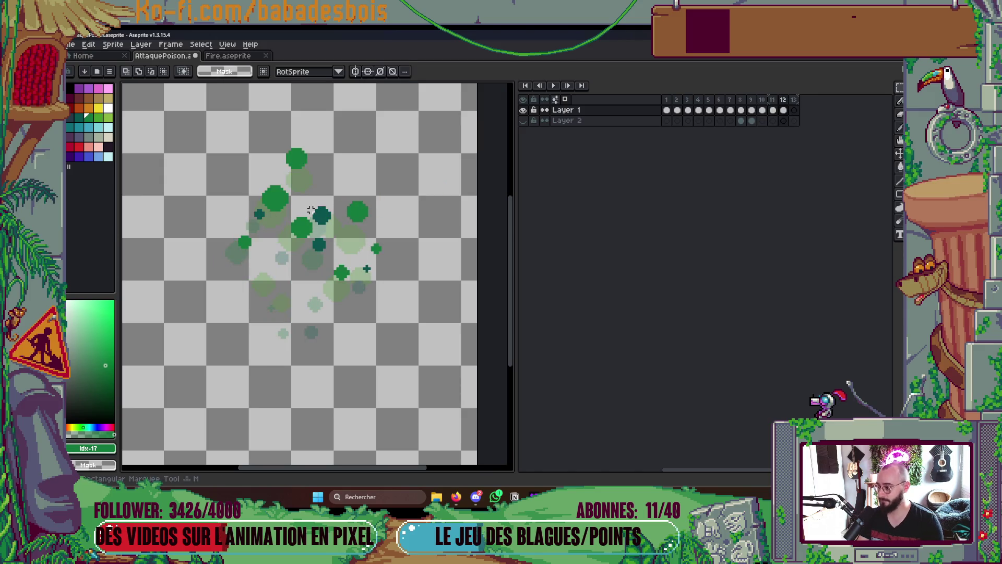
scroll(312, 207, up, 1)
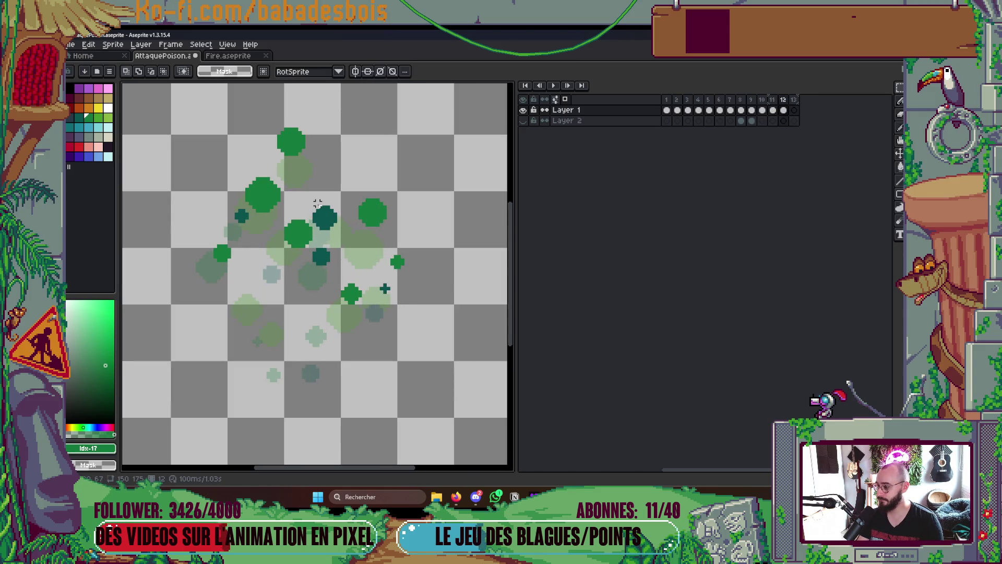
key(b)
mouse_move(329, 193)
mouse_down()
mouse_move(287, 217)
mouse_move(292, 250)
mouse_move(321, 270)
mouse_move(346, 239)
mouse_move(330, 194)
mouse_move(341, 208)
mouse_up()
key(Return)
Play the poison animation to check the dispersal, then stop on frame 11
scroll(386, 206, down, 3)
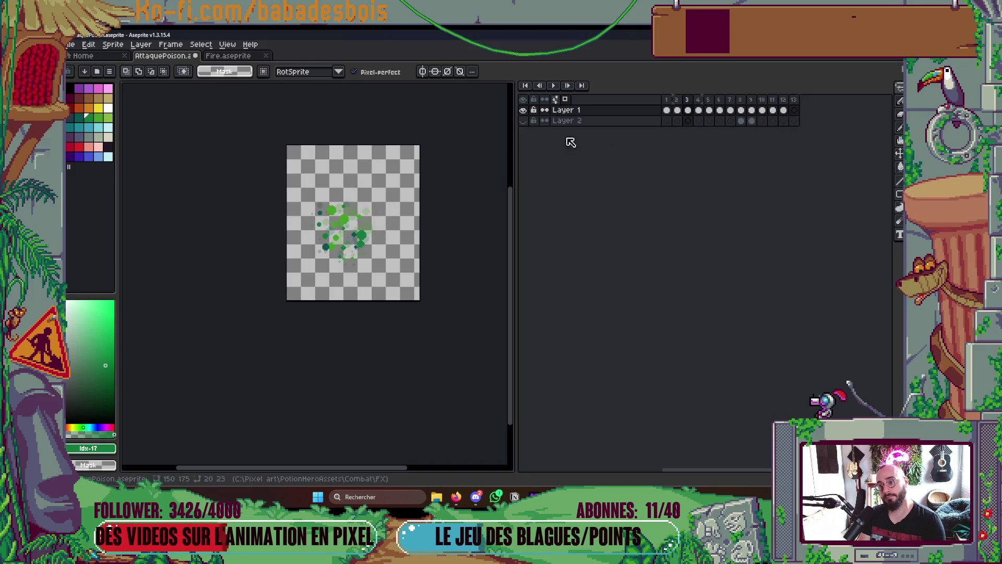
key(Return)
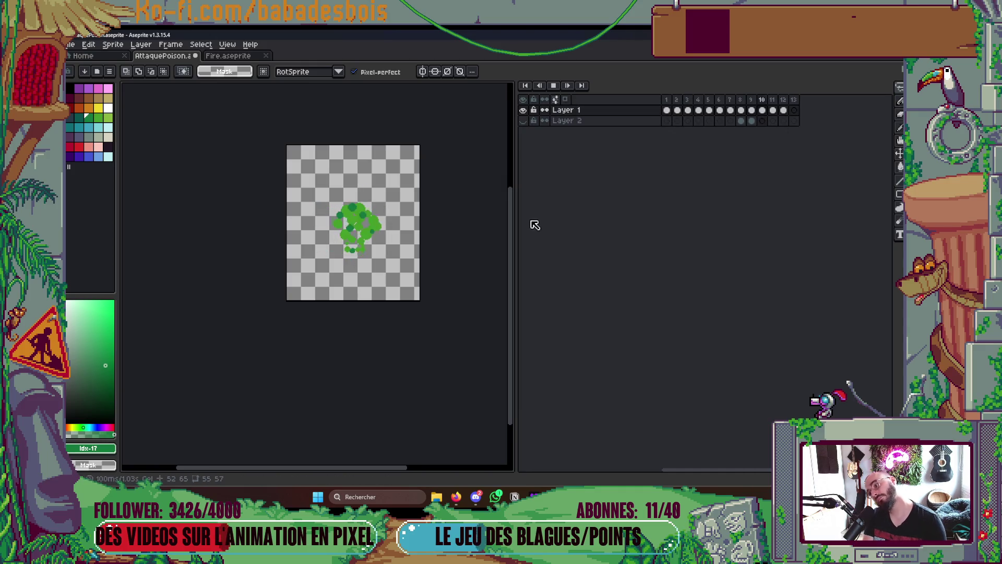
key(Return)
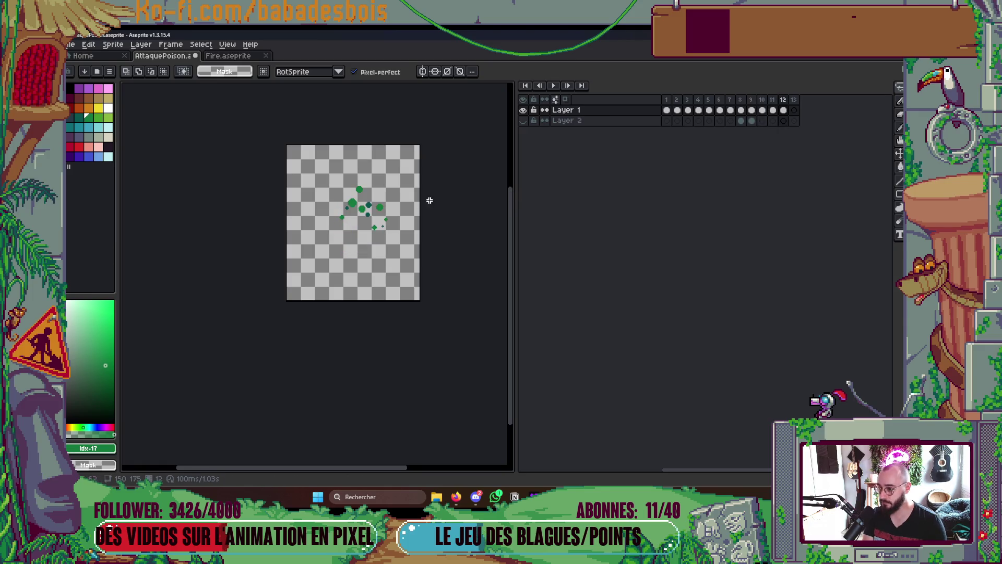
key(Right)
key(Left)
scroll(389, 238, up, 4)
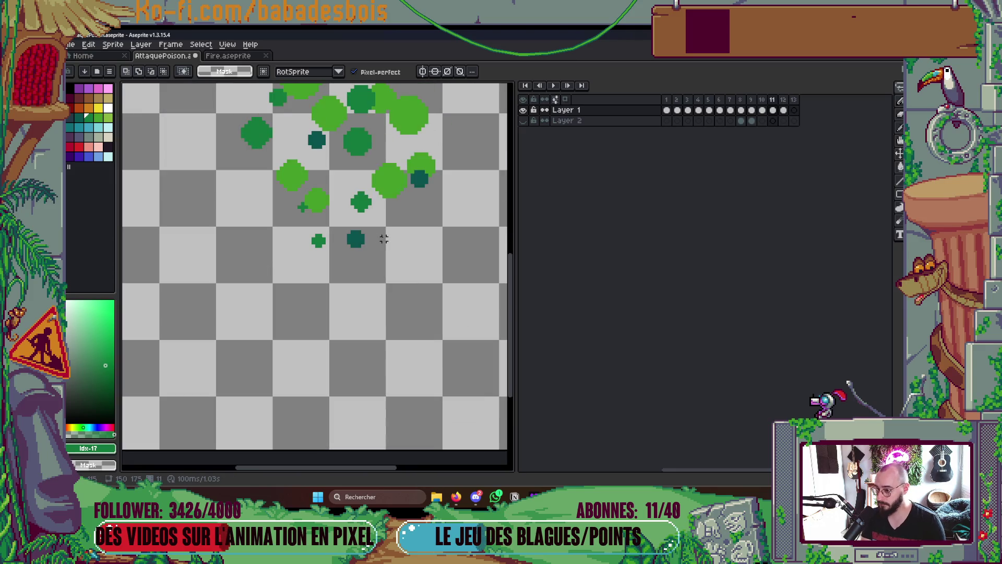
With onion skin on, paint a large green dot and a 4px dark teal dot on frame 12
click(565, 99)
key(Right)
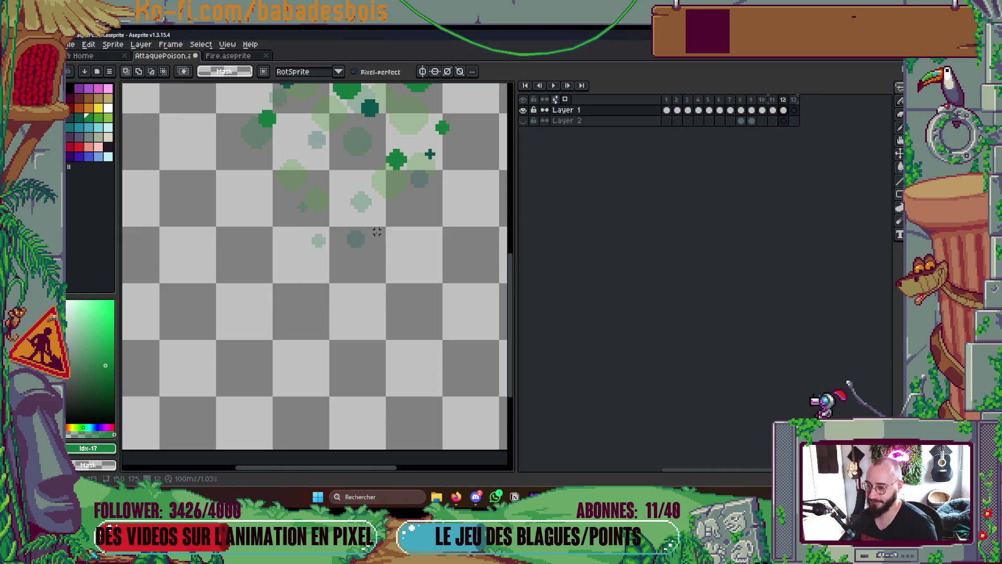
scroll(365, 208, up, 1)
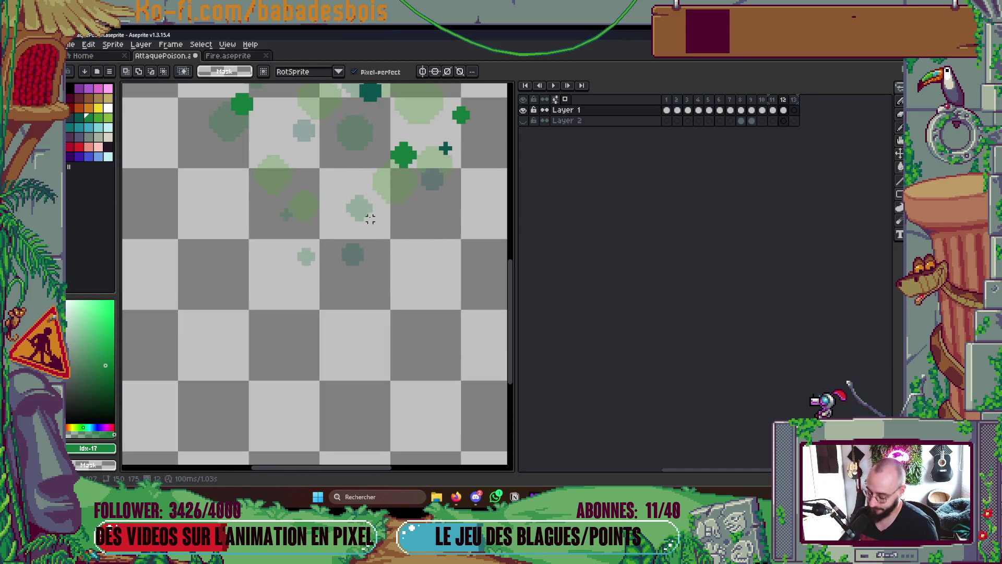
key(b)
click(350, 230)
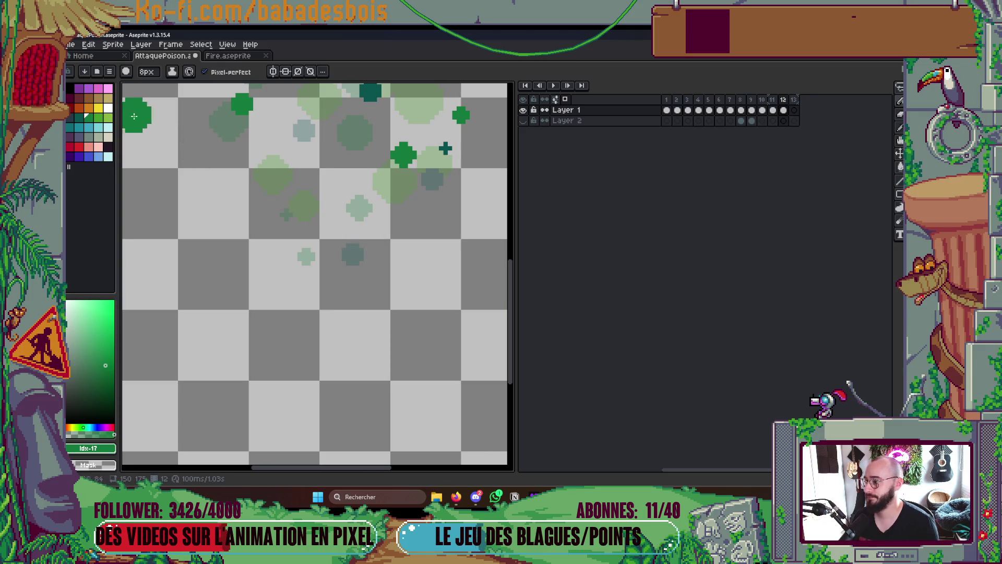
click(78, 117)
key(minus)
key(minus)
key(minus)
click(369, 234)
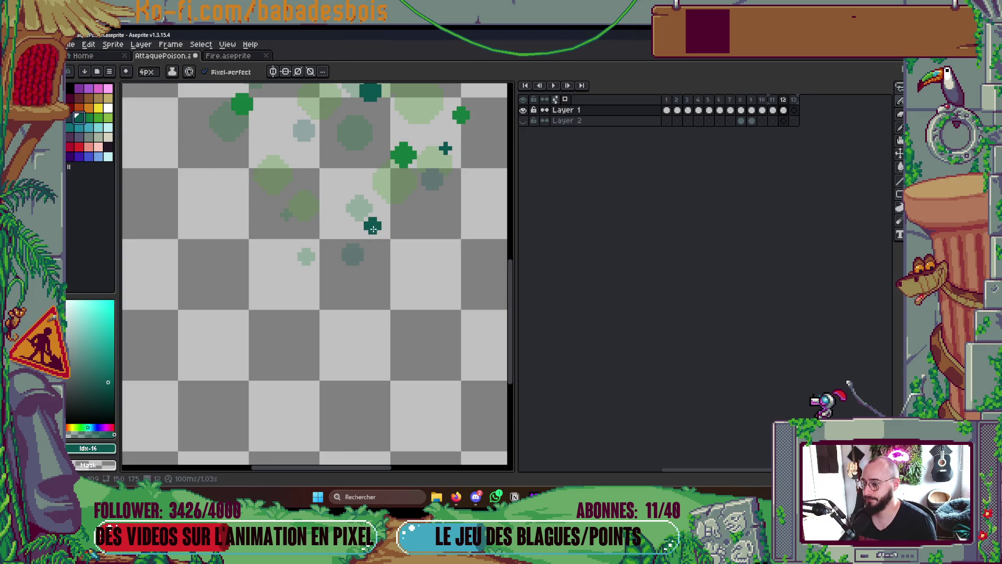
Flick between frames 10, 11 and 12 to compare the poison cloud
scroll(414, 223, down, 1)
drag(413, 224, 406, 248)
key(Left)
key(Right)
key(Right)
key(Left)
key(Left)
key(Left)
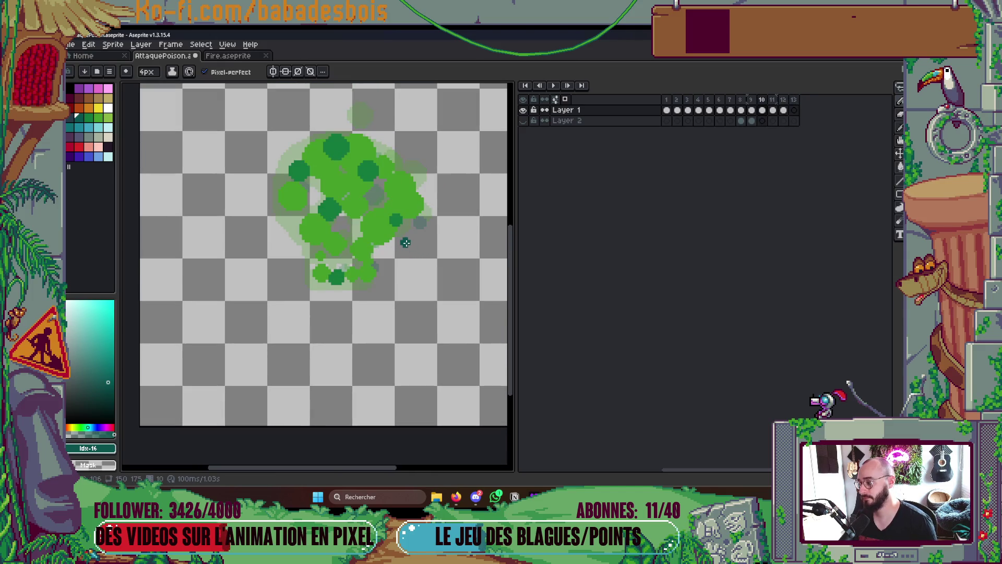
key(Left)
key(Left)
key(Right)
key(Right)
key(Right)
key(Right)
key(Left)
key(Left)
key(Right)
key(Right)
key(Right)
key(Left)
key(Left)
key(Left)
key(Right)
key(Right)
Step back to the first frame, then forward, comparing frames 10 and 12
key(Left)
key(Left)
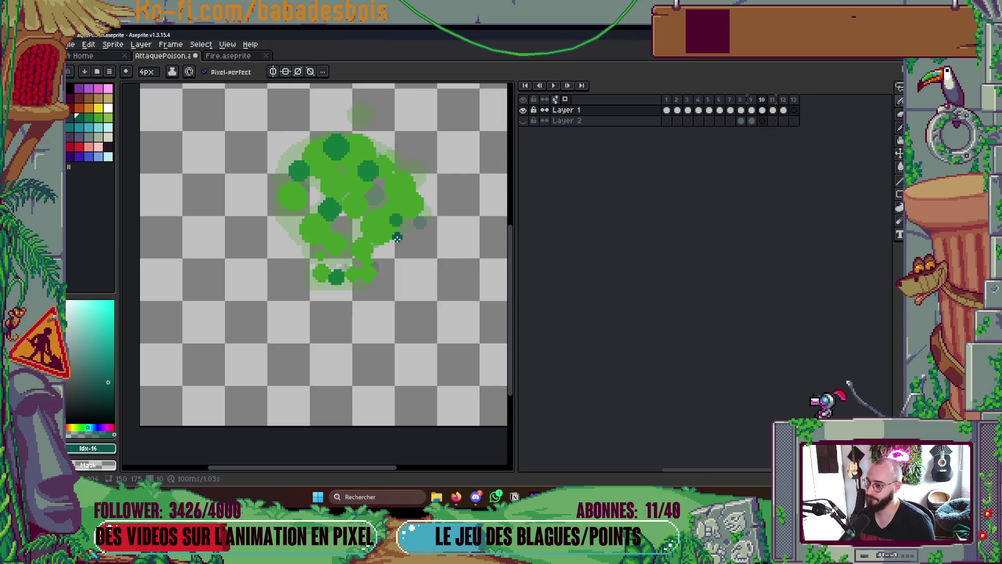
key(Left)
key(Left)
key(Left)
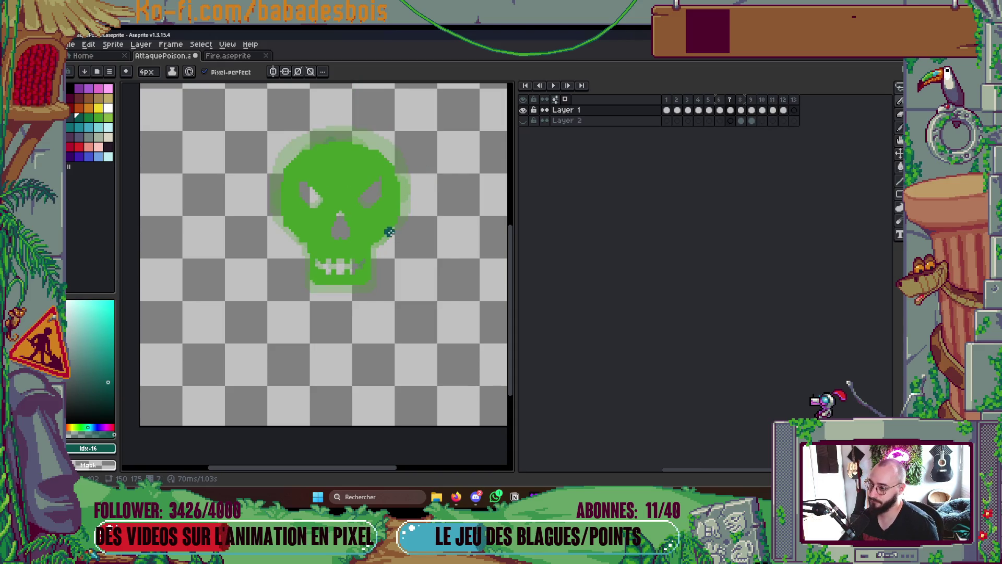
key(Left)
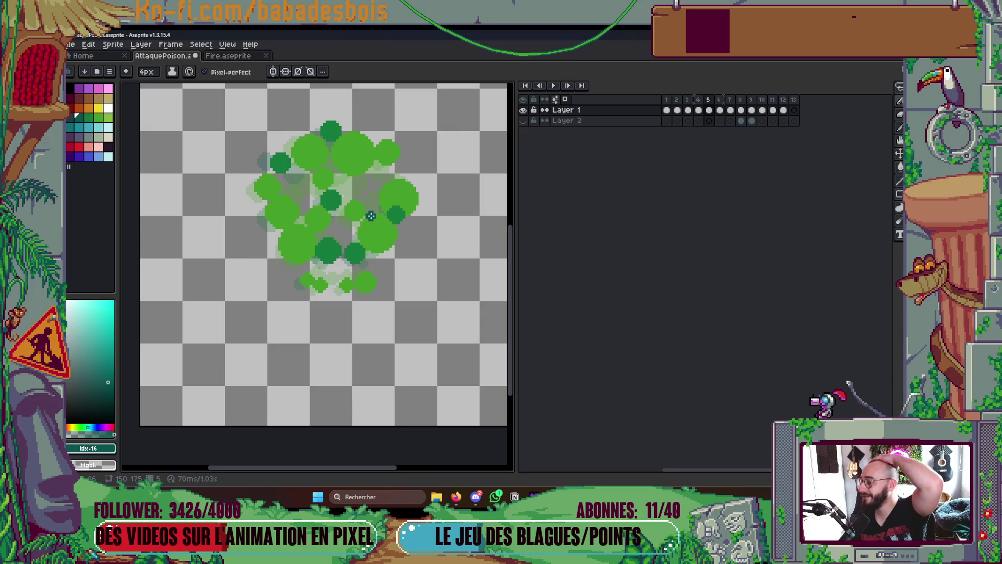
key(Left)
key(Left)
key(Left)
key(Right)
key(Right)
key(Right)
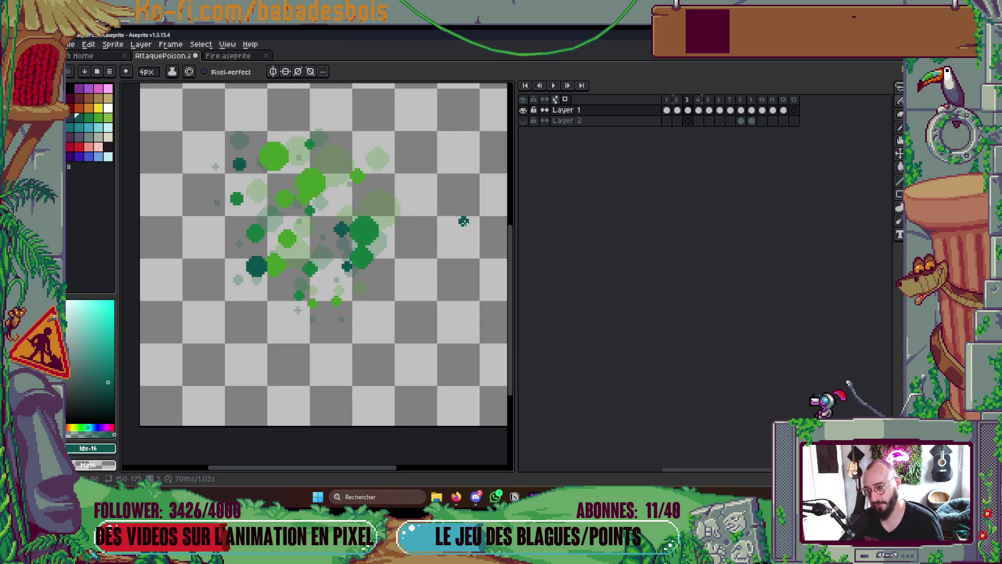
key(Right)
key(Right)
key(Left)
key(Left)
key(Right)
key(Right)
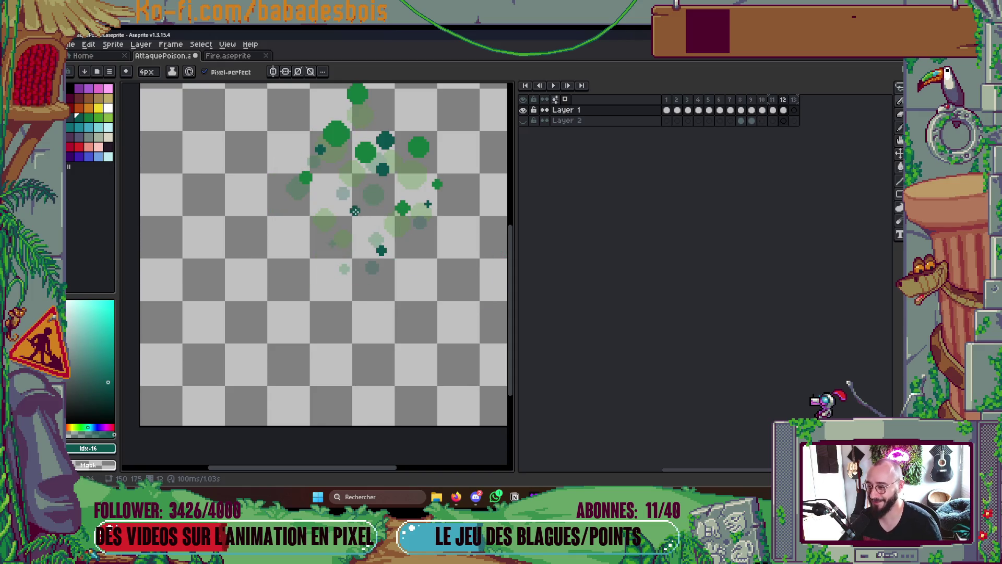
Pick a slightly different green swatch from the palette for painting
scroll(349, 215, up, 2)
click(88, 117)
key(ctrl)
key(ctrl)
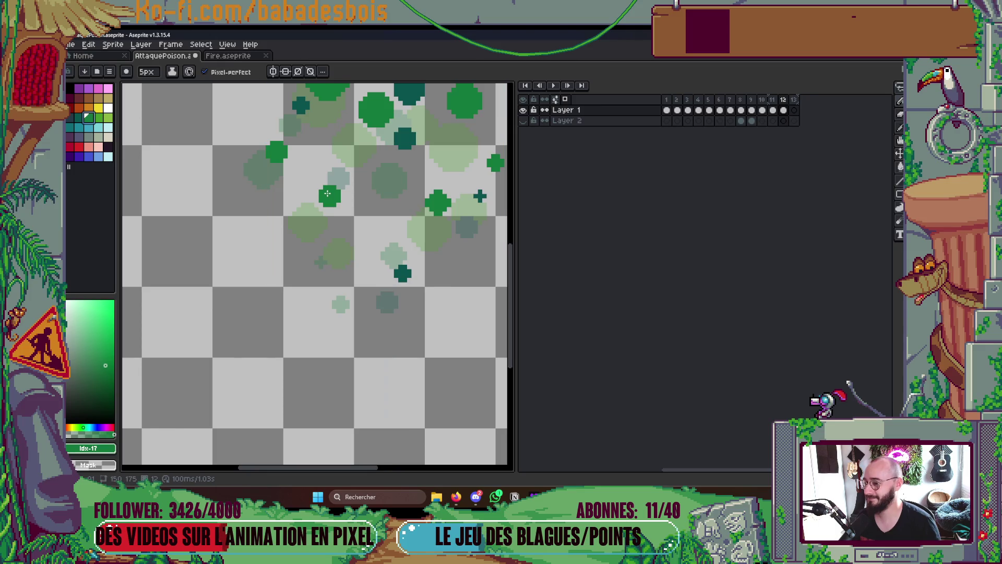
Play the poison animation from the first frame to preview it, then stop
scroll(336, 194, down, 3)
key(Return)
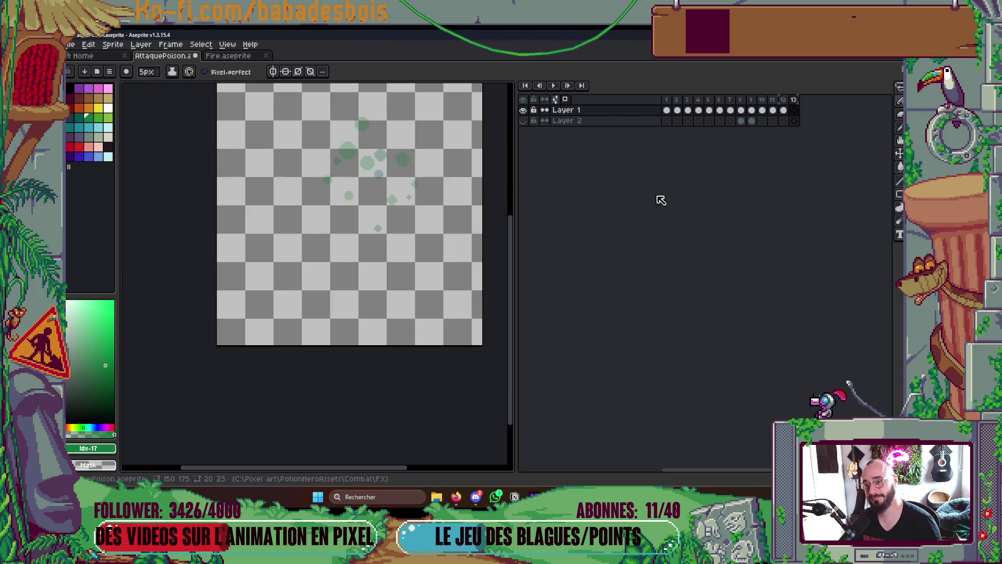
click(668, 99)
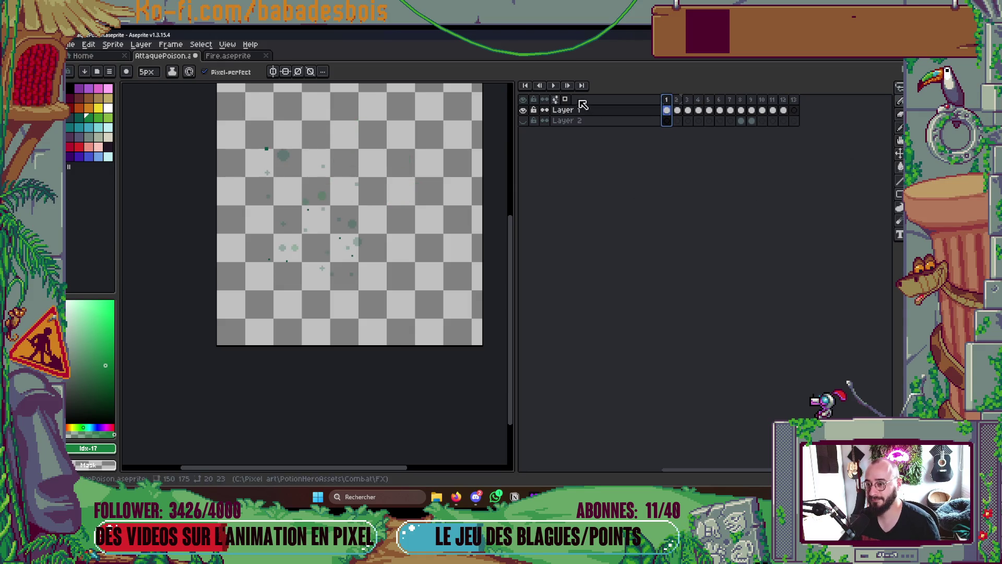
key(Return)
scroll(451, 186, down, 4)
scroll(444, 209, up, 4)
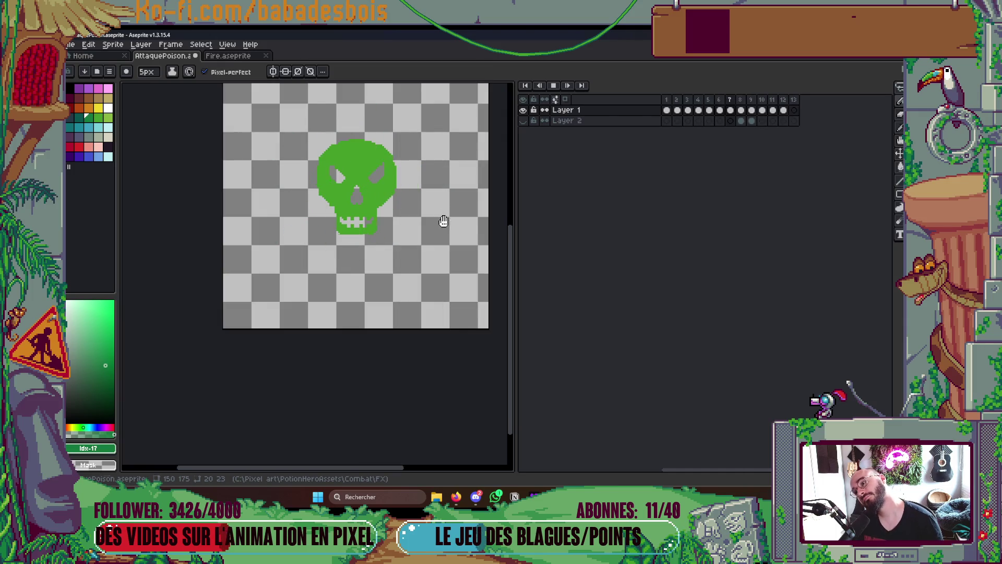
key(Return)
Replay the animation once more, then add a new 14th frame and select it
key(Return)
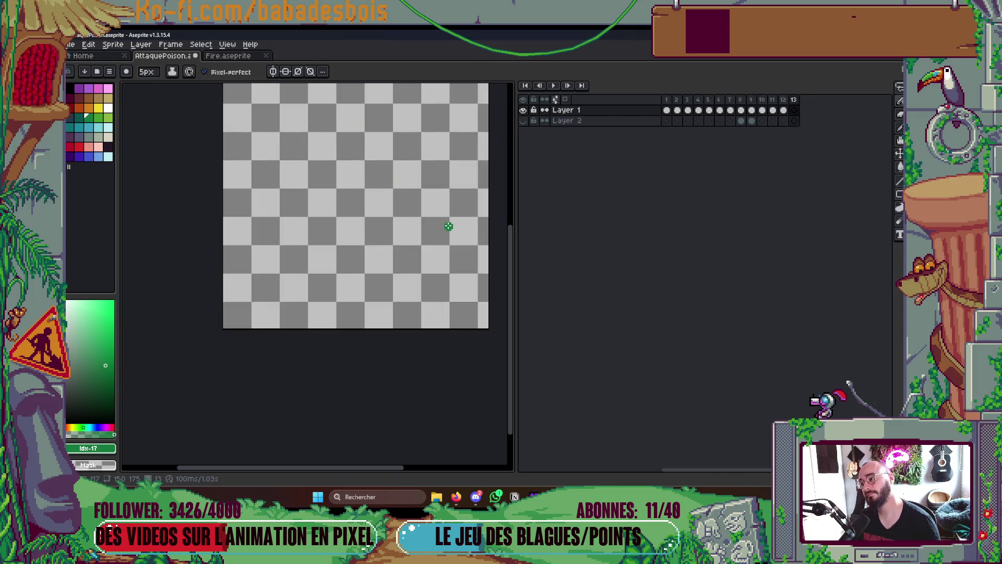
key(Return)
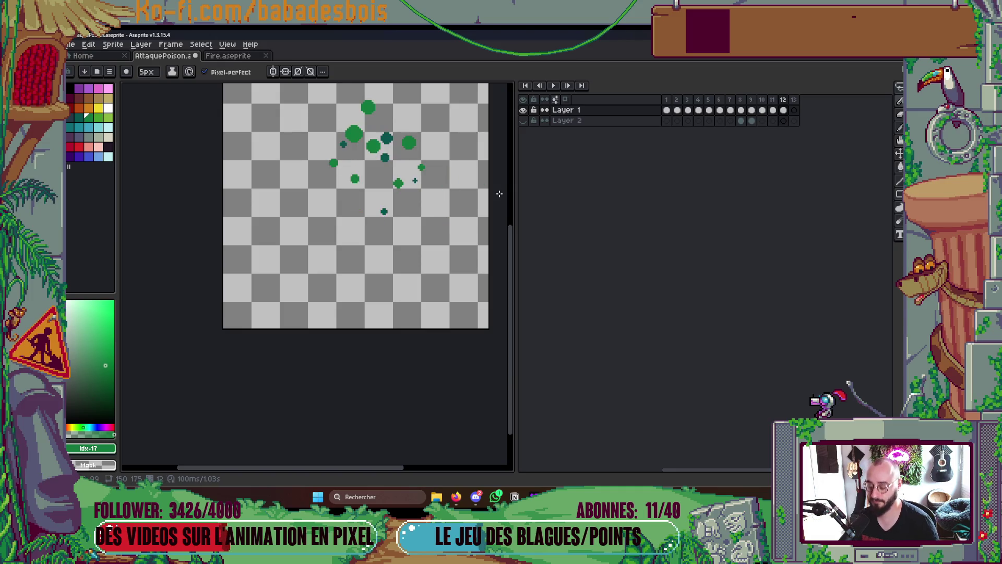
key(alt+n)
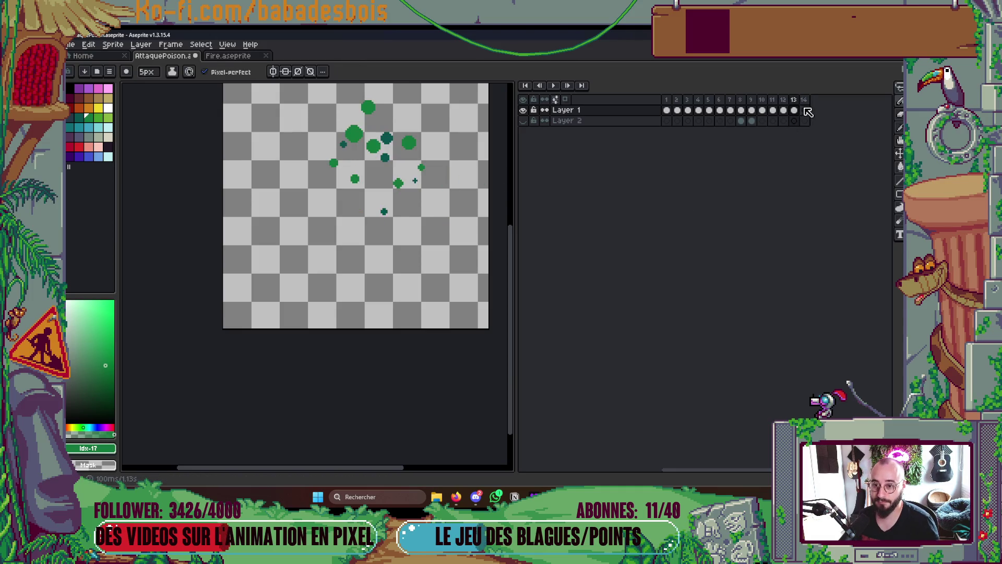
click(805, 105)
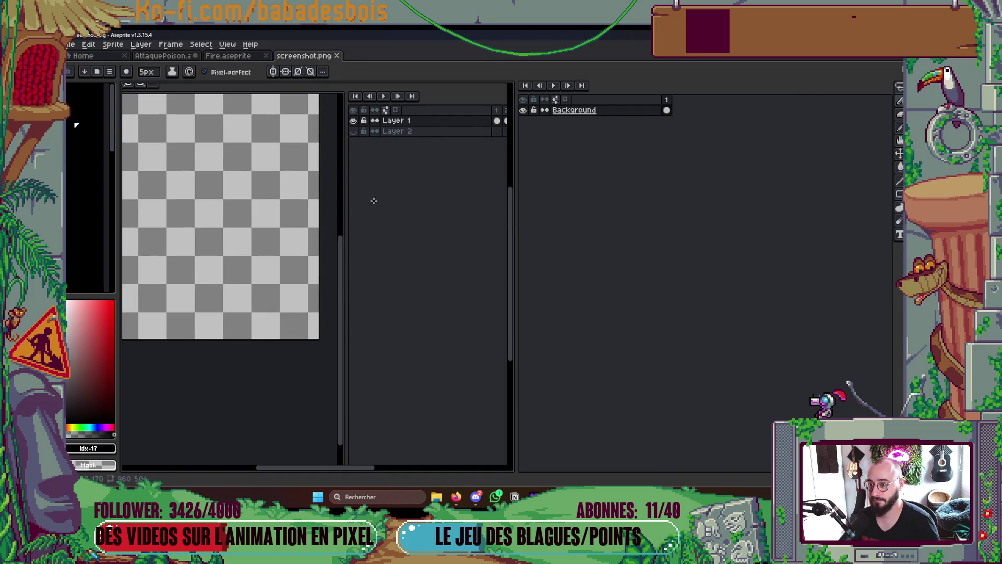
Widen the canvas area and zoom and pan around the screenshot.png image
drag(343, 236, 515, 236)
mouse_move(432, 224)
mouse_down()
mouse_move(477, 248)
mouse_move(450, 241)
mouse_move(396, 251)
mouse_up()
scroll(396, 245, down, 3)
scroll(332, 243, up, 1)
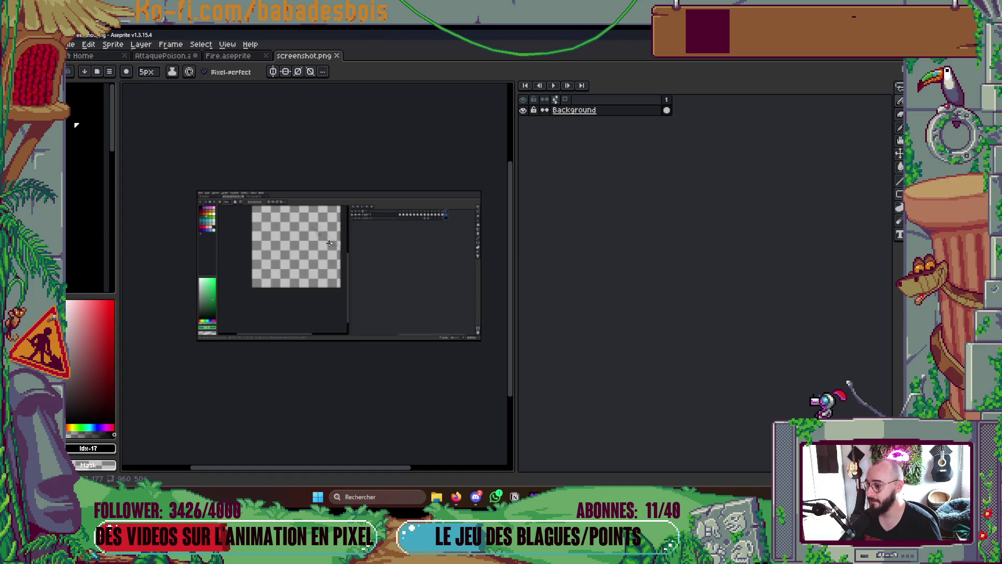
scroll(330, 244, up, 1)
scroll(329, 244, up, 1)
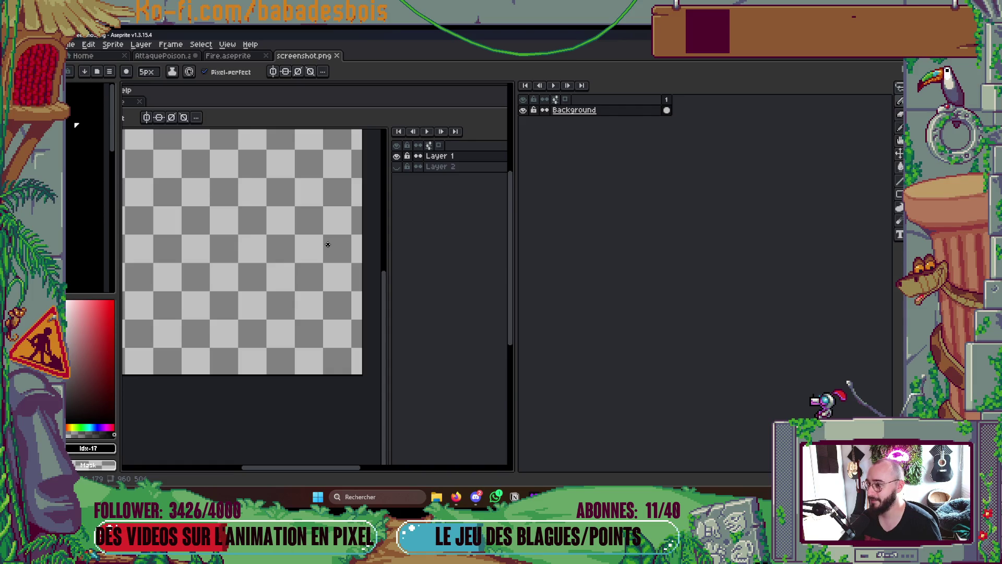
scroll(327, 244, down, 2)
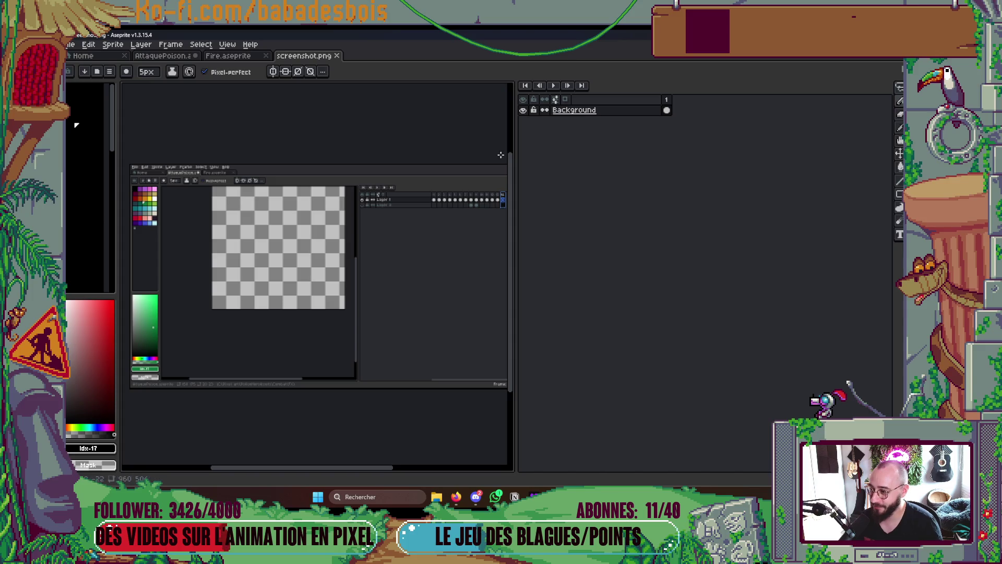
scroll(357, 228, up, 4)
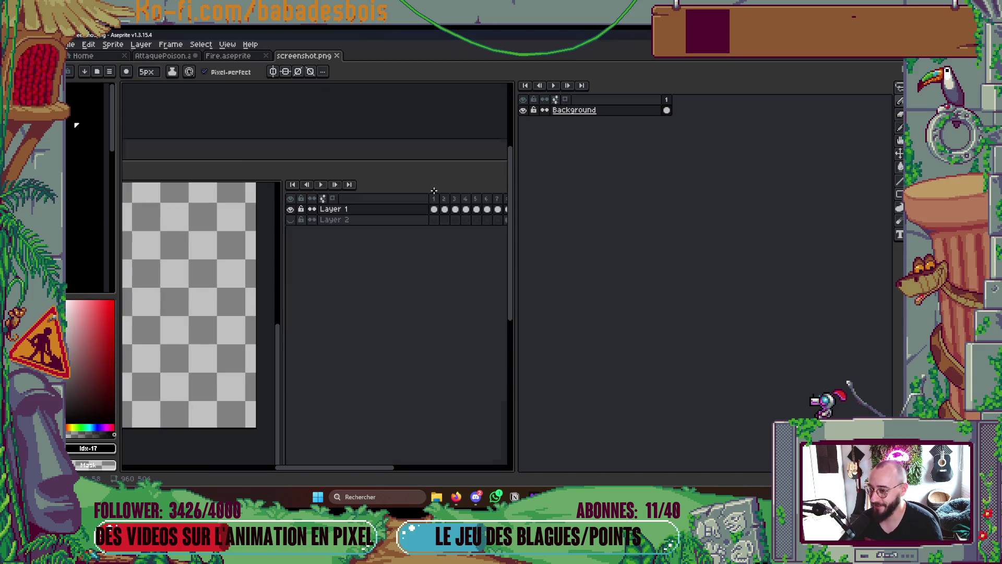
Close screenshot.png to return to the AttaquePoison animation
scroll(293, 264, down, 2)
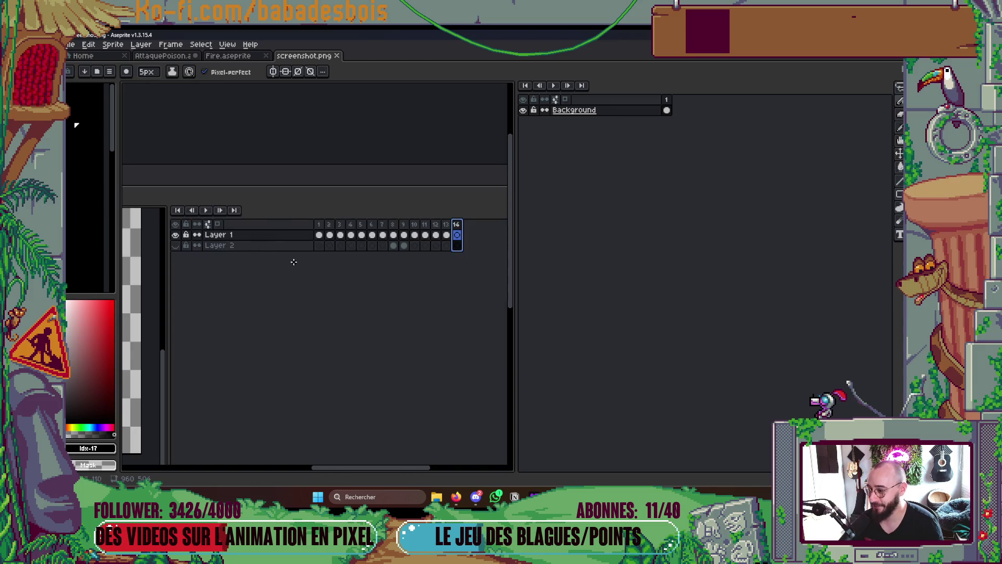
scroll(296, 271, up, 1)
scroll(376, 264, down, 2)
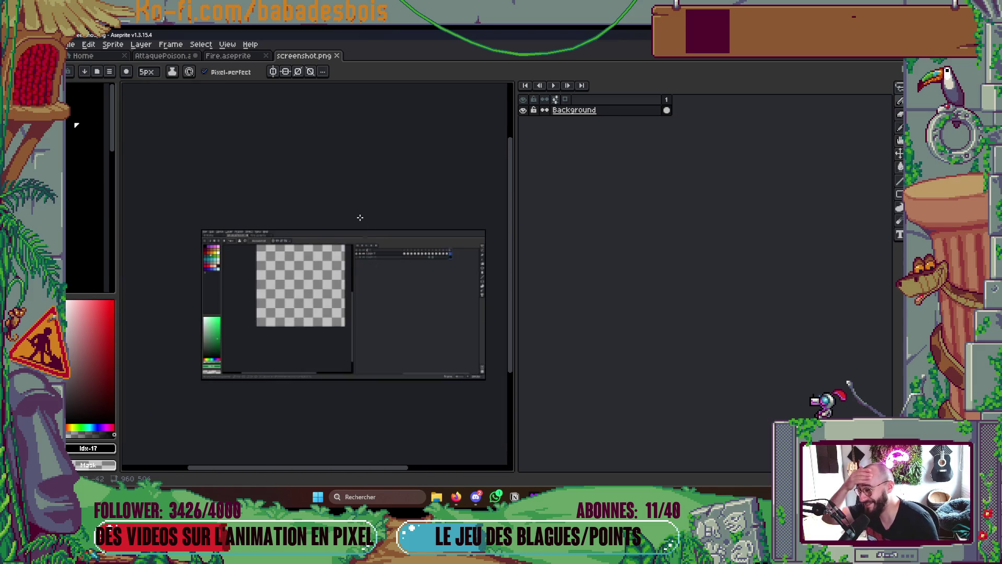
scroll(358, 217, up, 2)
click(338, 56)
scroll(405, 273, up, 1)
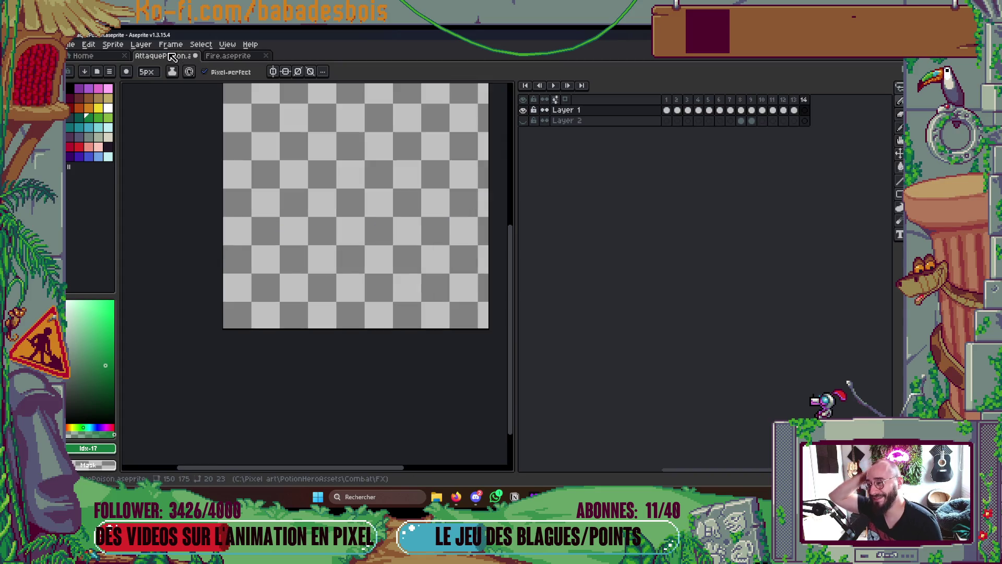
Save AttaquePoison.aseprite and jump to the skull on frame 9
key(ctrl+s)
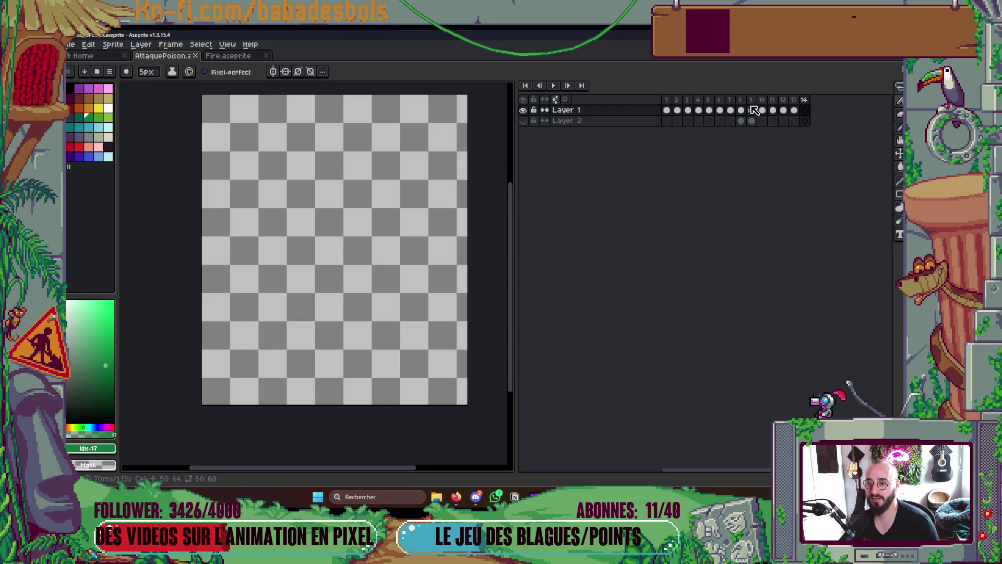
click(762, 120)
click(752, 121)
Step back and forth through frames 9–13 to compare the dispersing bubbles
key(Right)
key(Right)
key(Right)
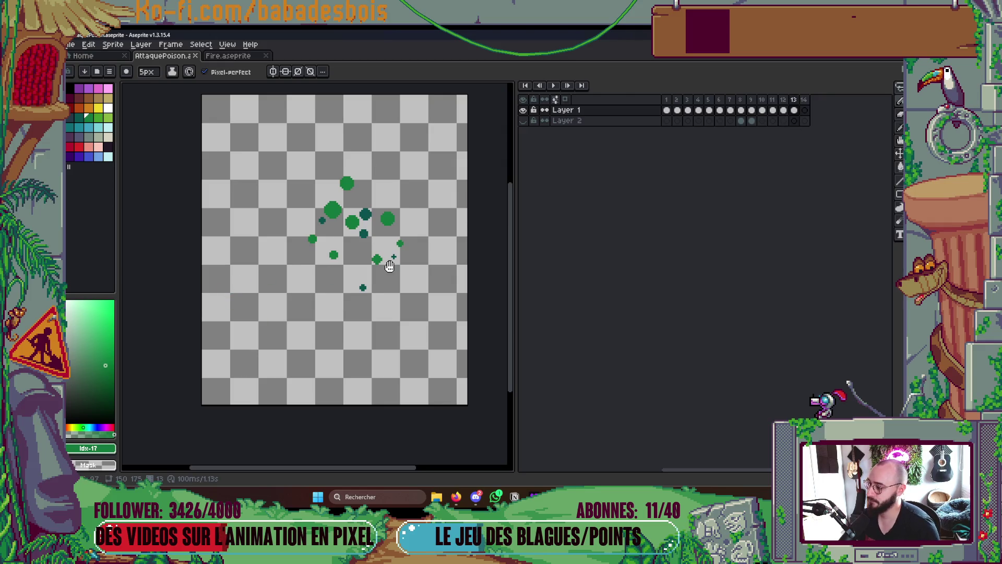
key(Left)
key(Left)
key(Left)
key(Left)
key(Right)
key(Right)
key(Right)
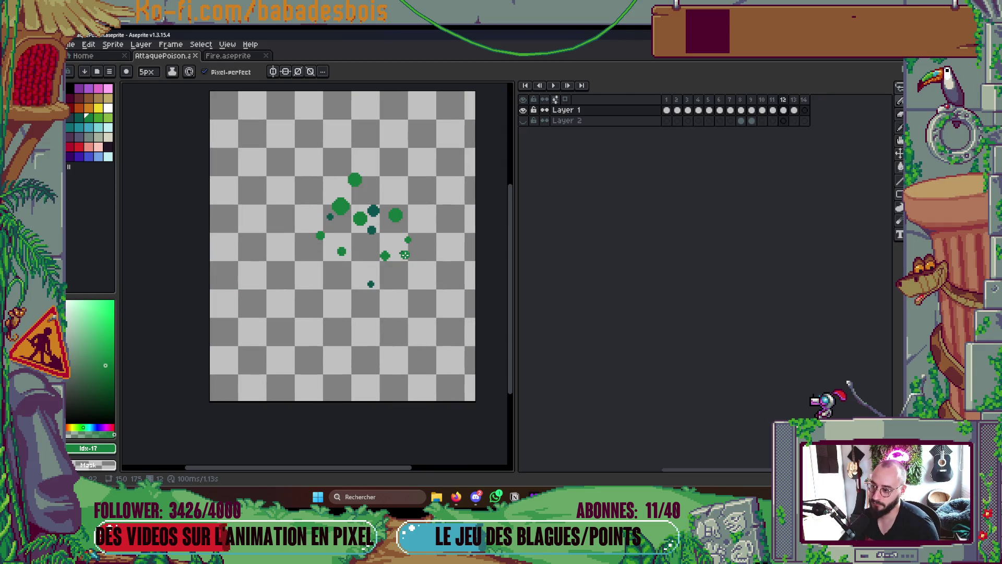
key(Left)
key(Left)
key(Right)
key(Left)
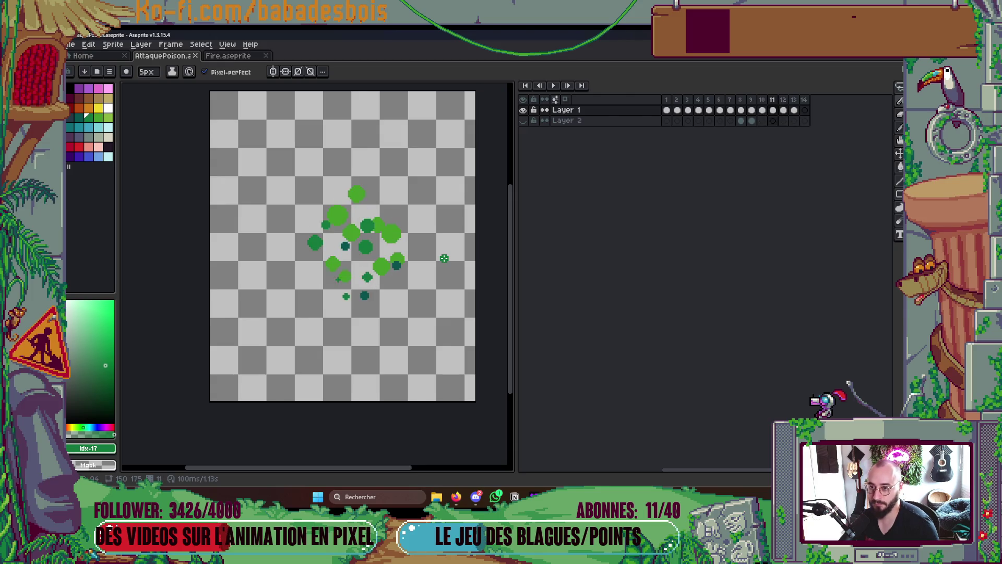
key(Right)
key(Left)
key(Left)
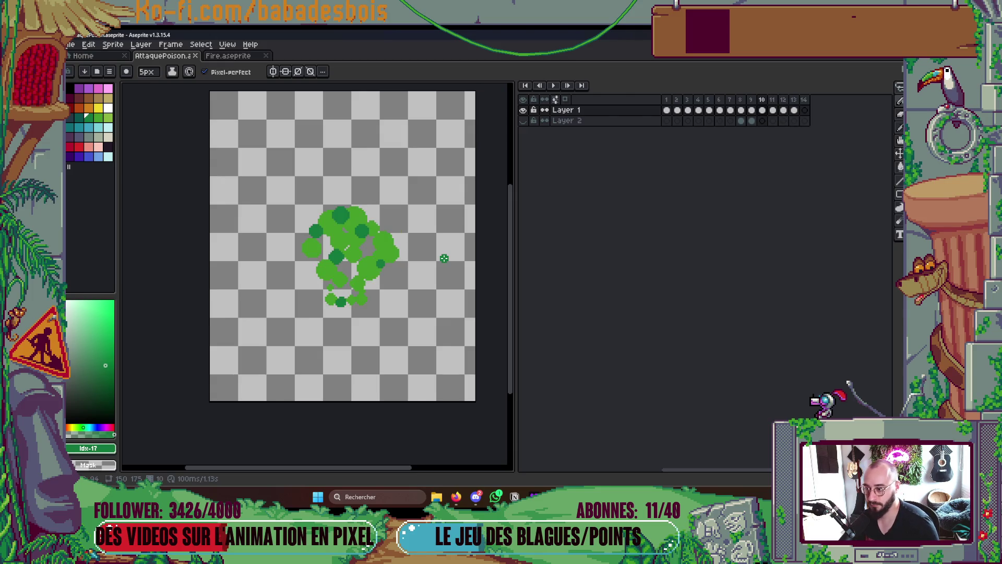
key(Right)
key(Right)
key(Right)
key(Left)
key(Left)
key(Left)
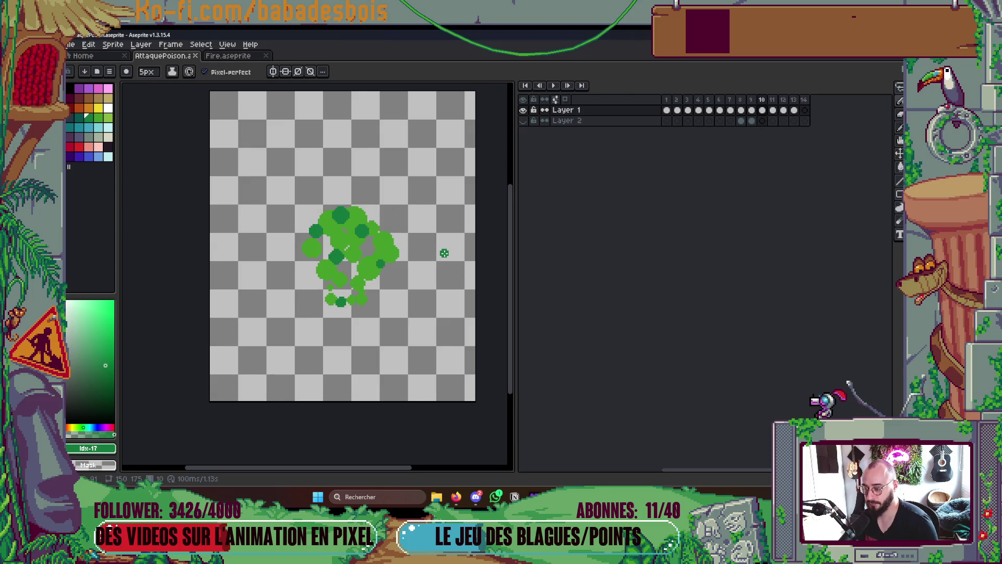
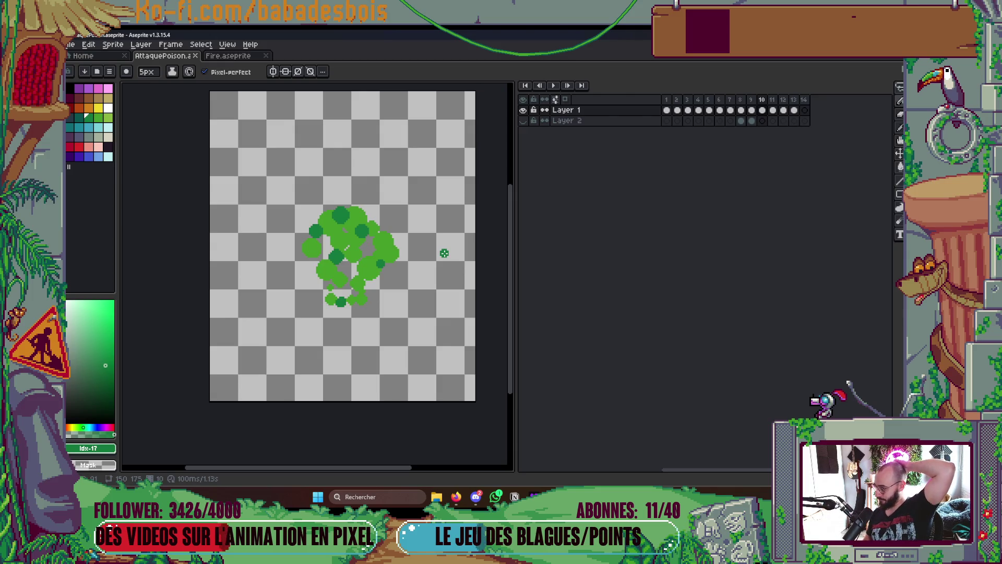
Preview the poison animation, then add and remove a spare frame after frame 13
key(Return)
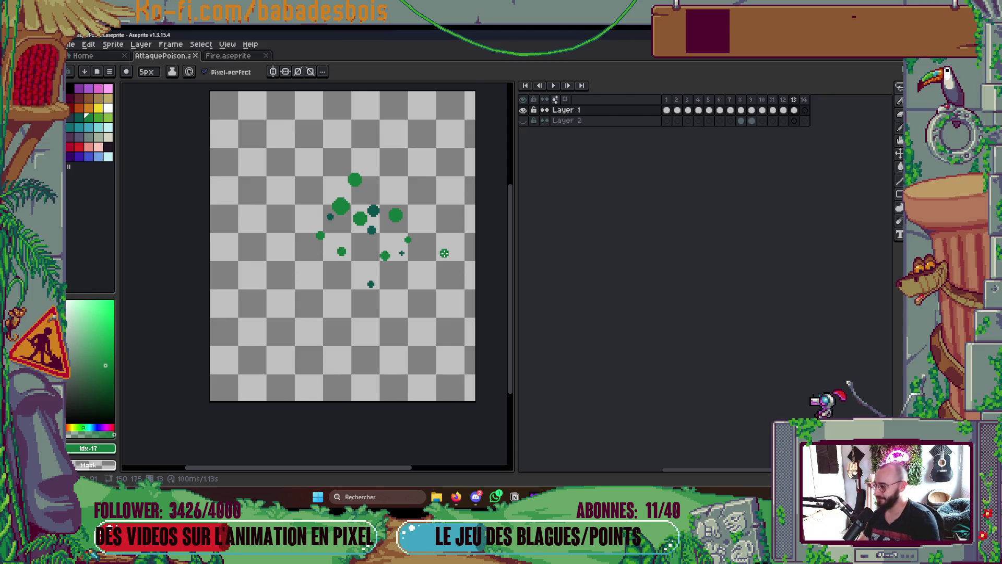
key(alt+n)
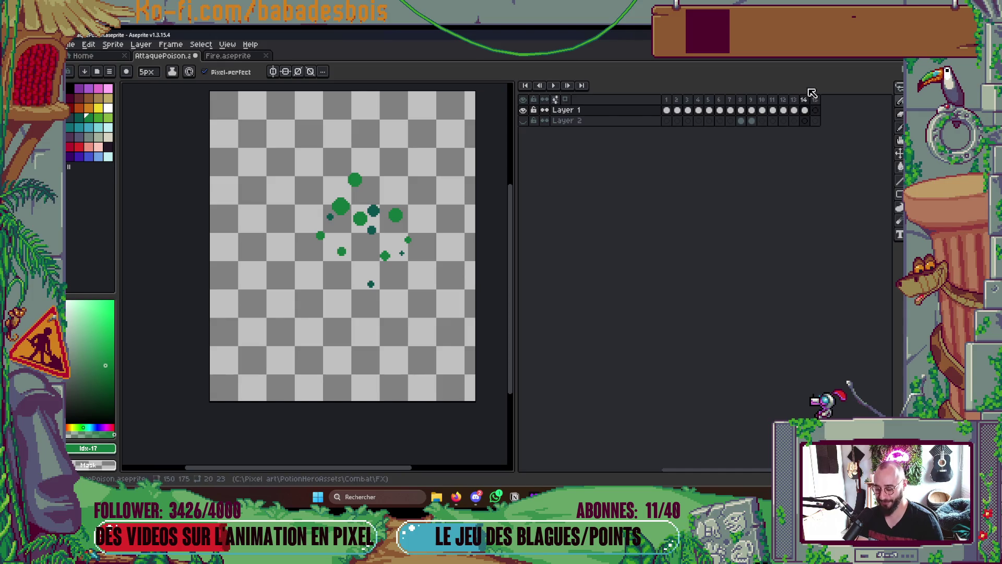
key(alt+c)
Cut all of frame 13's particles and turn on onion skin to see frame 12 beneath
click(794, 110)
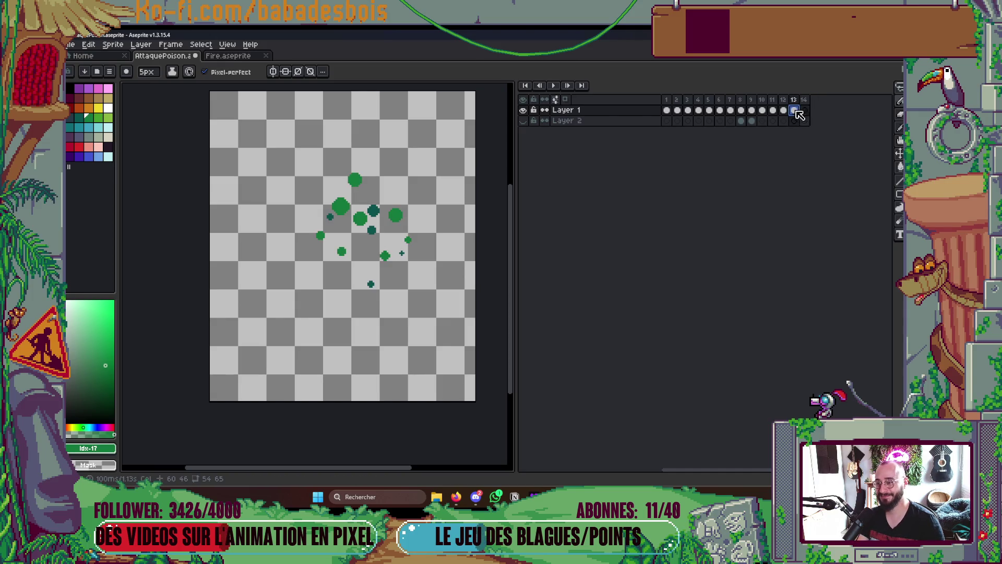
key(ctrl+a)
key(ctrl+x)
click(783, 109)
click(794, 110)
click(565, 99)
click(805, 99)
key(ctrl+z)
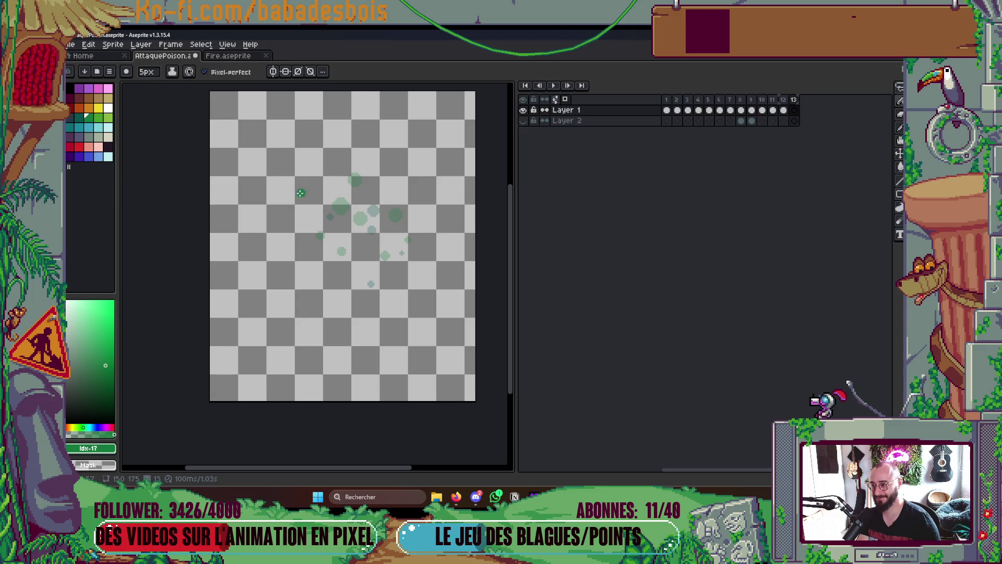
scroll(347, 162, up, 2)
Paint four dark teal dots on frame 13, at the top, right, left and centre, up to 5px
key(minus)
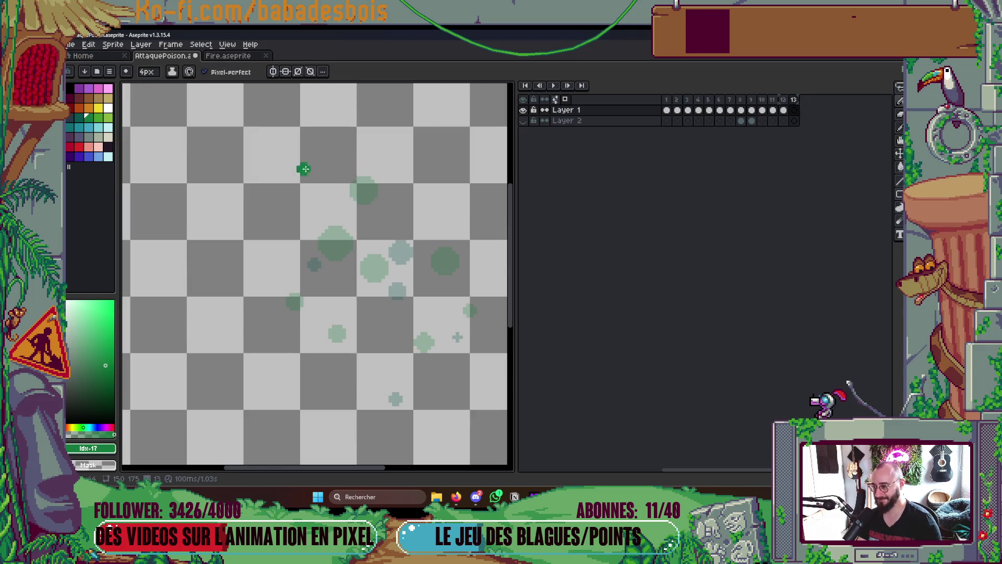
click(79, 117)
click(358, 152)
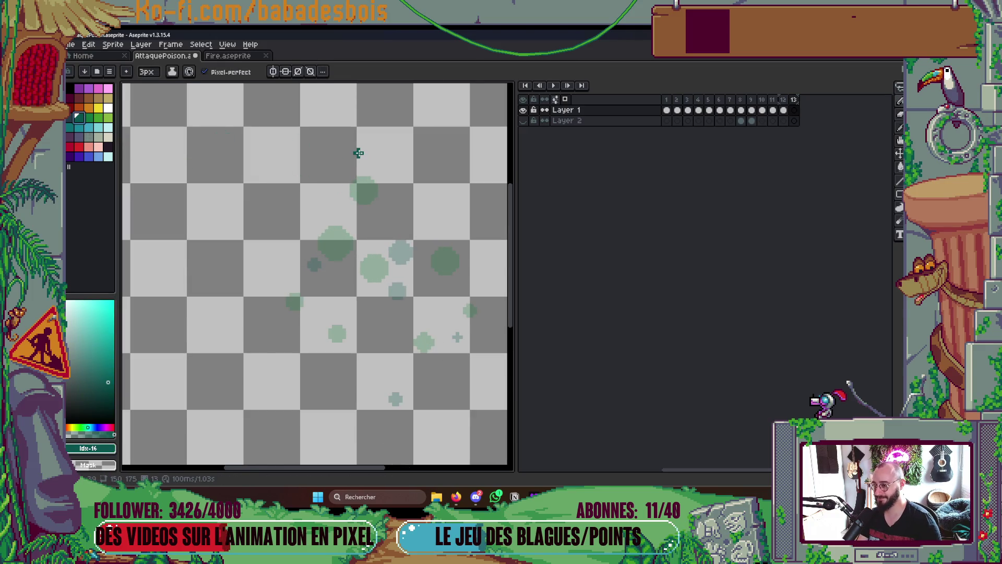
click(467, 219)
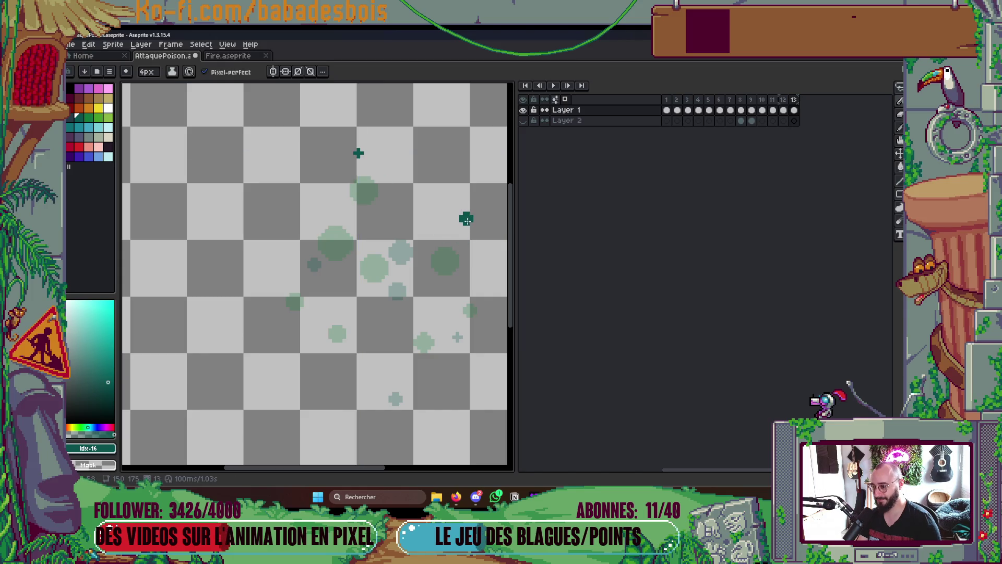
key(minus)
key(minus)
key(plus)
key(plus)
key(plus)
click(343, 214)
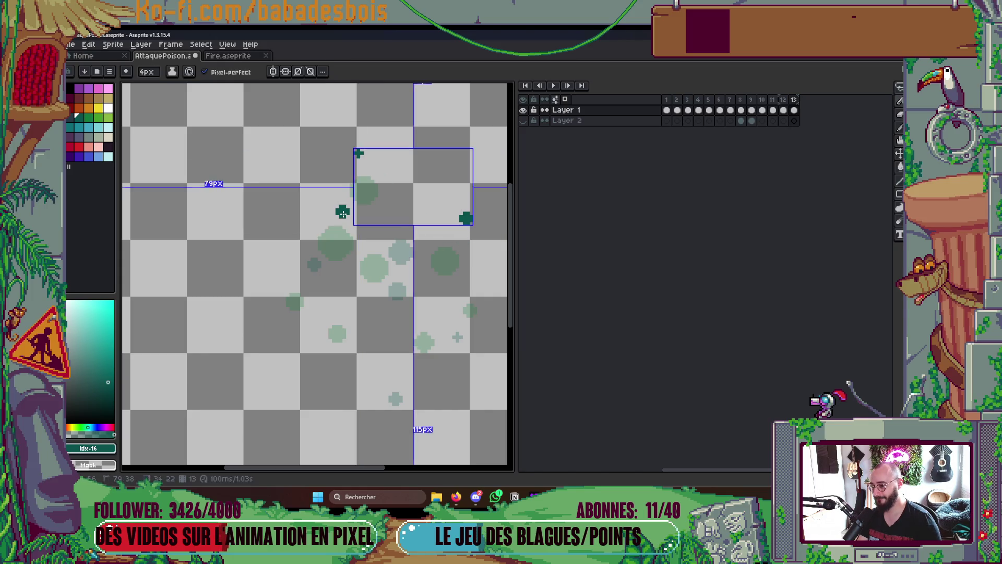
click(419, 239)
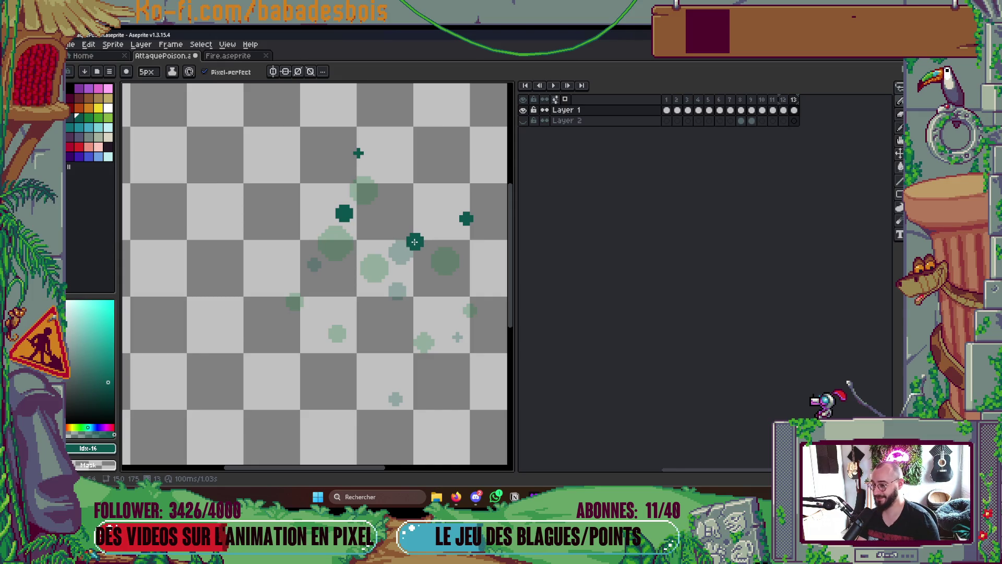
Shrink the brush to 2px and add a small dark teal dot at the lower right
key(minus)
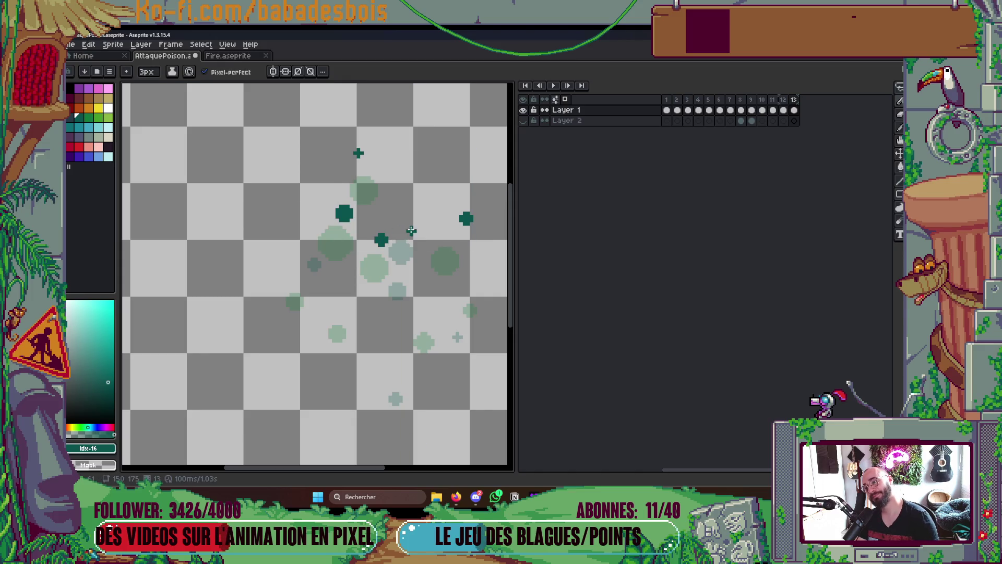
key(minus)
scroll(450, 242, down, 2)
scroll(464, 272, up, 3)
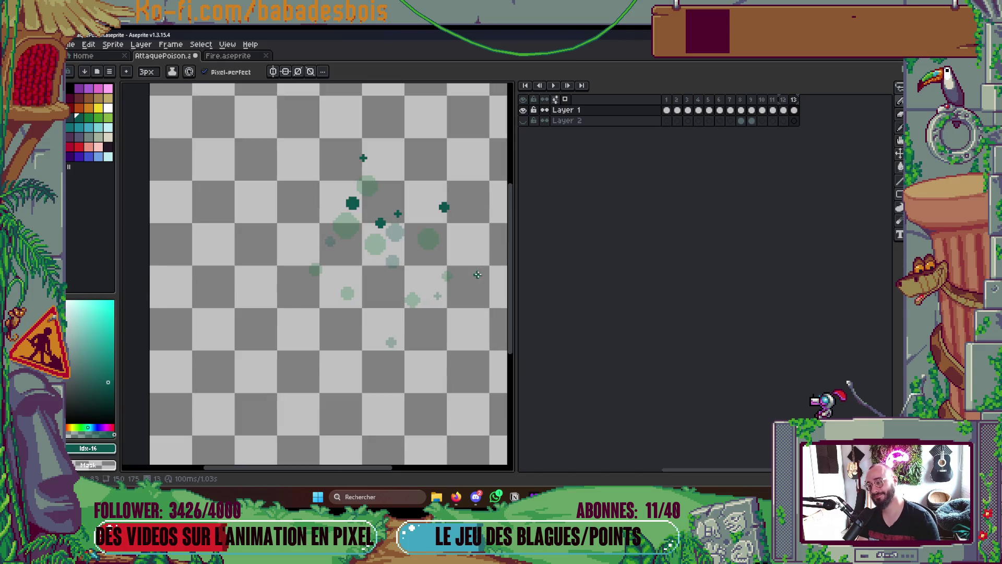
key(minus)
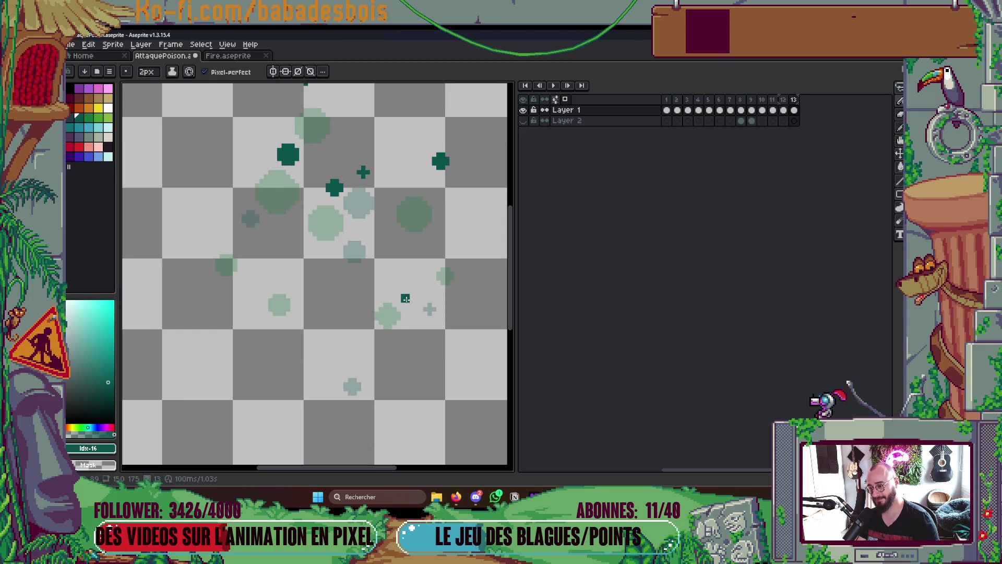
click(399, 285)
scroll(396, 278, down, 3)
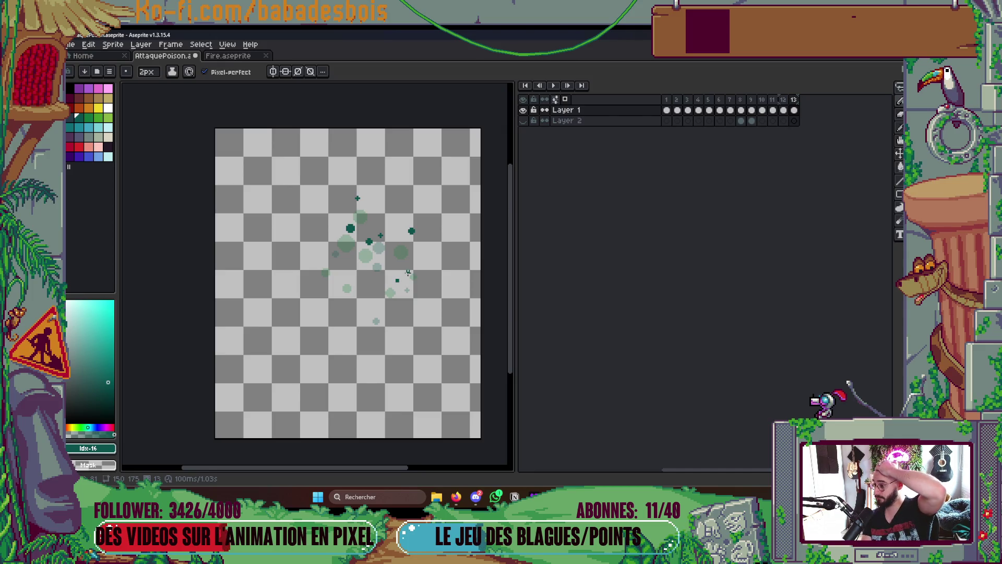
Replay the animation, step through frames up to 12 and enable onion skinning
key(Return)
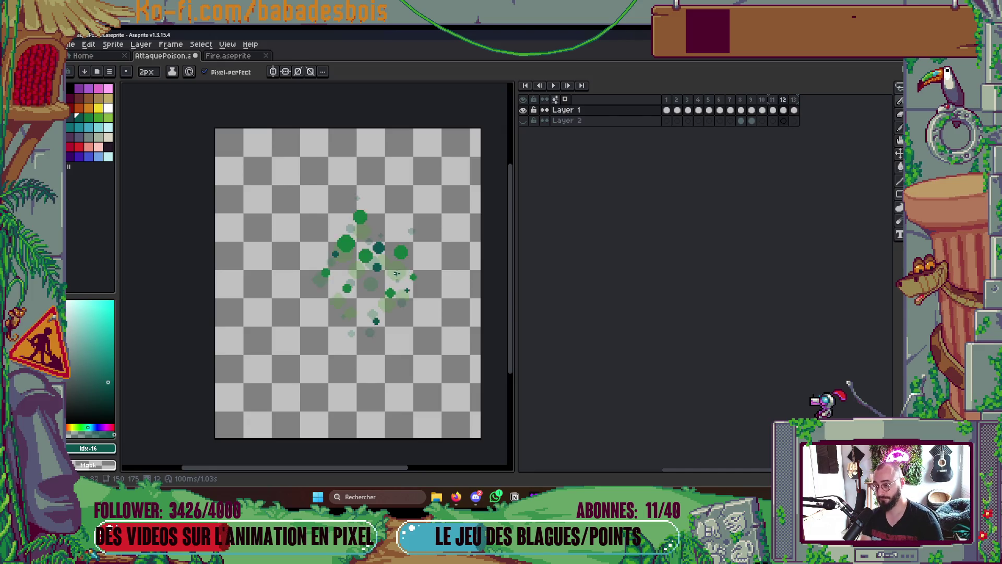
key(Return)
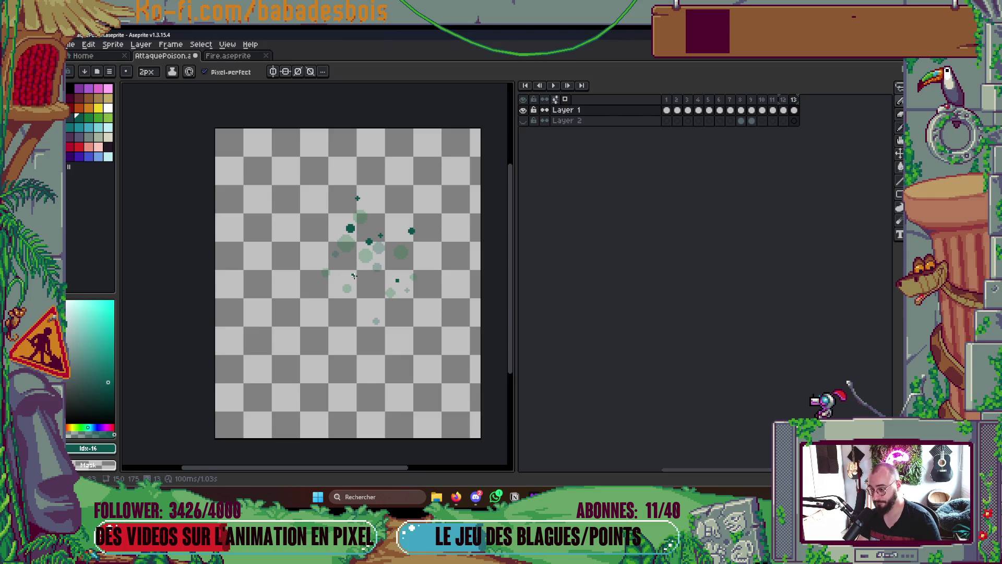
key(Left)
key(Left)
key(Left)
key(Right)
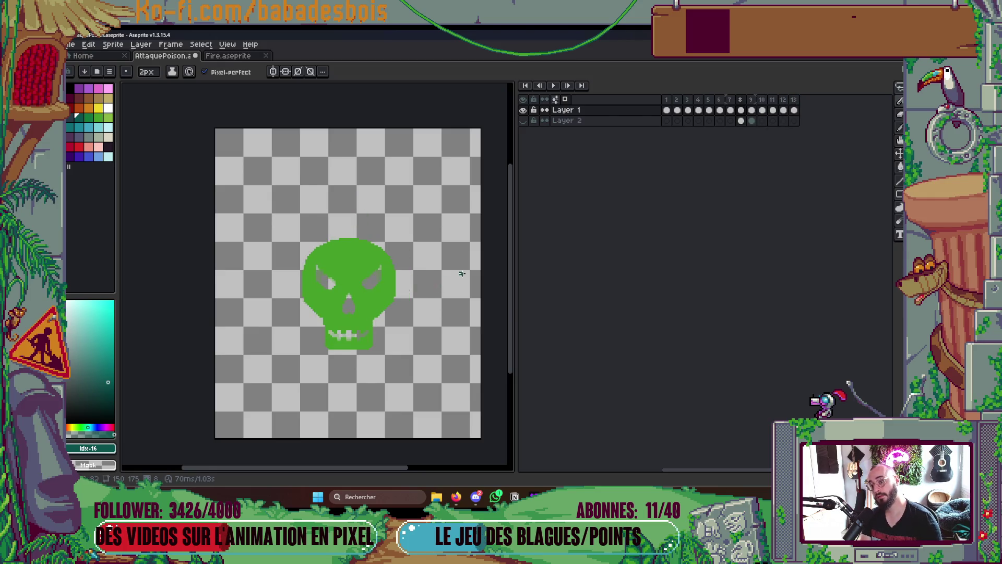
key(Right)
click(568, 99)
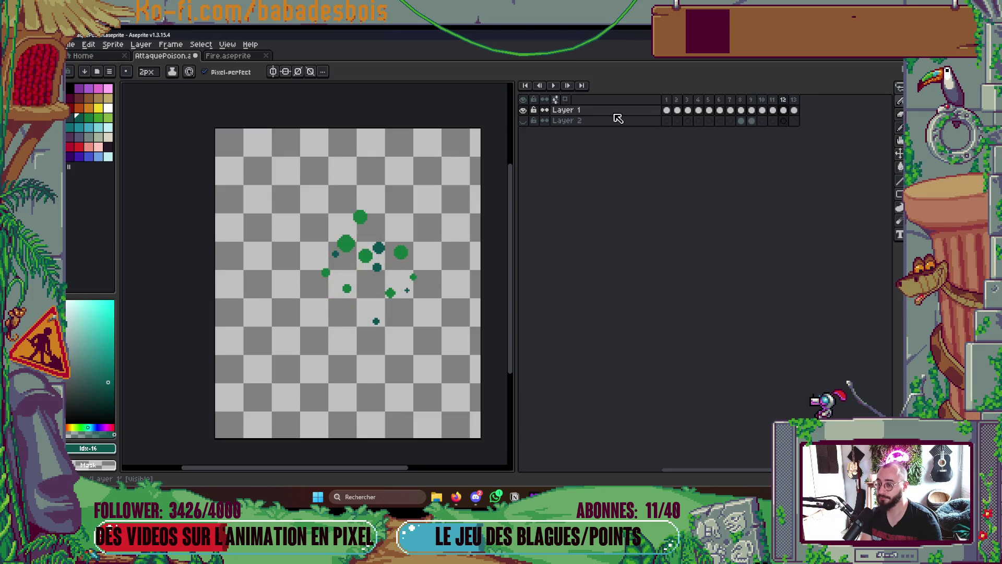
click(666, 121)
key(Return)
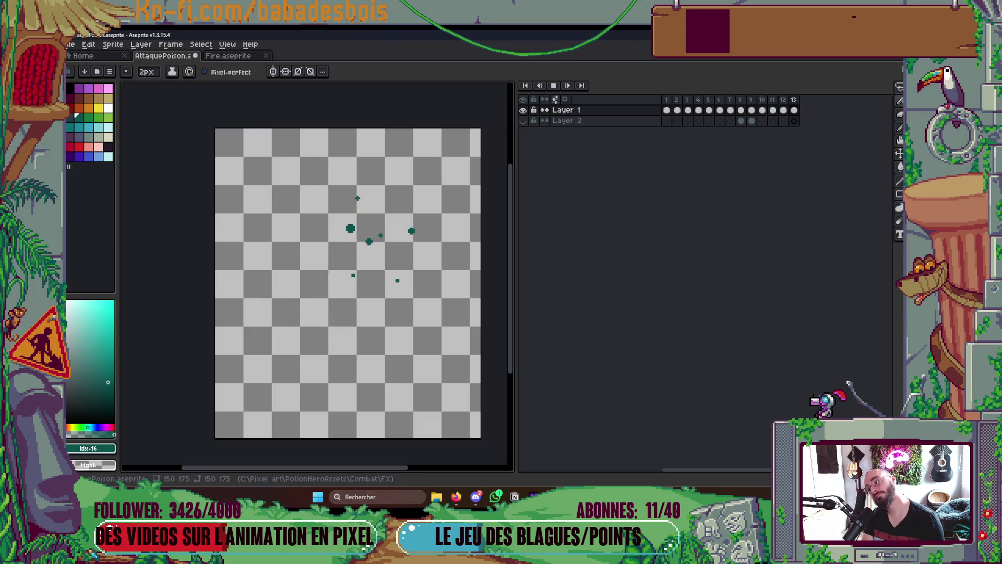
Play the full animation again, stop on frame 13 and add a copy as frame 14
scroll(275, 314, down, 3)
scroll(299, 308, up, 3)
scroll(384, 312, down, 6)
scroll(380, 313, up, 3)
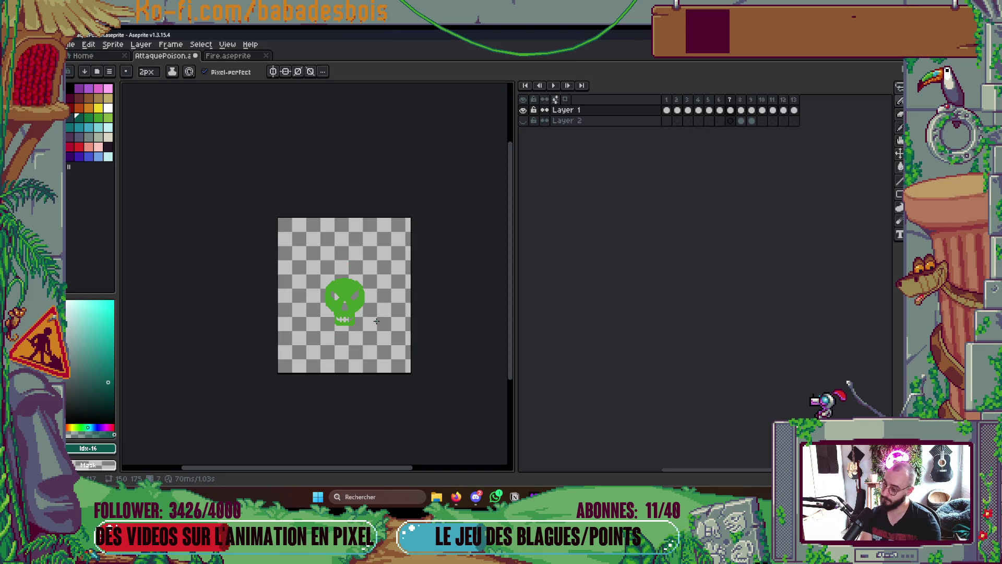
key(Return)
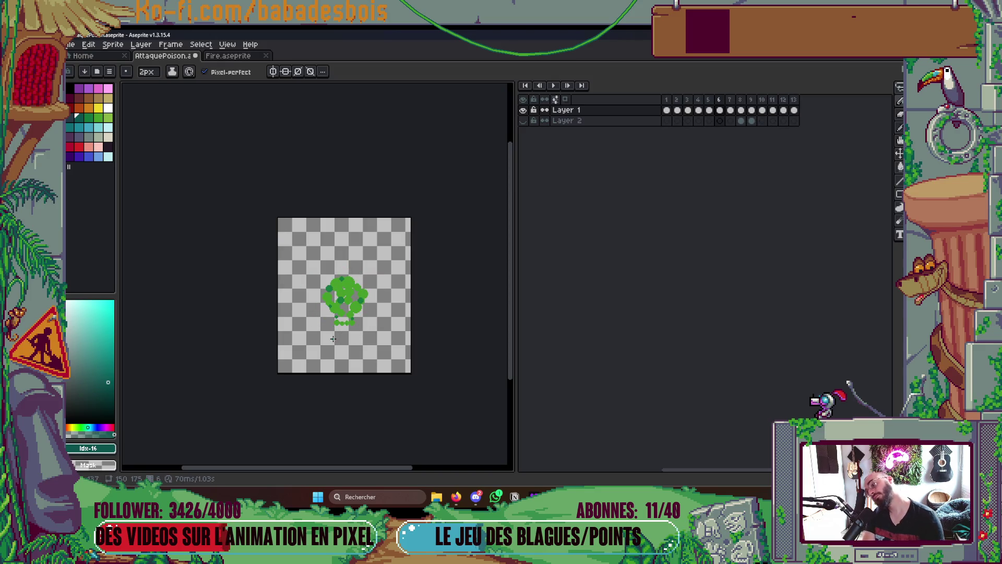
key(Return)
key(Right)
key(Right)
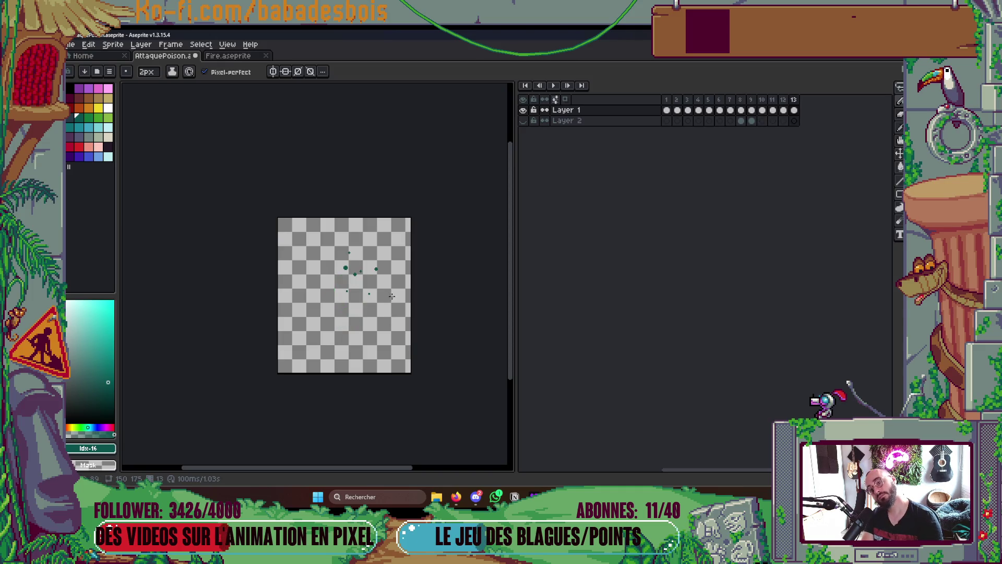
key(alt+n)
scroll(390, 296, up, 4)
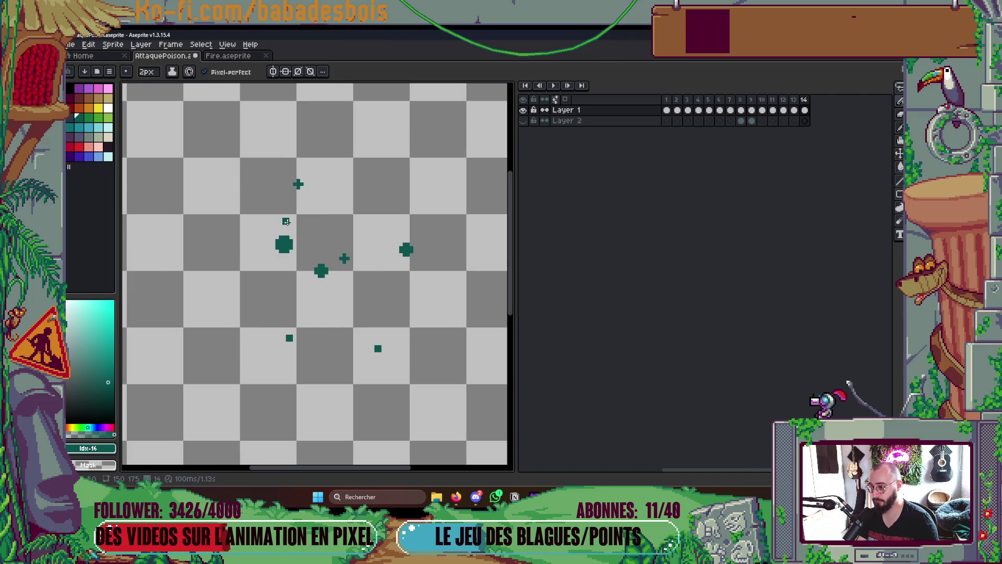
Delete all of frame 14's dots with a marquee and show the previous frame via onion skin
key(m)
drag(226, 143, 490, 401)
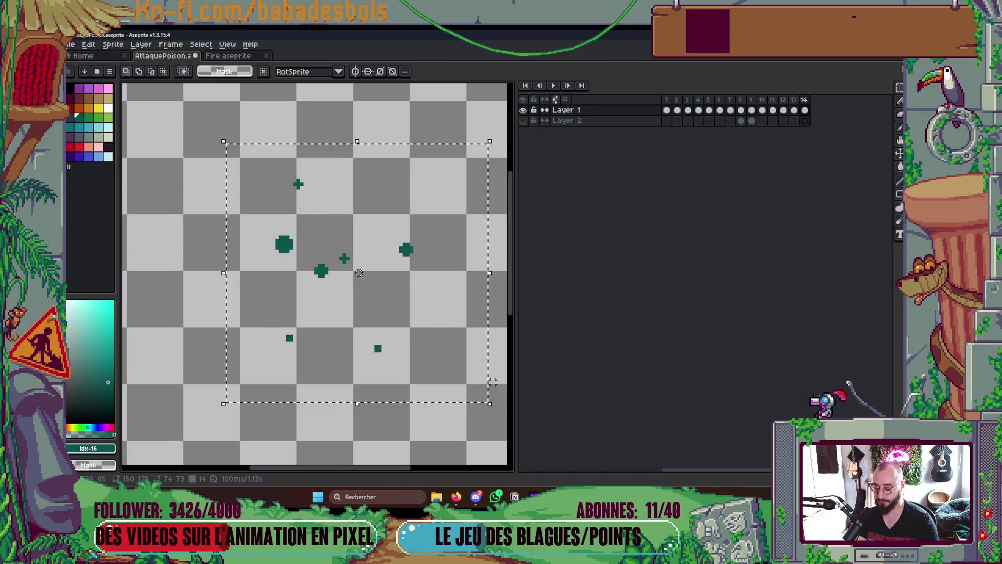
key(Delete)
click(565, 99)
Place a few tiny 1–2px dark teal pixels scattered across frame 14
key(b)
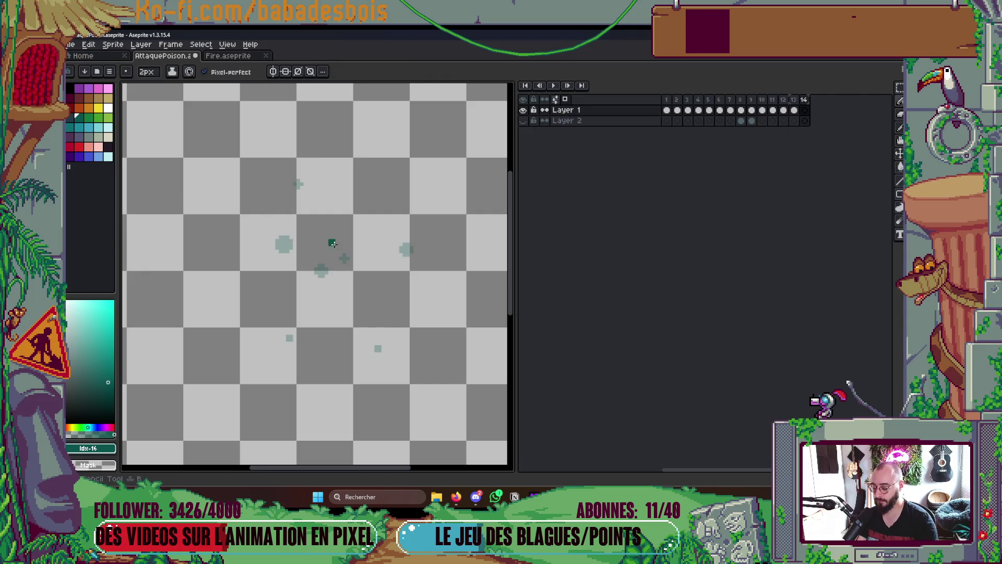
click(286, 217)
key(minus)
click(296, 156)
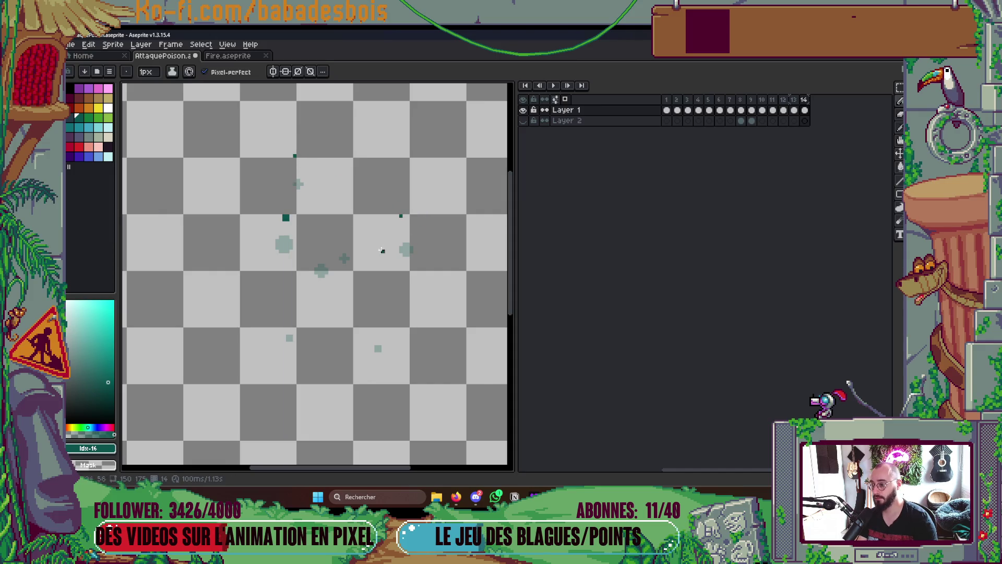
key(plus)
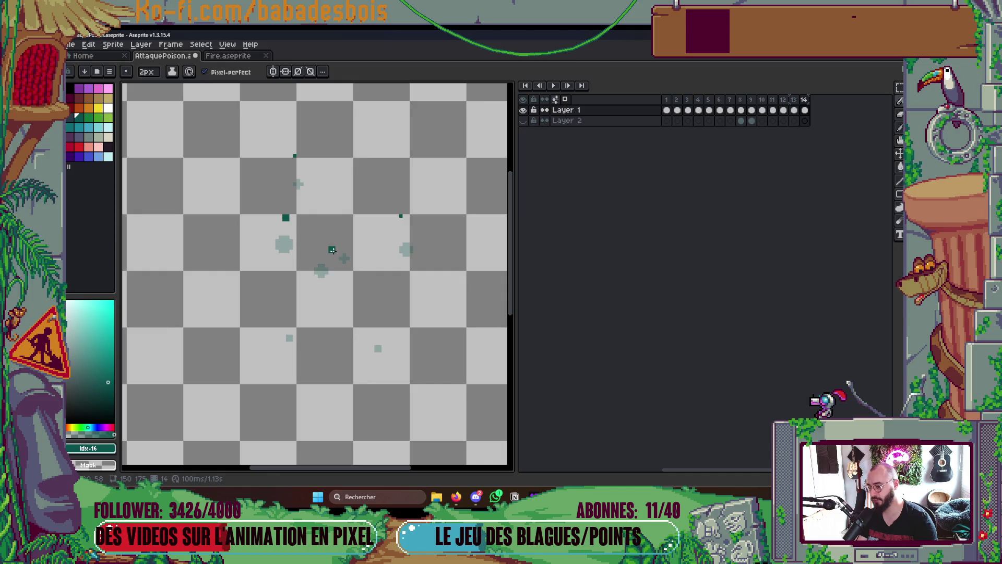
click(332, 250)
key(minus)
click(383, 329)
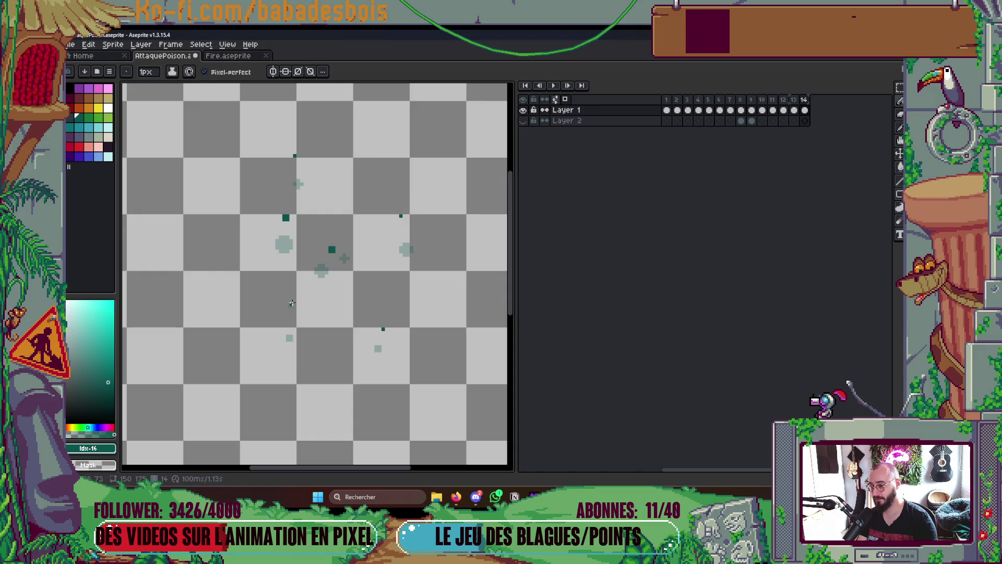
scroll(347, 298, down, 4)
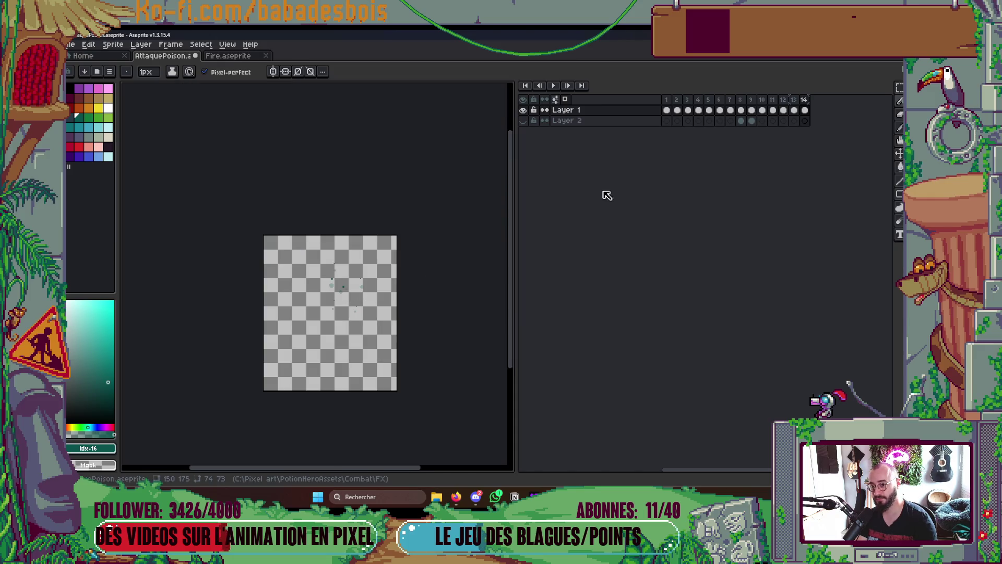
Save AttaquePoison.aseprite and play the animation from frame 1
key(ctrl+s)
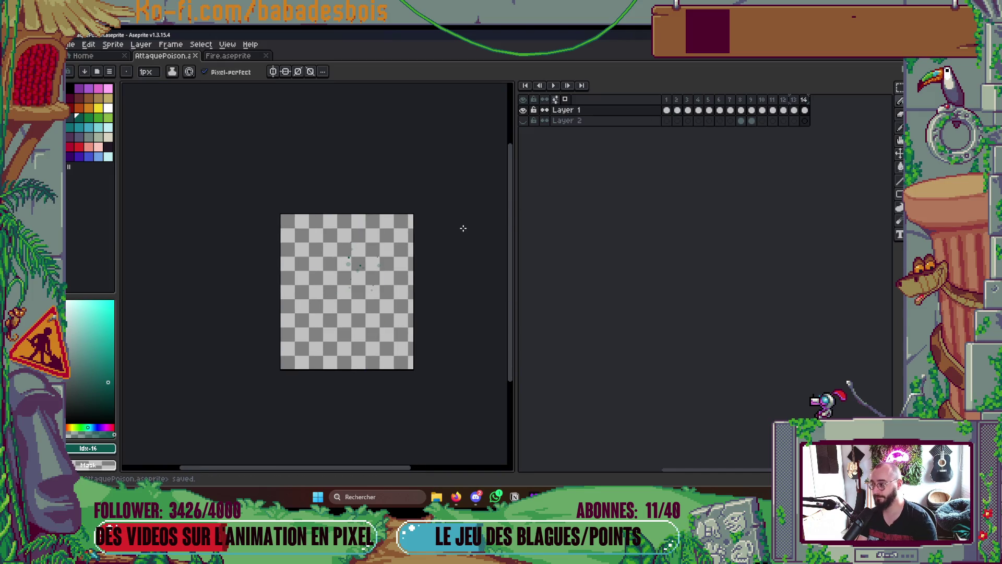
click(672, 121)
key(Return)
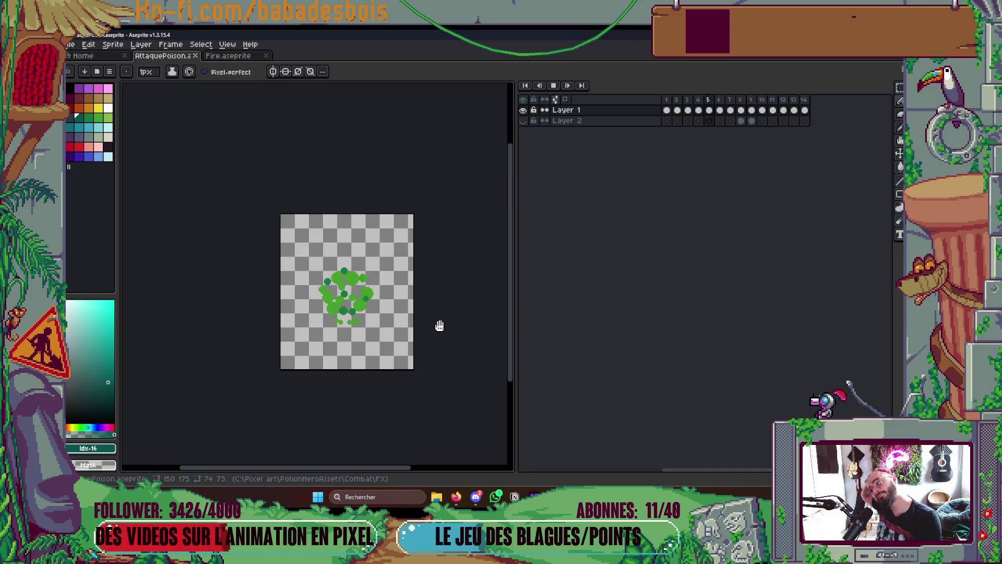
Review playback, stop on the skull frame 9 and insert a new frame 10 after it
key(Return)
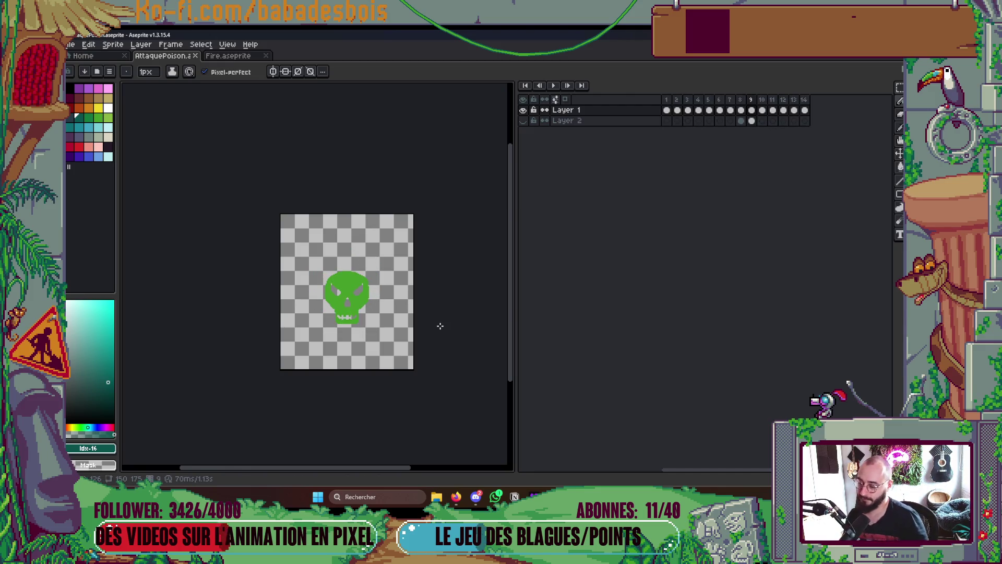
key(Return)
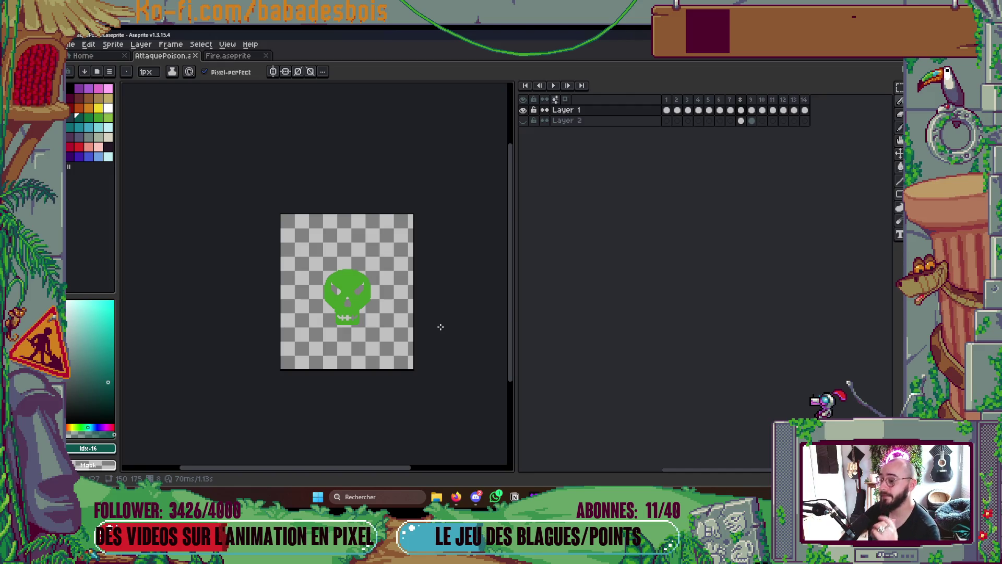
key(Right)
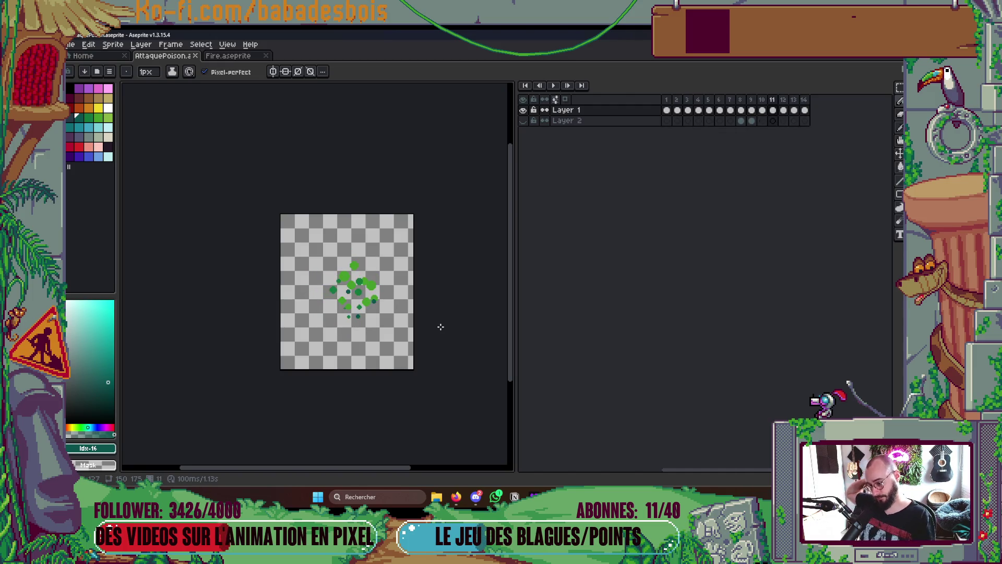
key(Return)
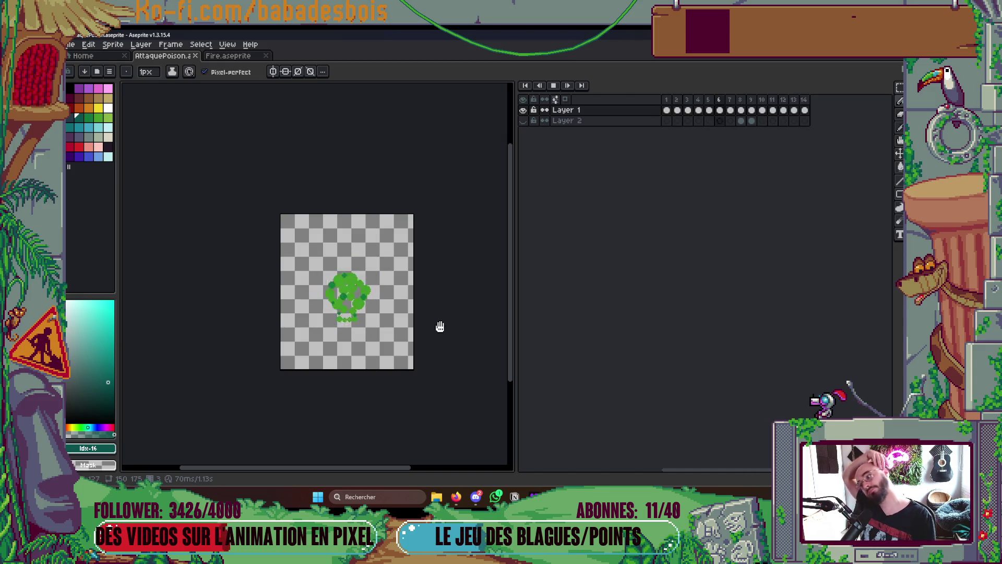
key(Return)
key(Right)
key(Right)
key(Right)
key(alt+n)
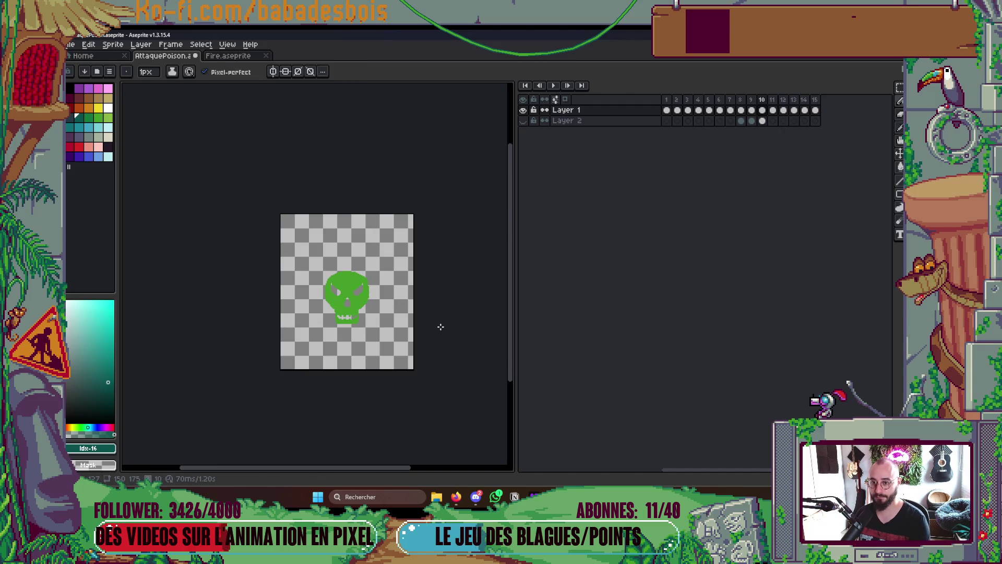
Link the frame 9 and 10 cels, then replay from frame 1 to check the hold
click(752, 110)
right_click(762, 120)
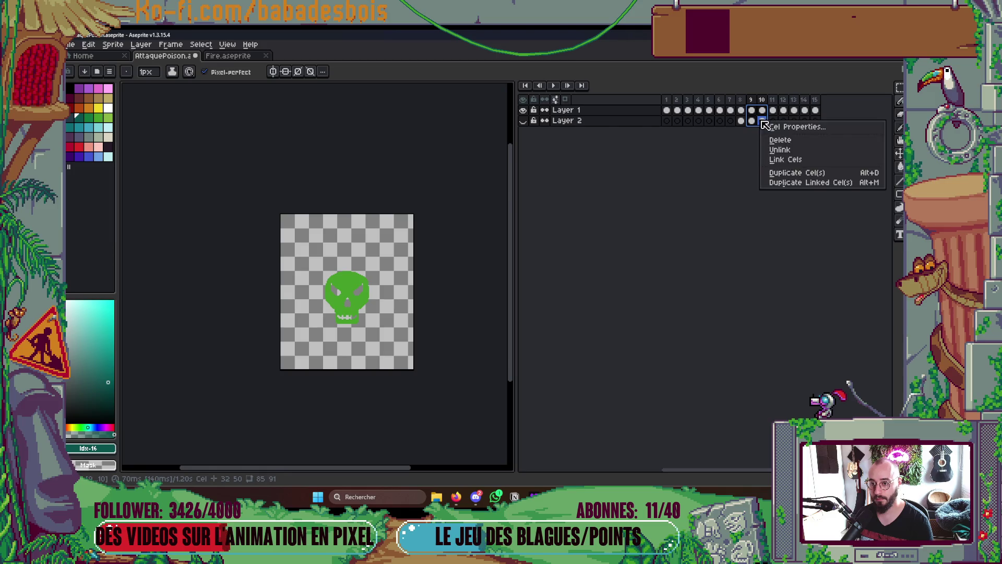
click(808, 159)
click(667, 100)
key(Return)
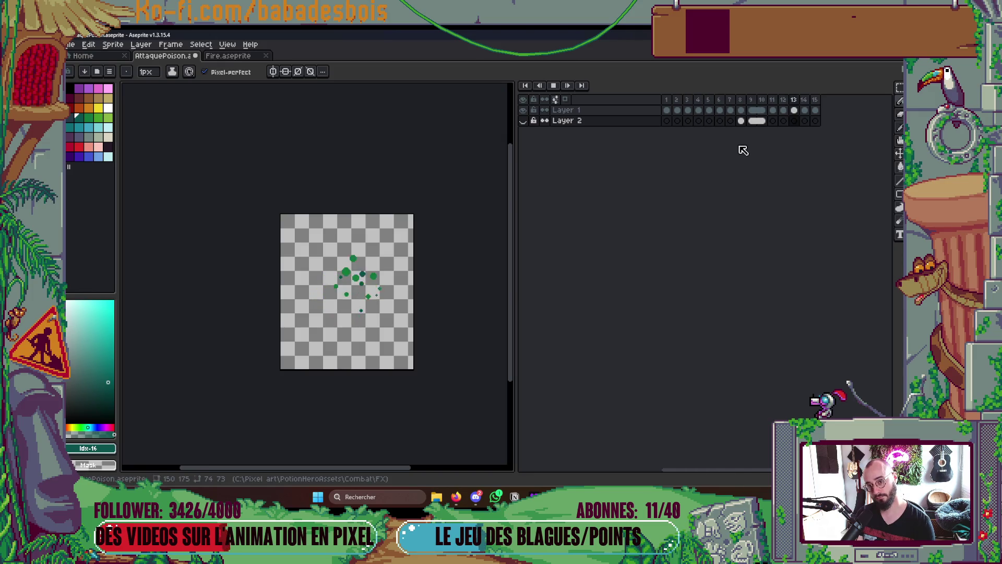
Marquee-select the last frame's droplets, replay, then select the droplets on frame 13
click(815, 110)
key(m)
drag(337, 211, 417, 309)
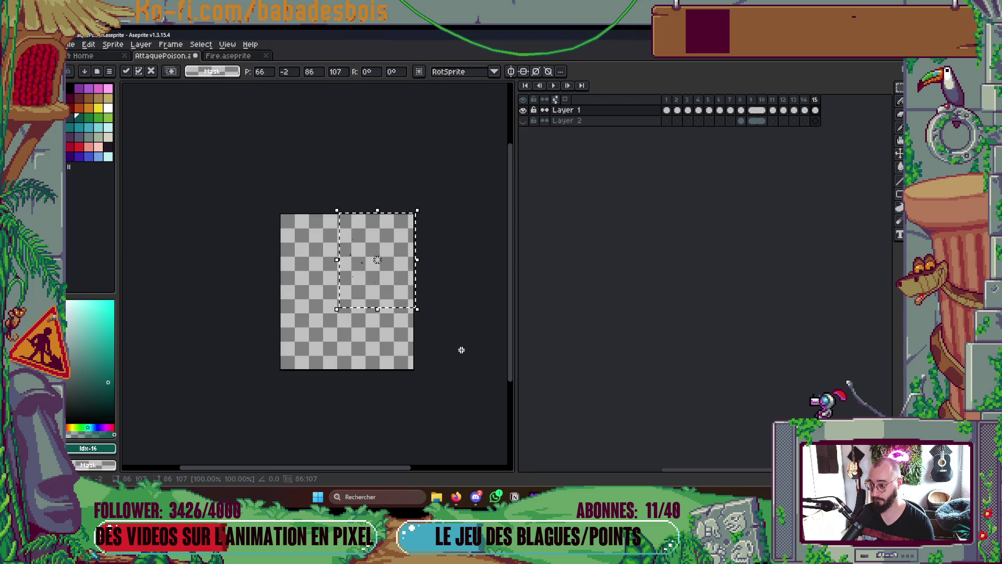
key(ctrl+d)
key(Return)
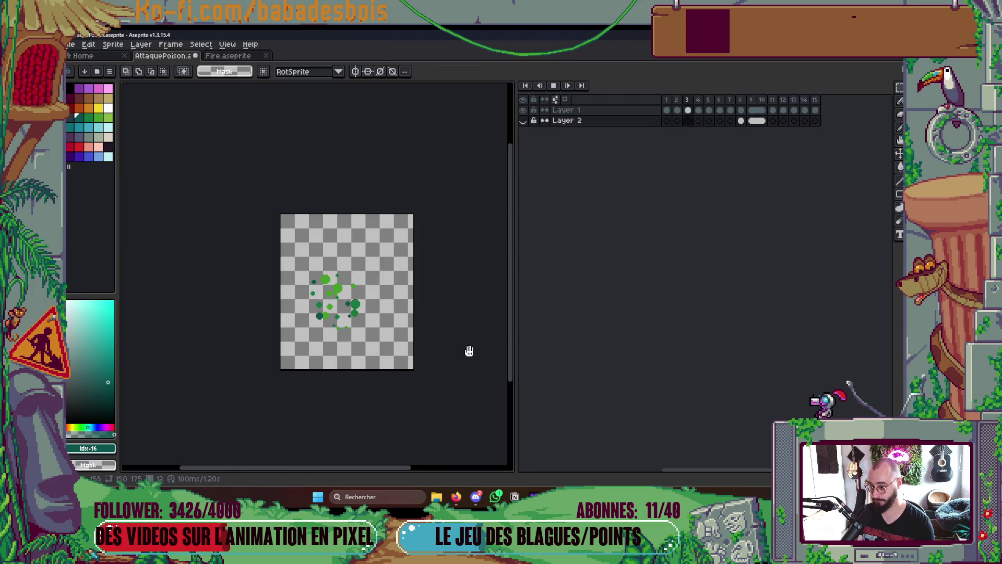
key(Return)
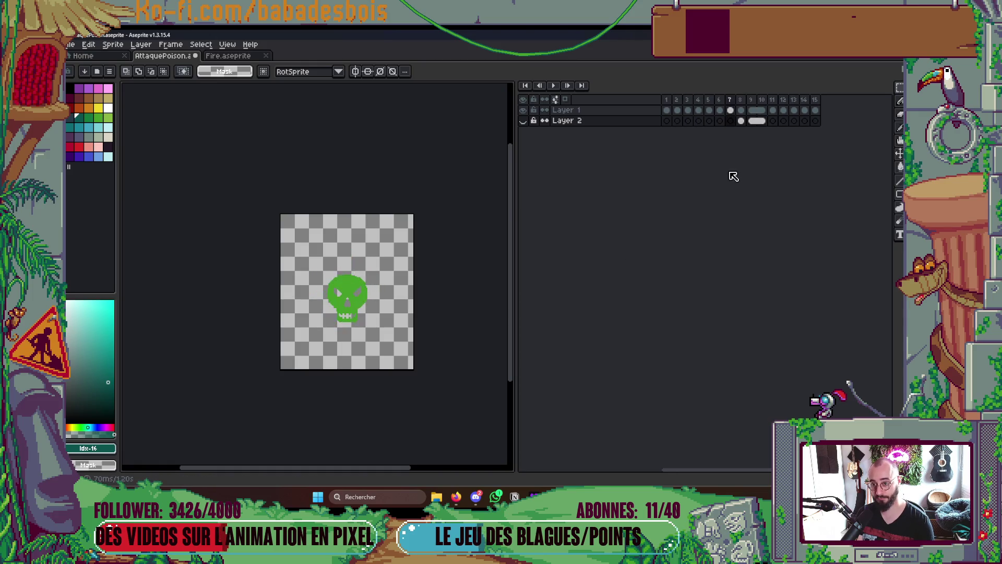
drag(292, 230, 420, 343)
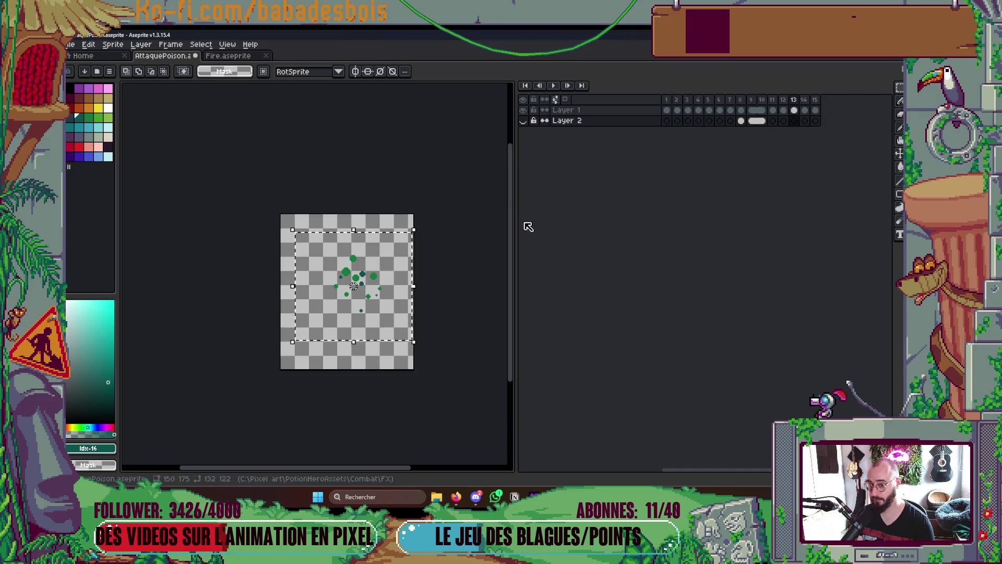
Shift the frame 13 and frame 14 droplets slightly up and to the right
click(563, 110)
mouse_move(407, 276)
mouse_down()
mouse_move(358, 268)
mouse_move(382, 273)
mouse_up()
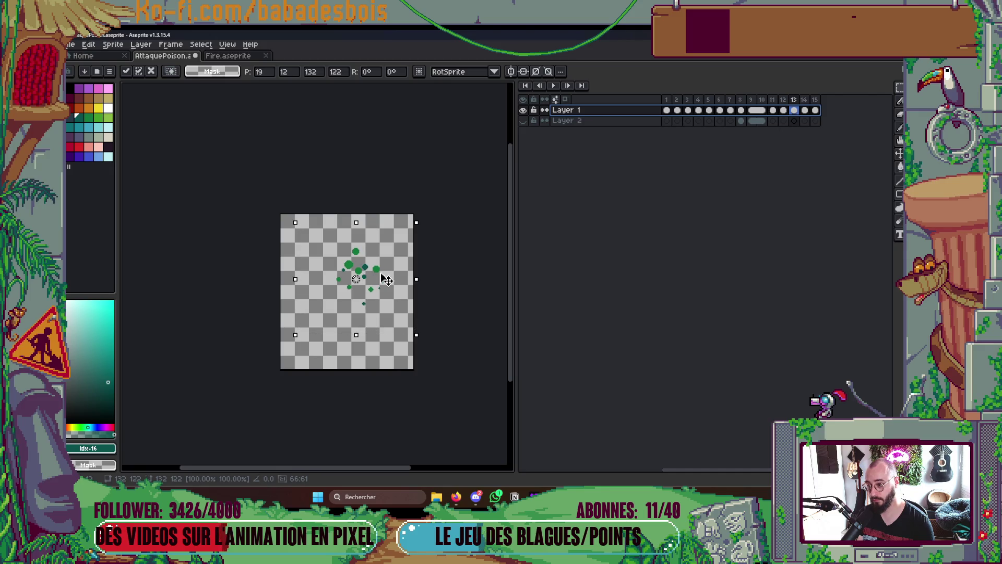
click(485, 293)
key(Right)
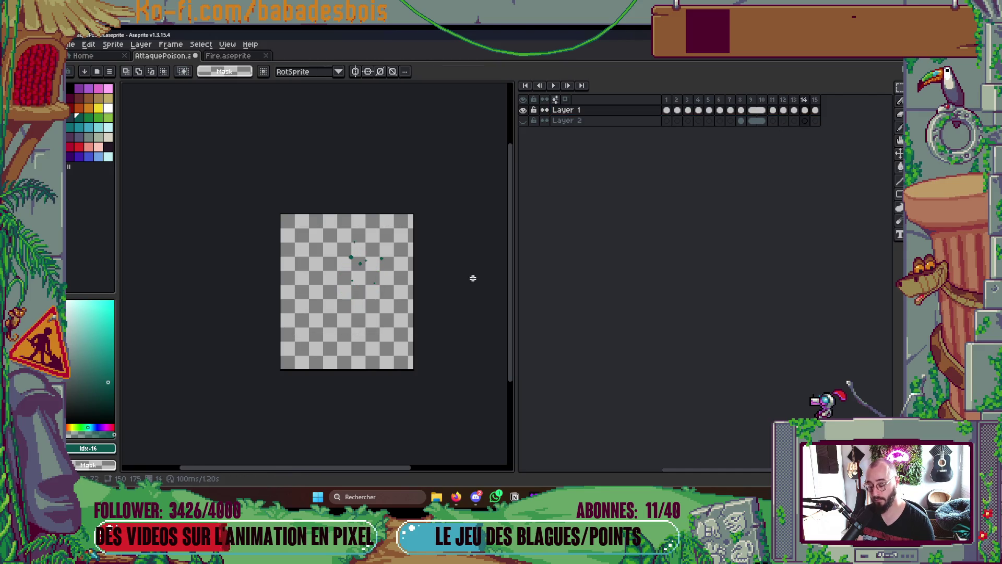
drag(314, 218, 412, 314)
drag(365, 272, 368, 267)
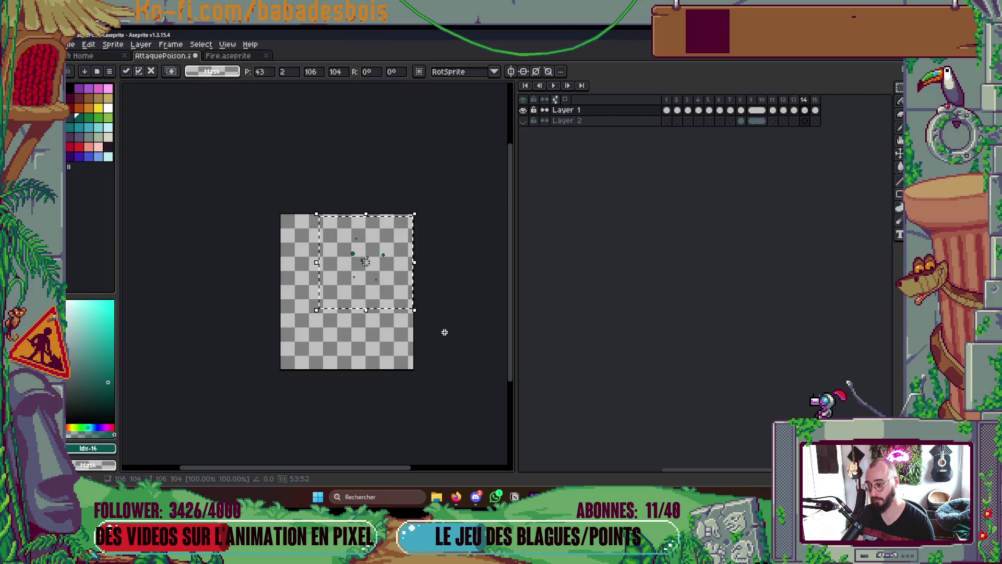
click(444, 333)
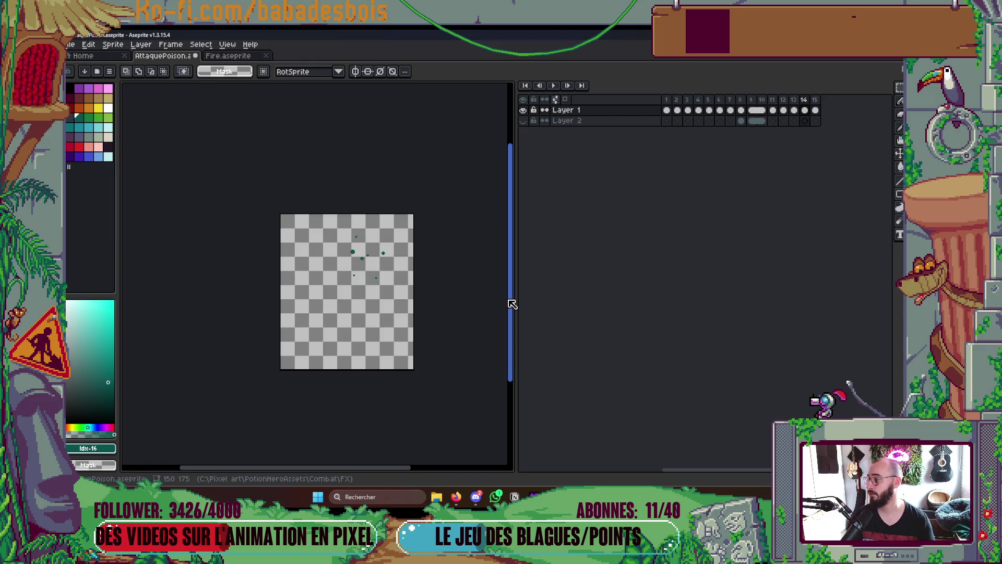
Select and settle the frame 15 droplets, then replay from the first frame
click(815, 111)
drag(333, 212, 419, 312)
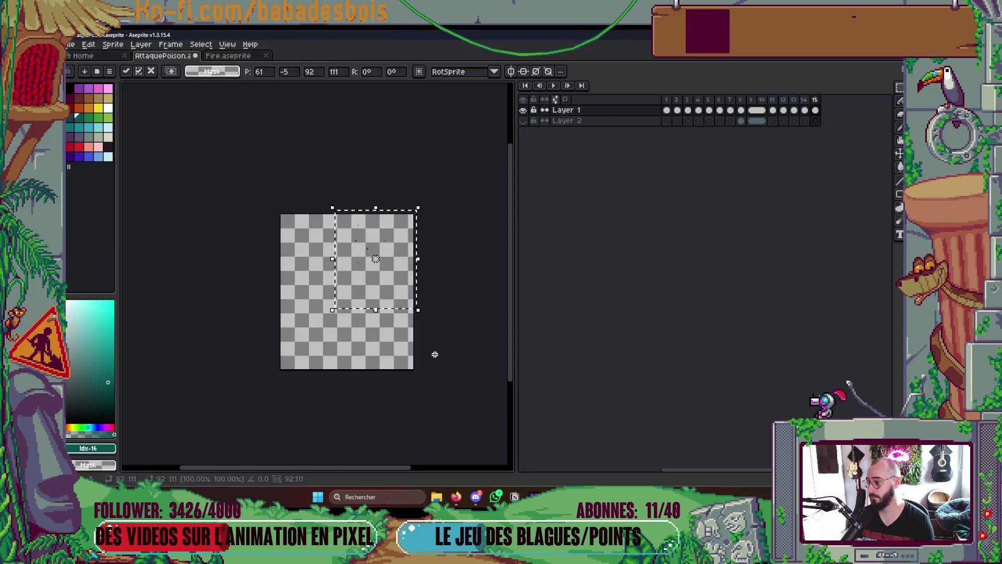
key(ctrl+d)
key(Left)
key(Left)
key(Left)
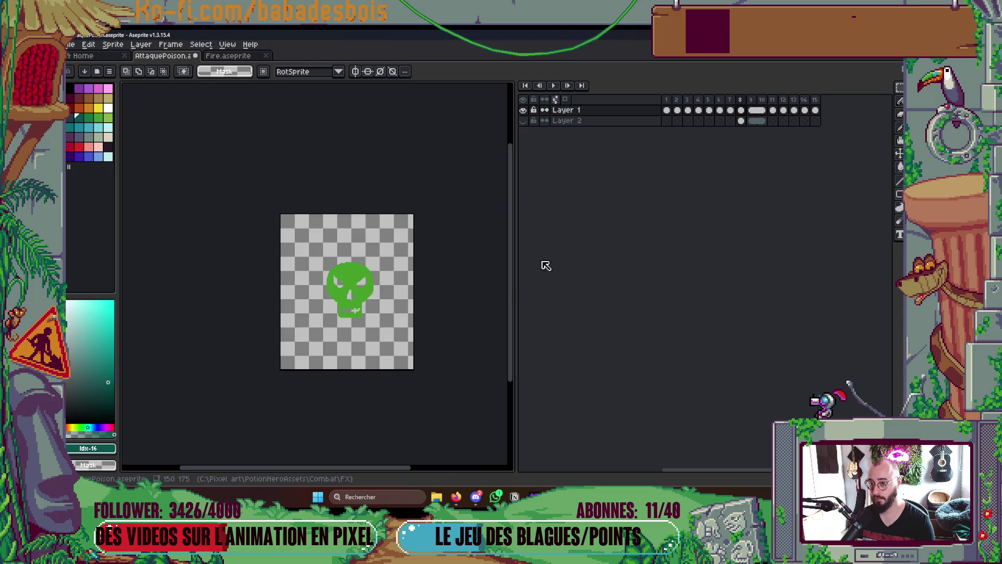
click(669, 100)
key(Return)
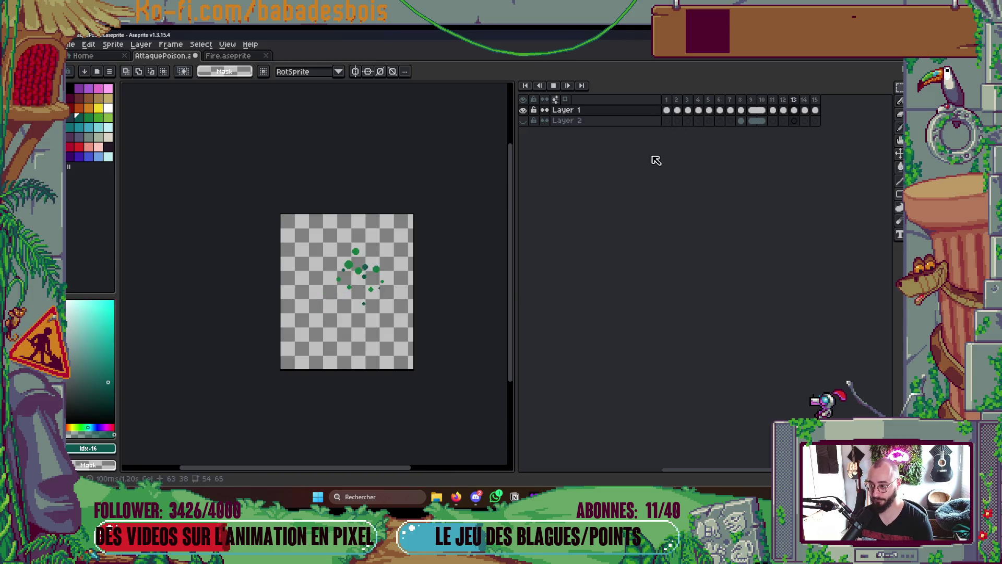
Reposition the frame 14 droplets and replay the animation
key(Return)
key(Right)
key(Right)
key(Right)
drag(299, 213, 415, 320)
key(ctrl+d)
key(Return)
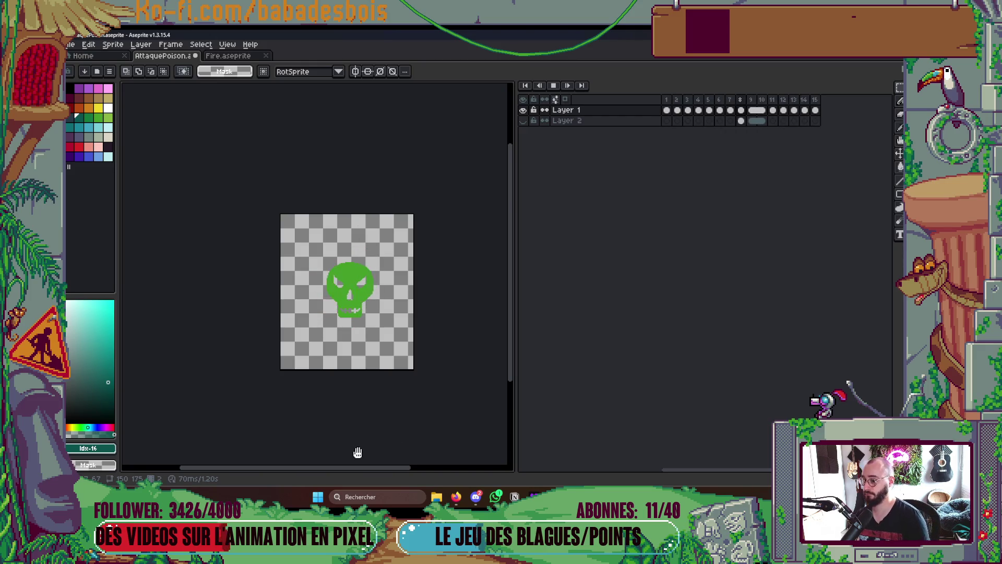
Nudge the frame 13 droplets slightly down with a transform, replay, and zoom in on frame 13
key(Return)
key(Left)
key(Left)
key(Left)
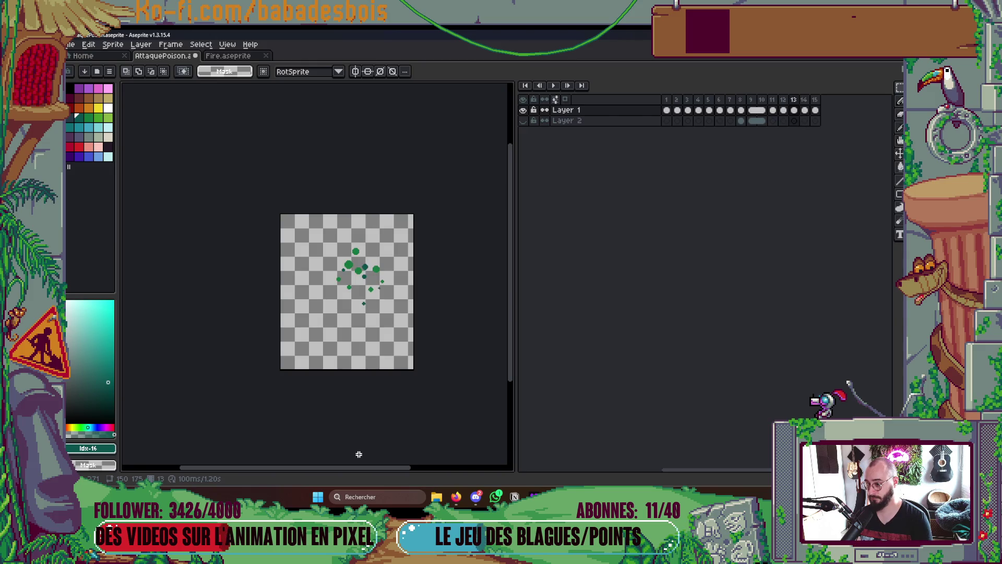
key(Right)
key(Right)
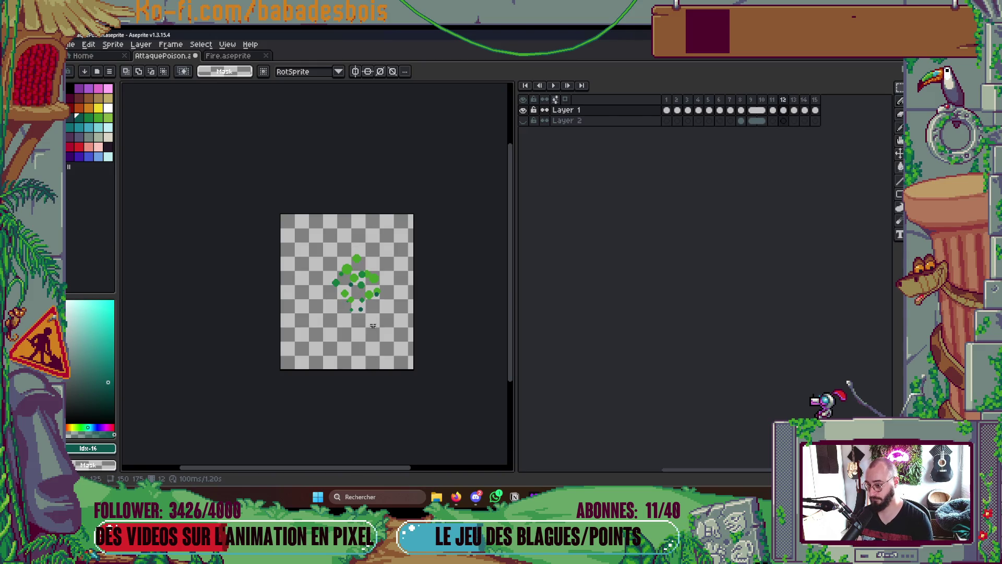
key(ctrl+t)
drag(374, 304, 374, 307)
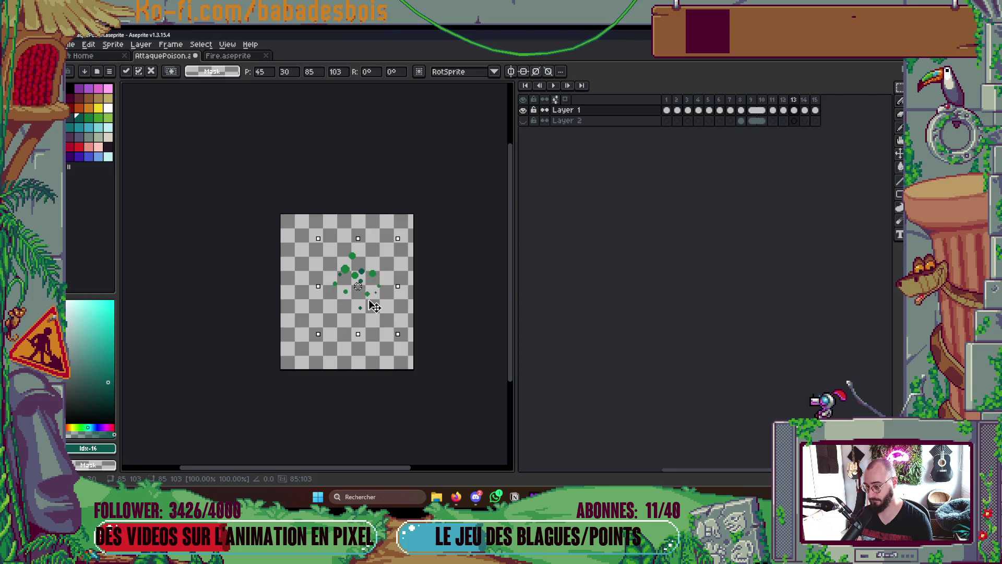
key(Return)
key(Return)
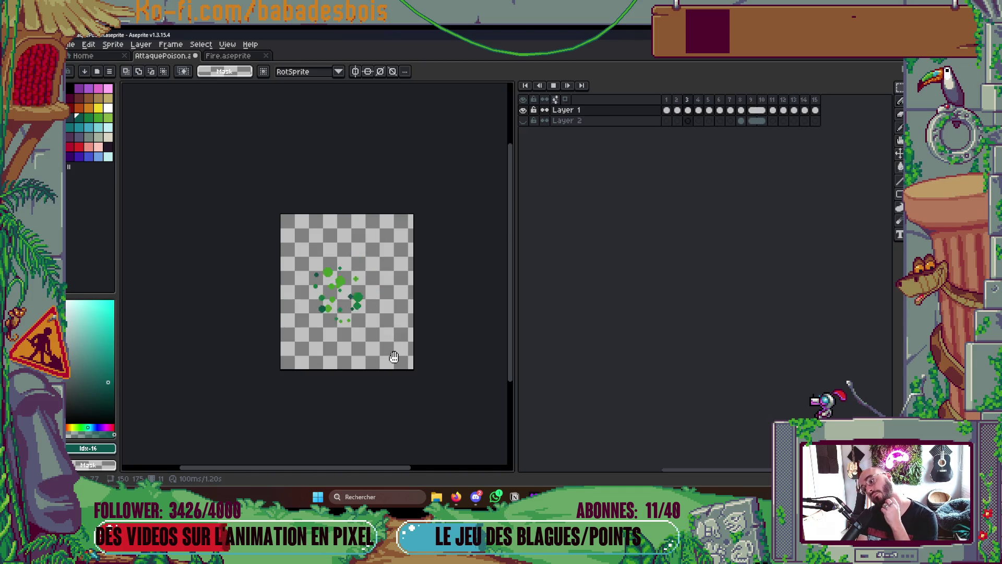
key(Return)
key(Right)
key(Right)
key(Right)
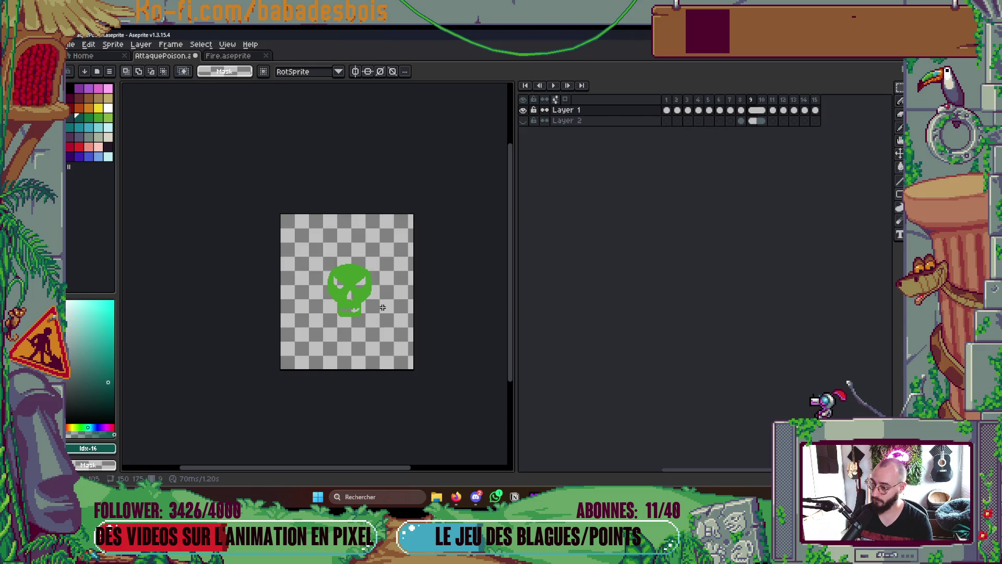
key(Right)
scroll(382, 295, up, 3)
key(Right)
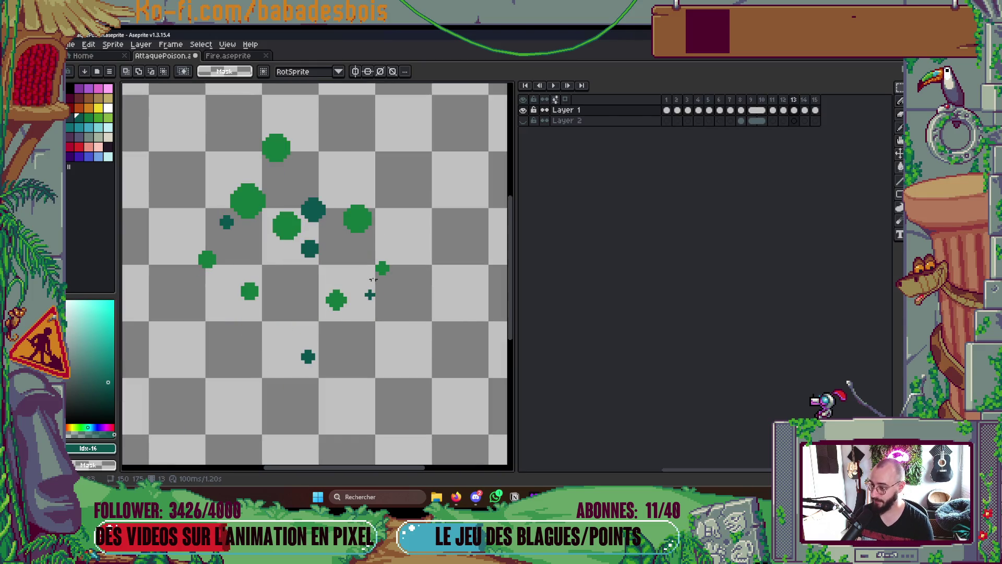
Refill the big and a small droplet with a lighter green using the Paint Bucket
key(g)
alt+click(286, 224)
key(])
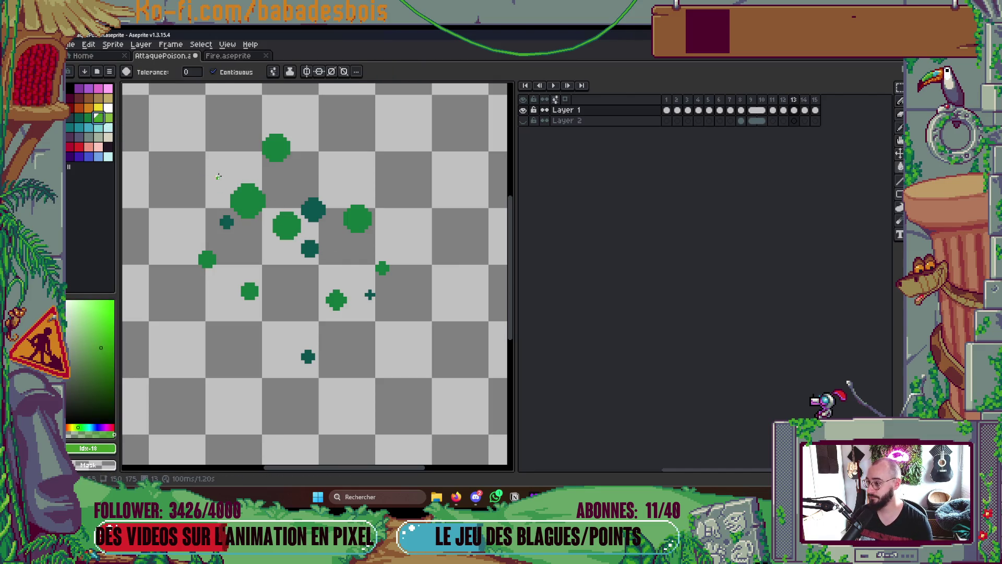
click(238, 198)
click(337, 299)
scroll(336, 300, down, 3)
key(Return)
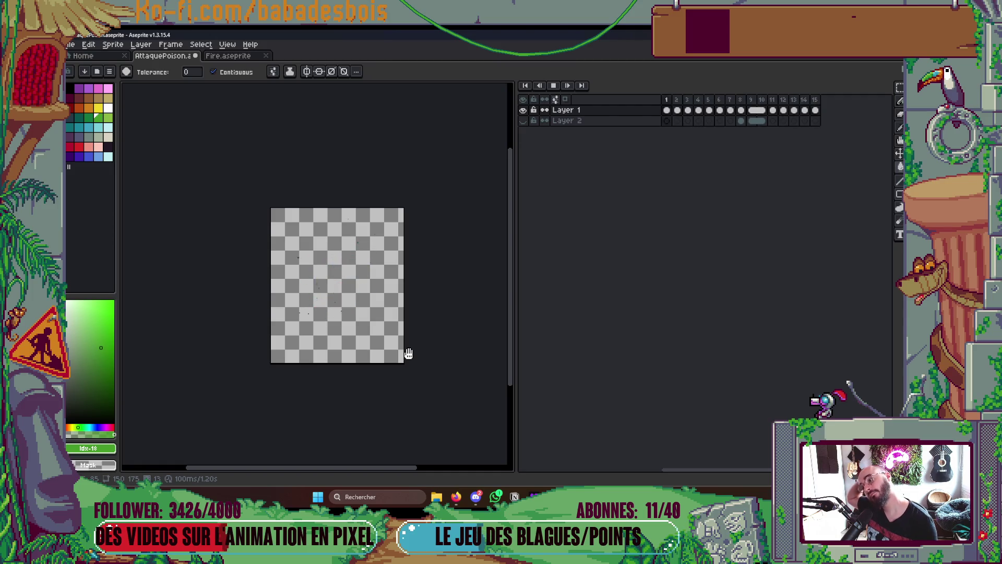
key(Return)
scroll(349, 255, up, 5)
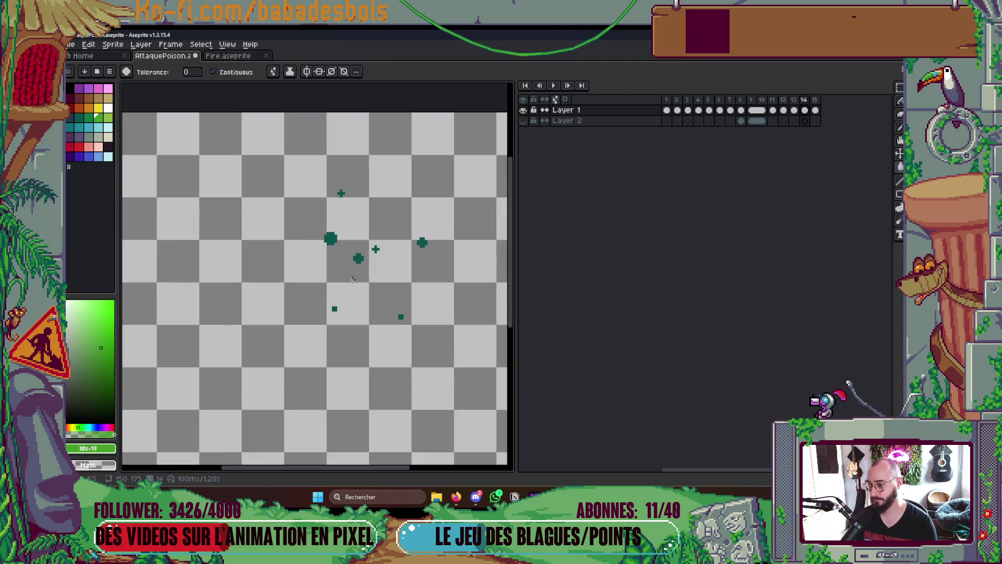
Refill two more droplets with the brighter green swatch and replay the animation
click(87, 119)
click(331, 239)
click(422, 242)
key(Return)
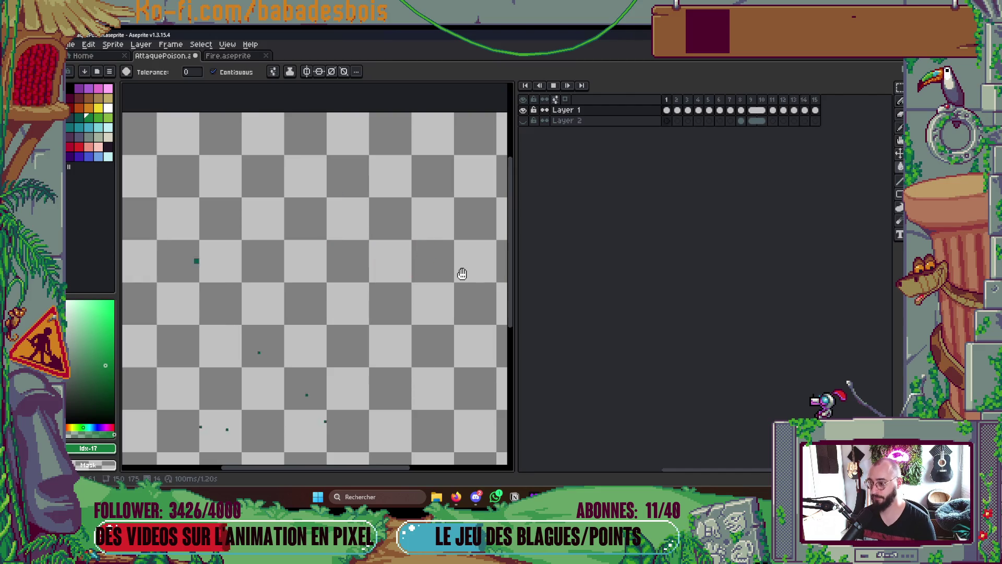
scroll(461, 271, down, 3)
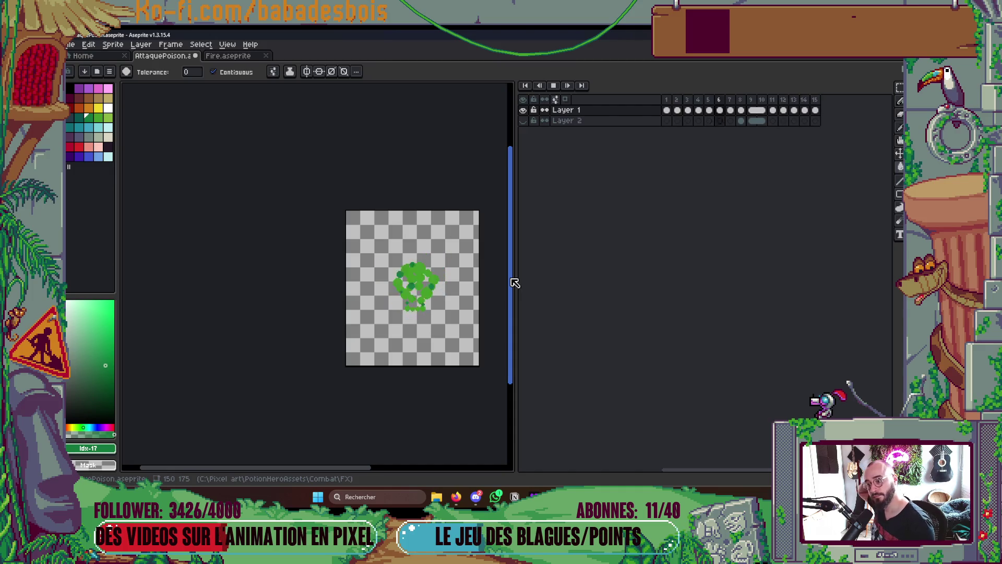
Save the poison file and open the export dialog, then bring up the Miro board
key(Return)
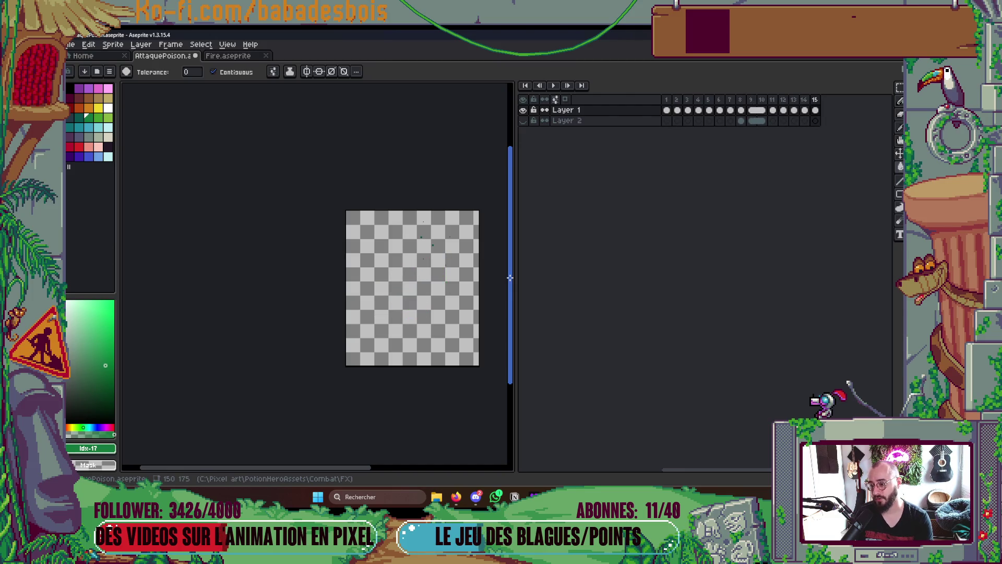
key(ctrl+s)
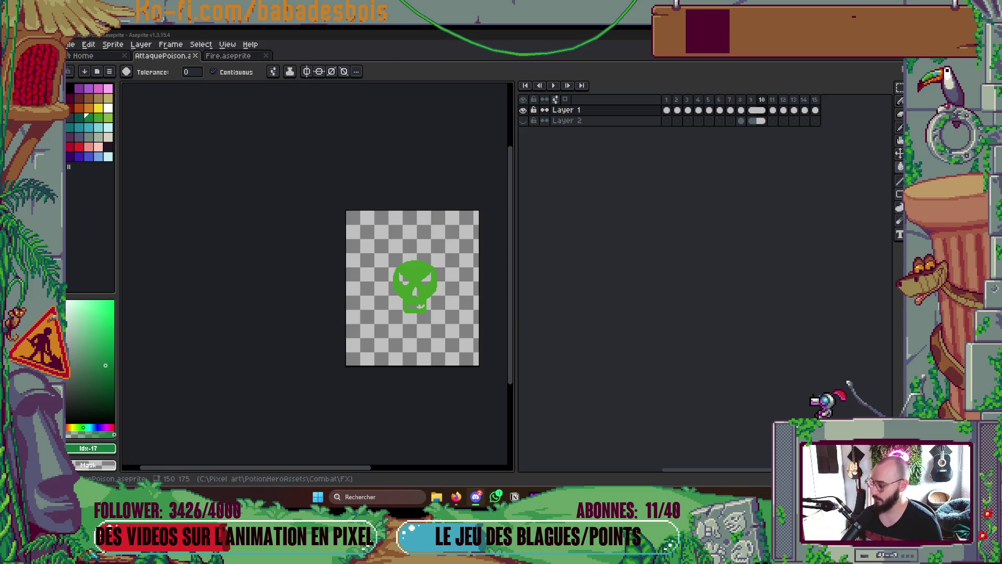
key(ctrl+e)
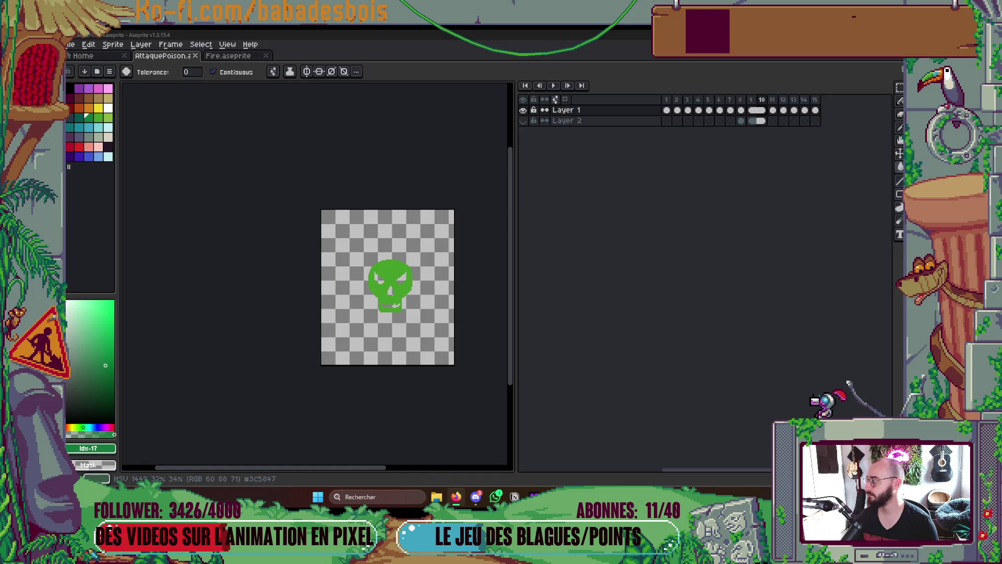
click(456, 496)
Maximise the browser so the Potion Hero Illustrations Miro board fills the screen
double_click(637, 159)
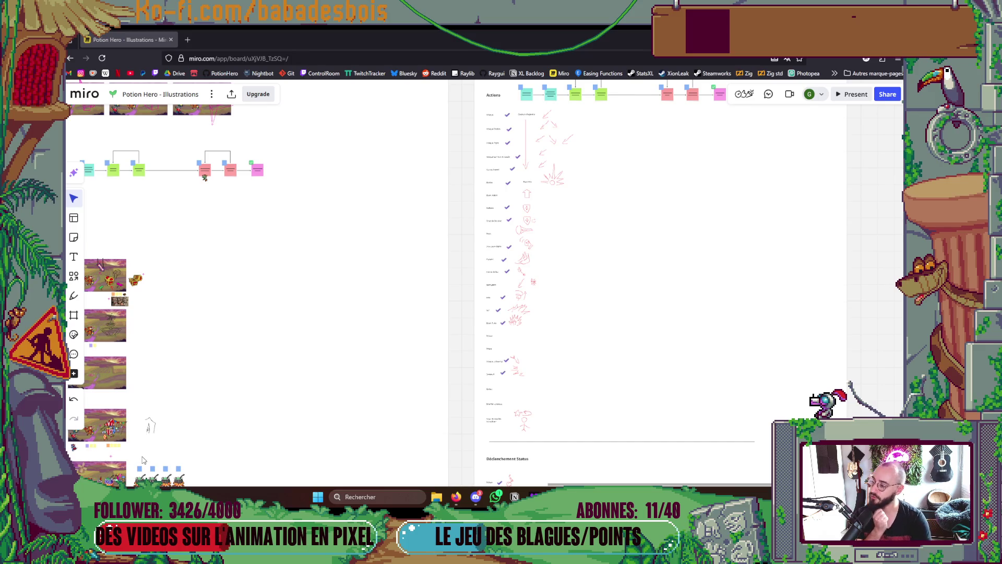
Scroll around the Actions checklist, briefly switching to Discord and back
scroll(522, 310, up, 5)
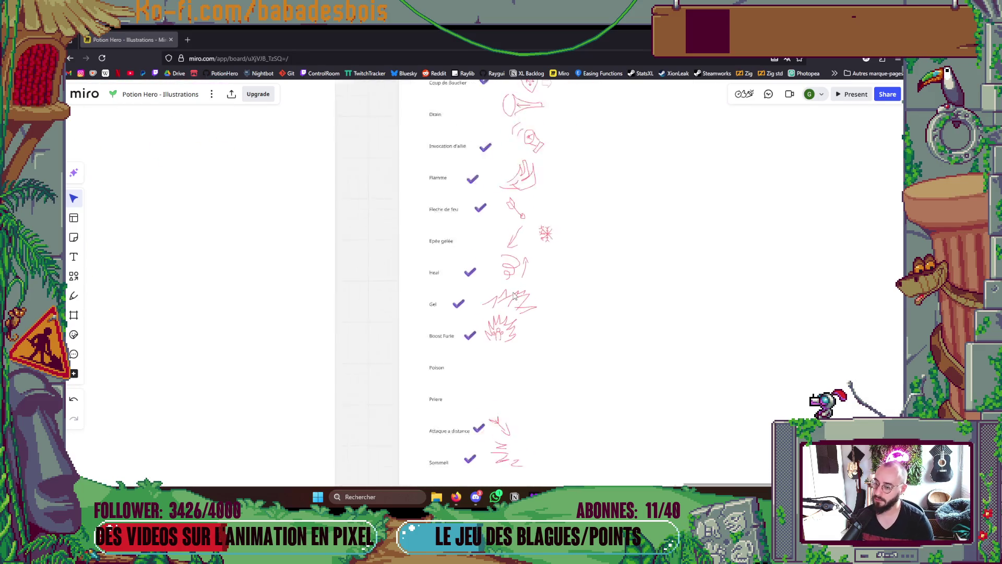
scroll(453, 306, down, 5)
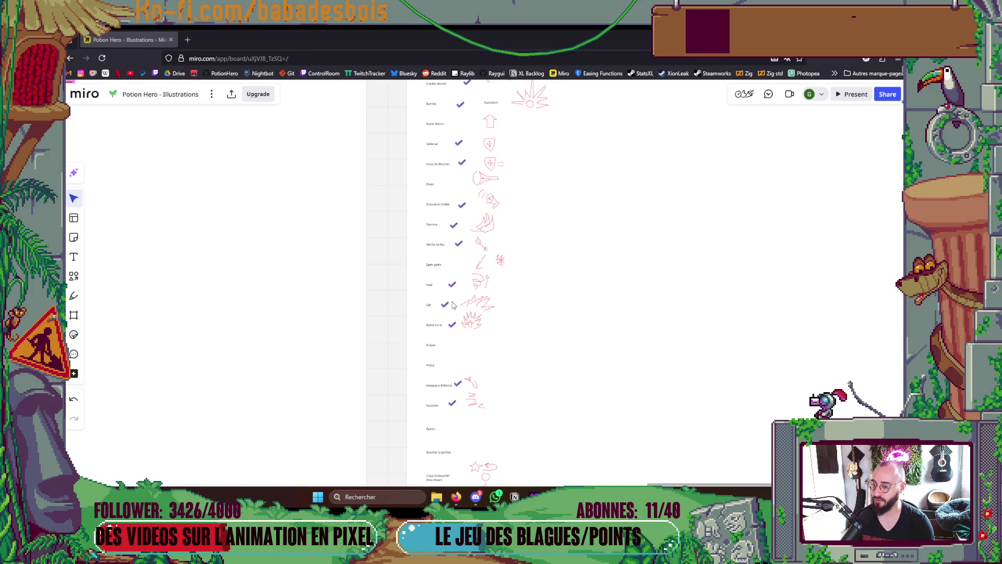
scroll(453, 305, down, 5)
scroll(462, 218, up, 5)
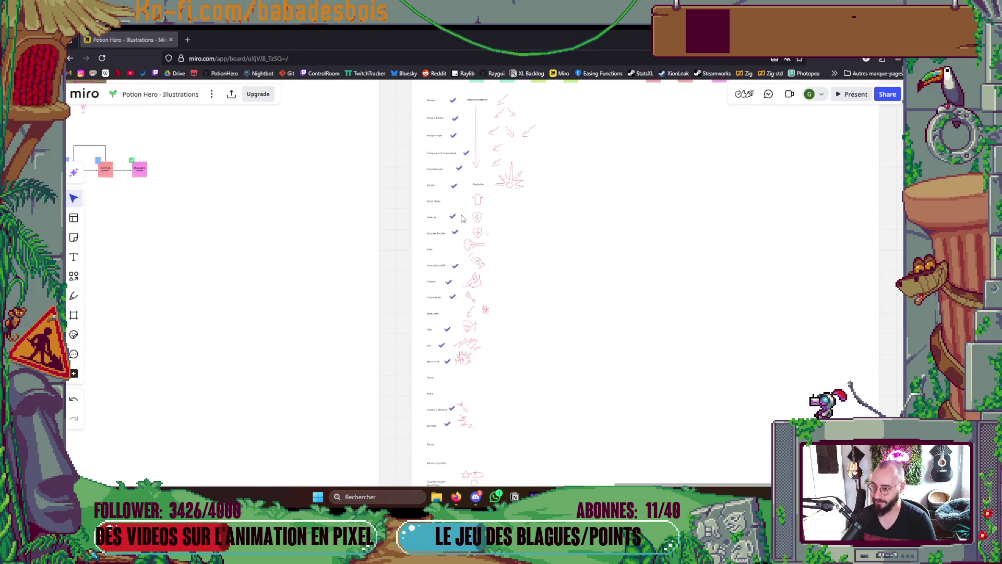
scroll(459, 196, up, 2)
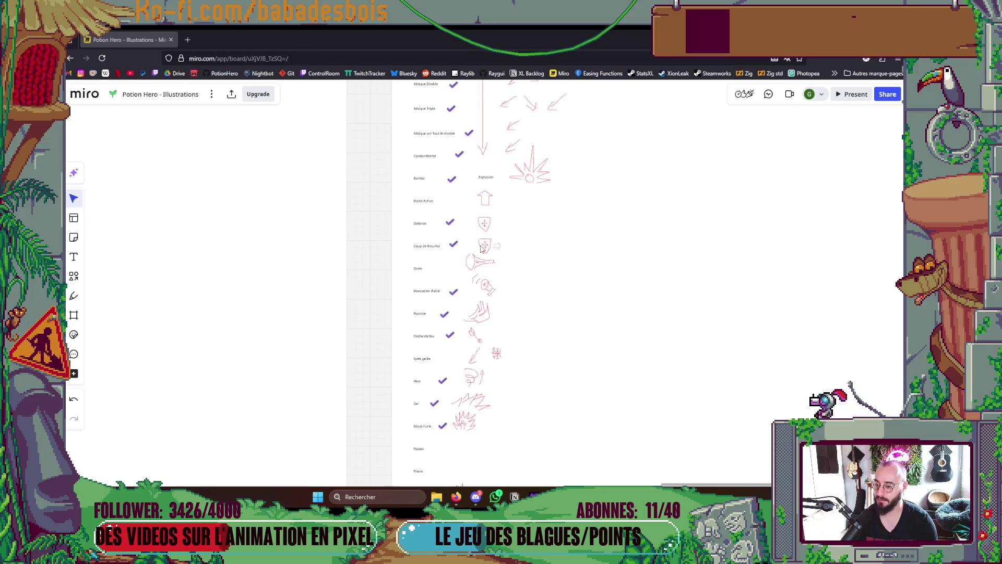
scroll(489, 243, down, 5)
drag(489, 242, 489, 234)
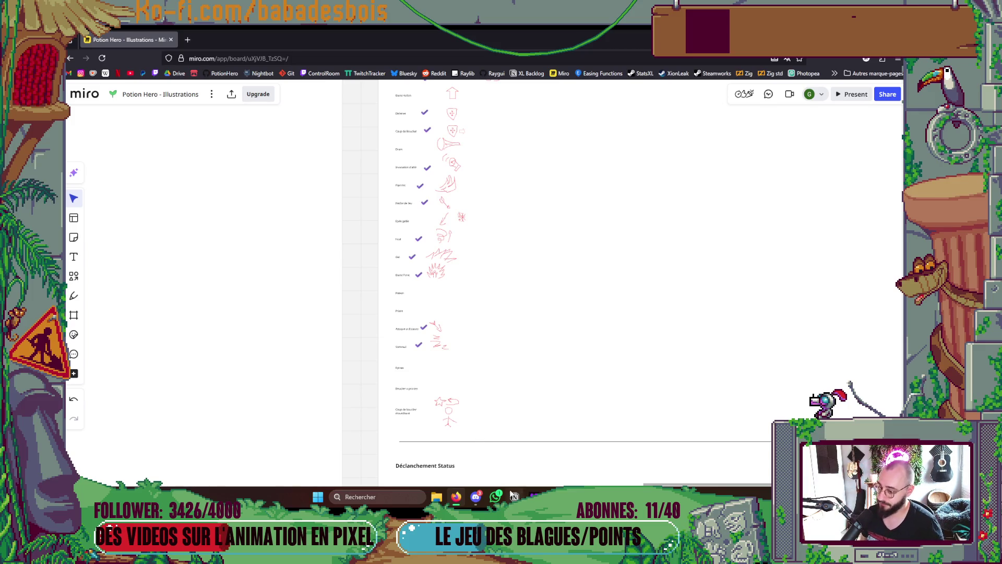
click(476, 498)
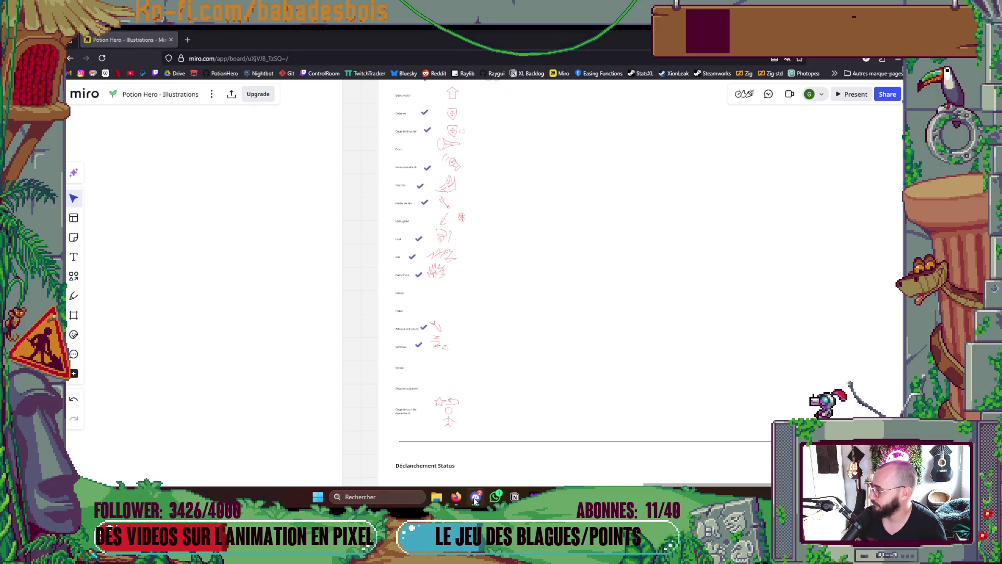
click(475, 500)
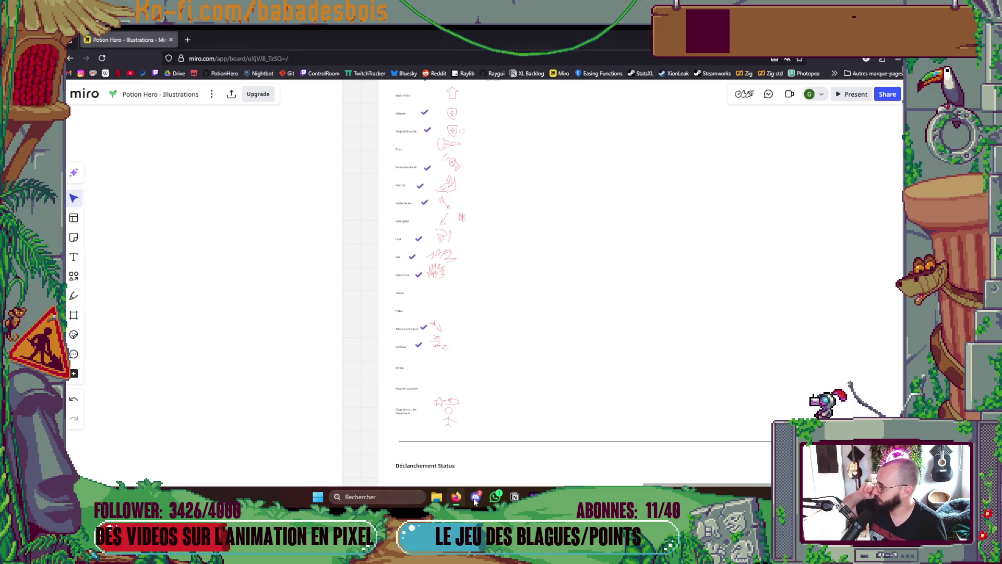
Duplicate the purple checkmark beside 'Attaque a distance' and place the copy next to Poison
scroll(374, 289, up, 5)
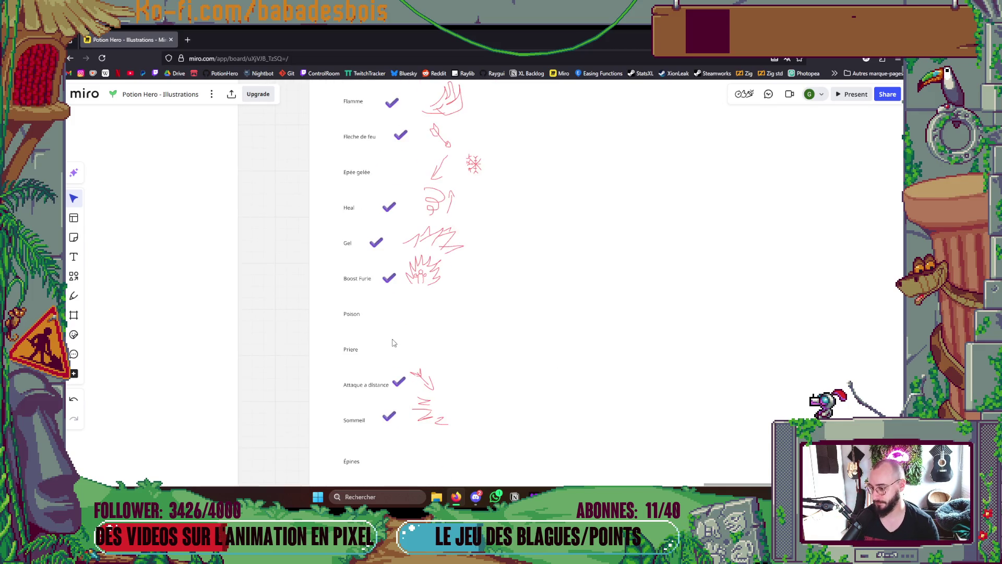
scroll(410, 340, up, 2)
click(401, 410)
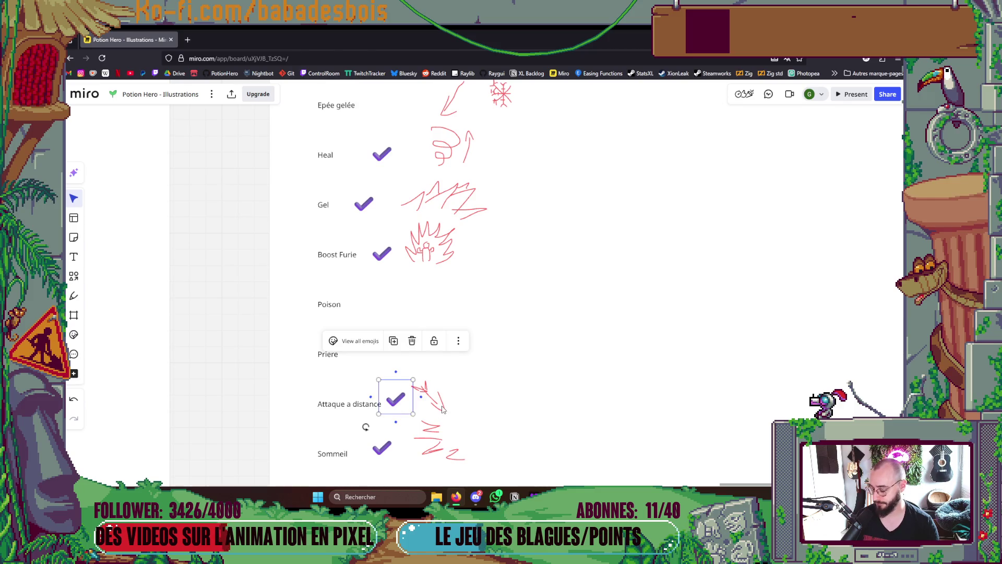
key(ctrl+d)
mouse_move(415, 412)
mouse_down()
mouse_move(393, 301)
mouse_move(381, 309)
mouse_up()
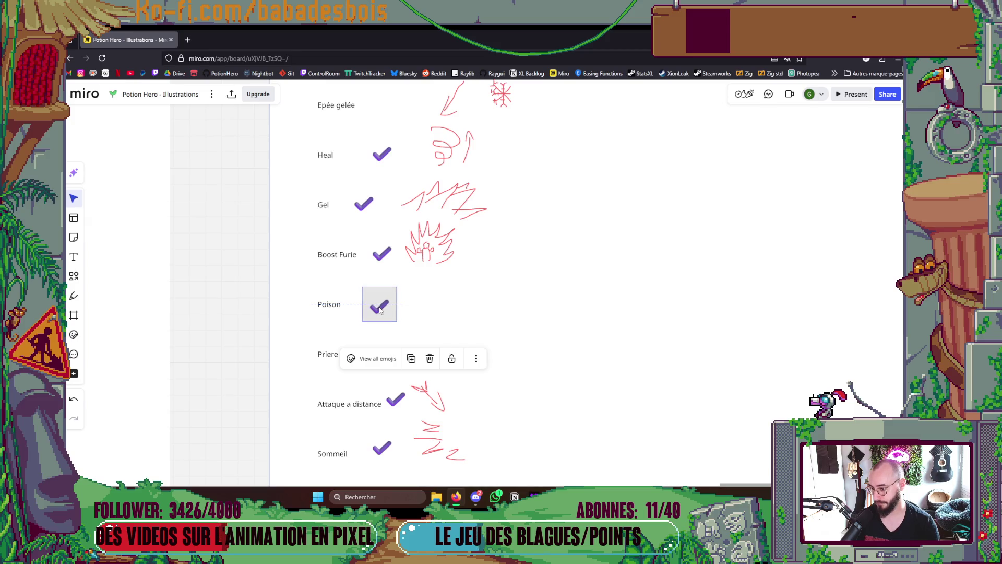
click(484, 322)
scroll(470, 321, up, 2)
scroll(452, 322, down, 2)
scroll(450, 360, up, 2)
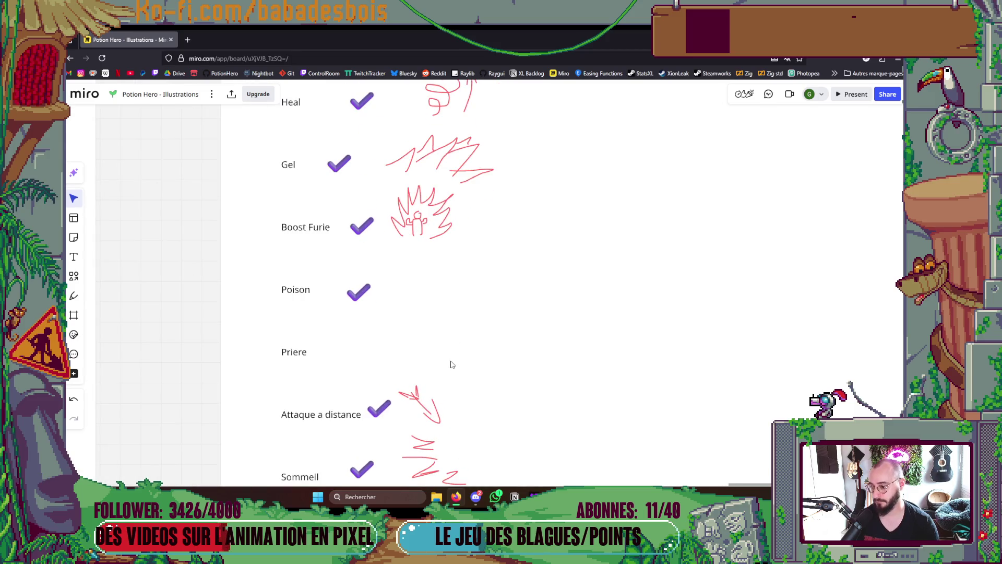
scroll(426, 256, up, 1)
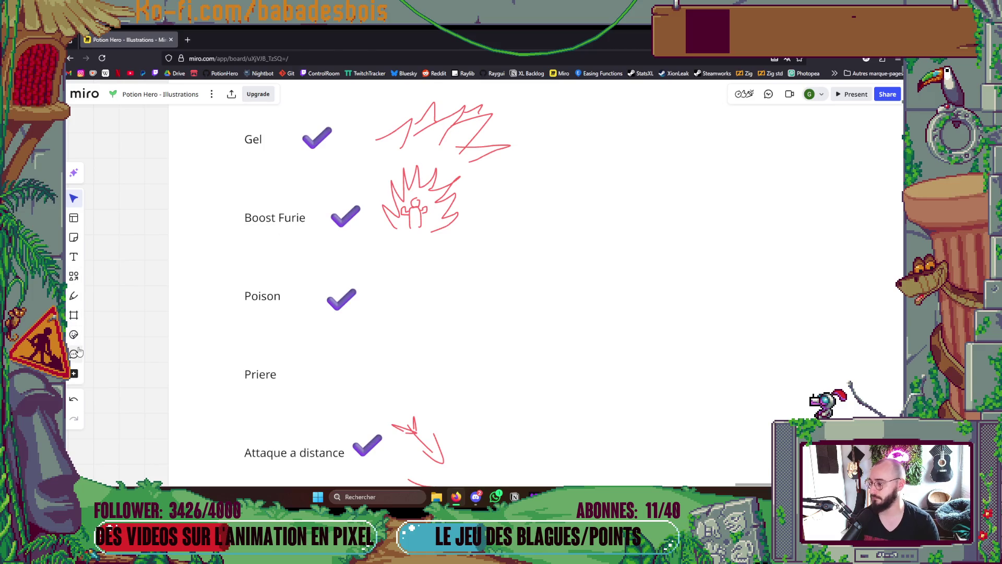
click(74, 295)
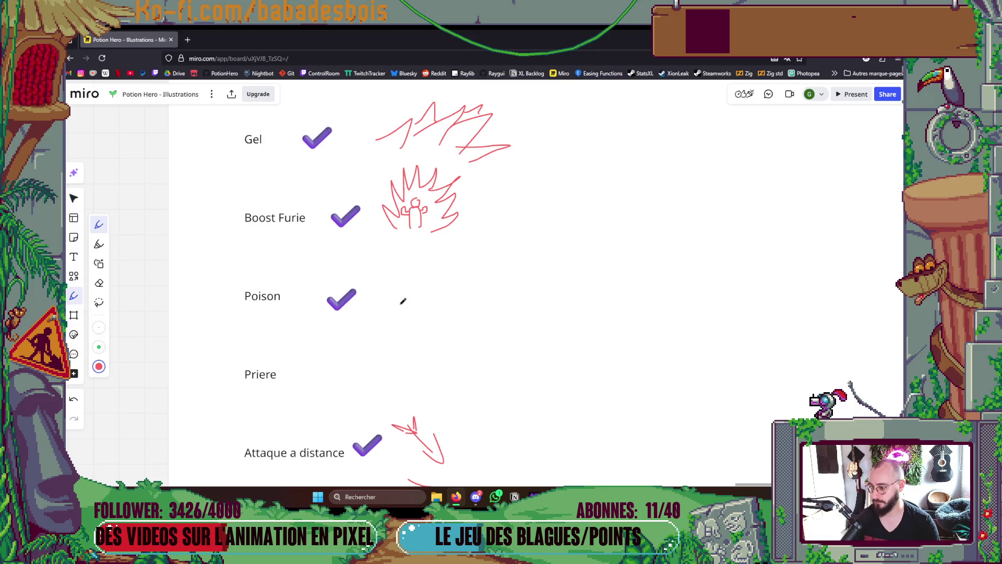
Sketch a small red skull with an upward arrow beside the Poison entry
mouse_move(407, 283)
mouse_down()
mouse_move(409, 296)
mouse_move(422, 280)
mouse_move(409, 252)
mouse_move(443, 284)
mouse_move(405, 276)
mouse_move(419, 253)
mouse_move(423, 284)
mouse_move(427, 267)
mouse_move(402, 293)
mouse_move(398, 277)
mouse_move(442, 248)
mouse_up()
key(ctrl+z)
key(ctrl+z)
drag(359, 308, 391, 287)
mouse_move(456, 244)
mouse_down()
mouse_move(469, 226)
mouse_move(471, 241)
mouse_up()
scroll(522, 261, down, 1)
scroll(535, 266, down, 2)
scroll(533, 282, up, 2)
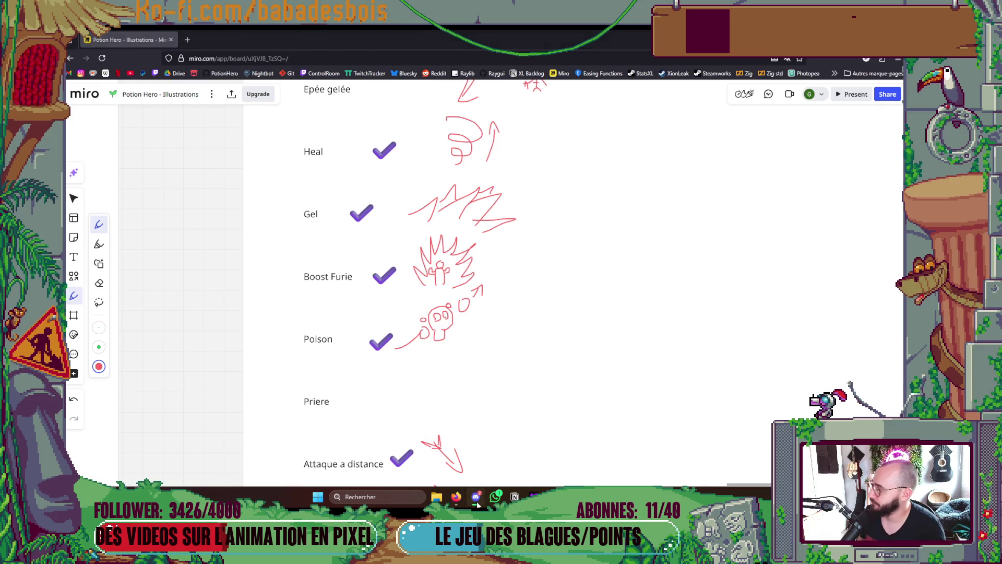
scroll(616, 293, down, 5)
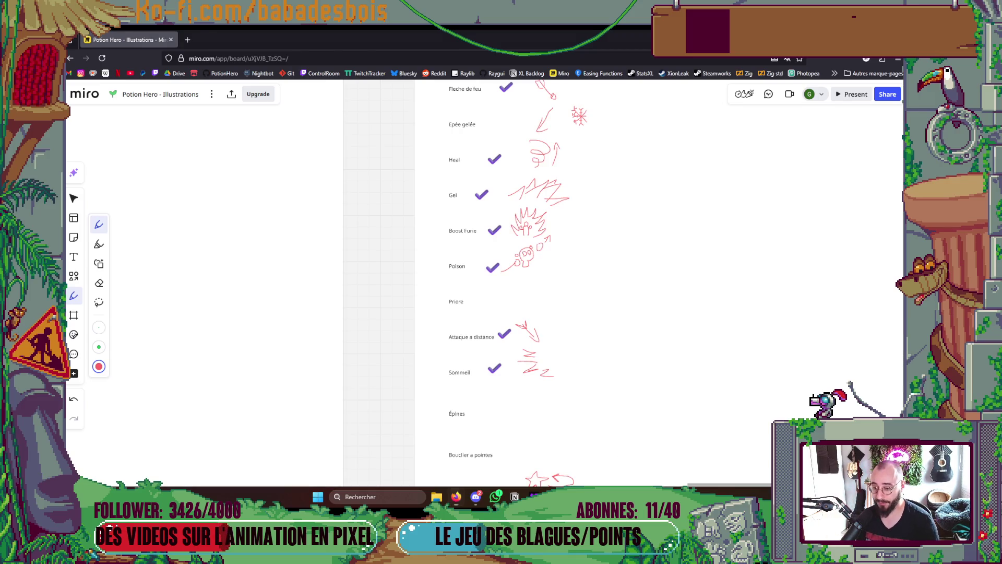
Back in Aseprite, save the skull sprite and open CombatLayout.aseprite from recent files
key(alt+Tab)
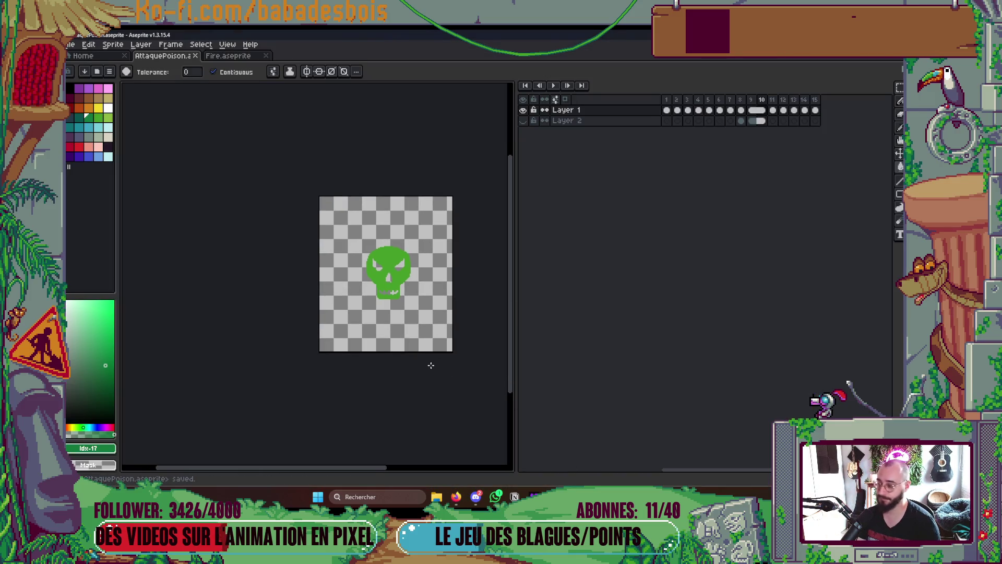
click(459, 496)
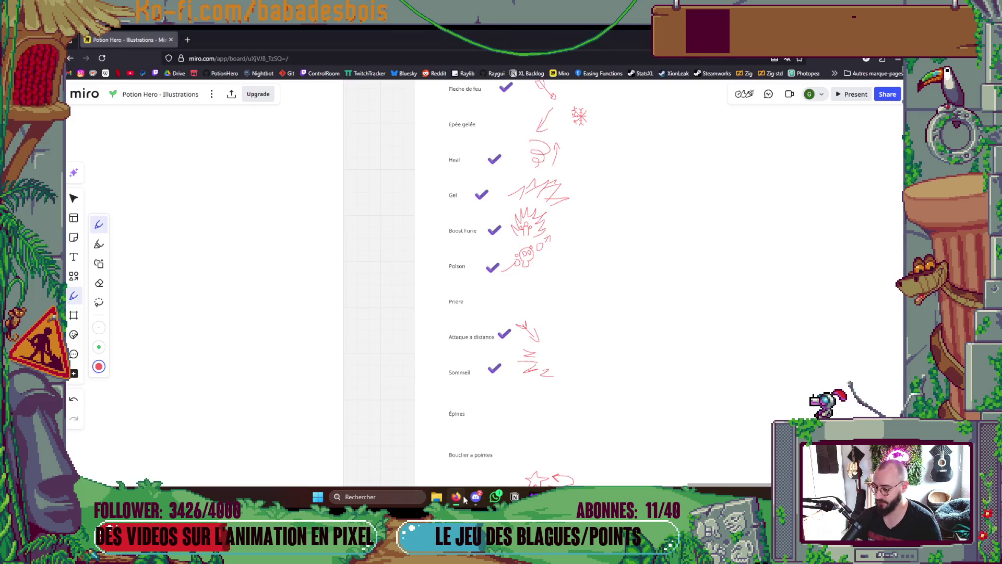
key(alt+Tab)
right_click(456, 233)
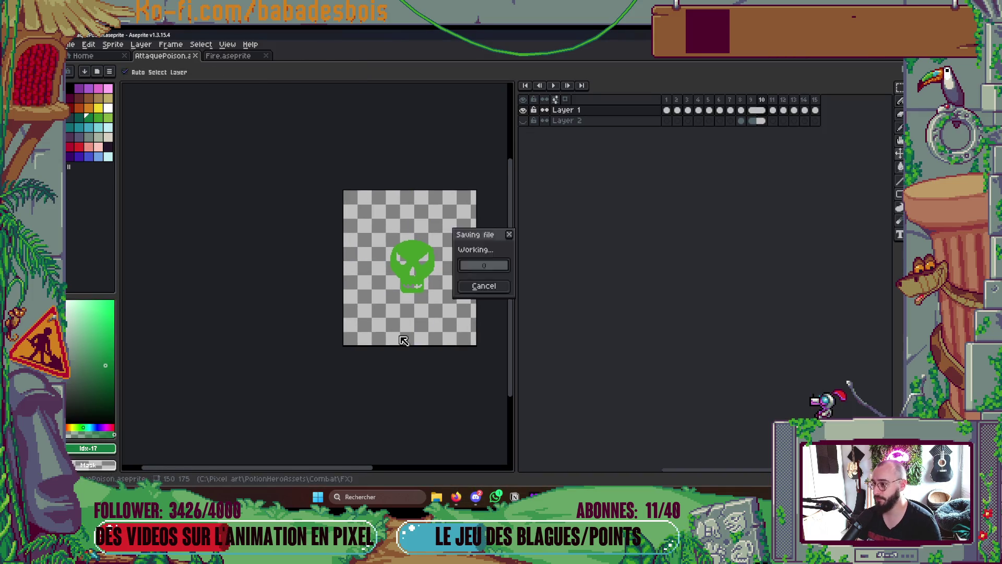
click(102, 58)
click(107, 84)
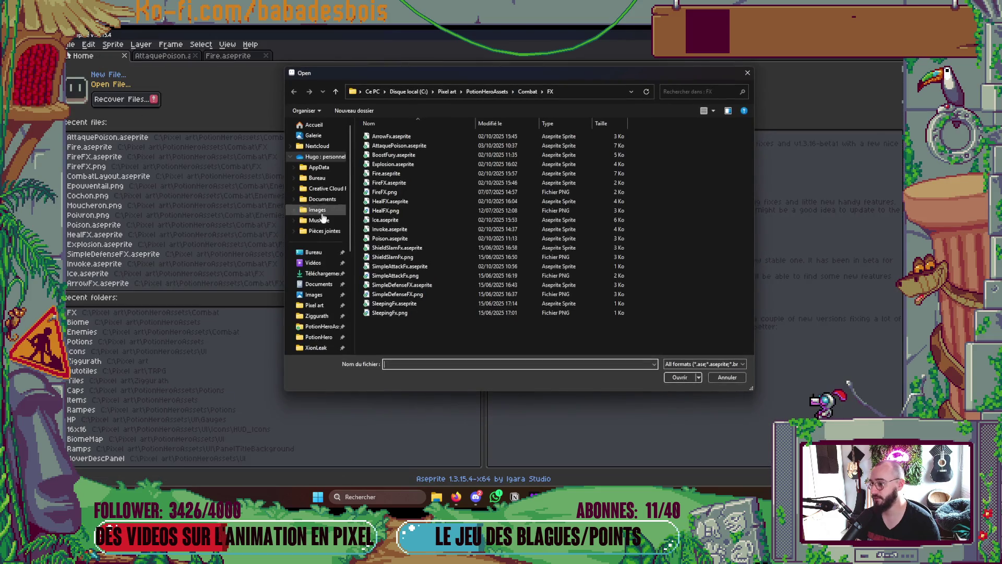
key(Escape)
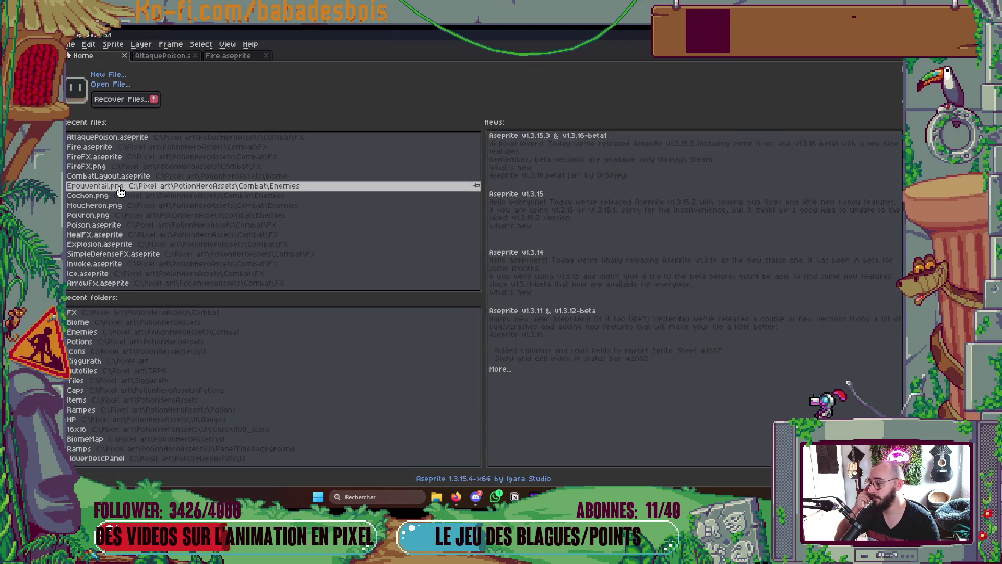
click(118, 179)
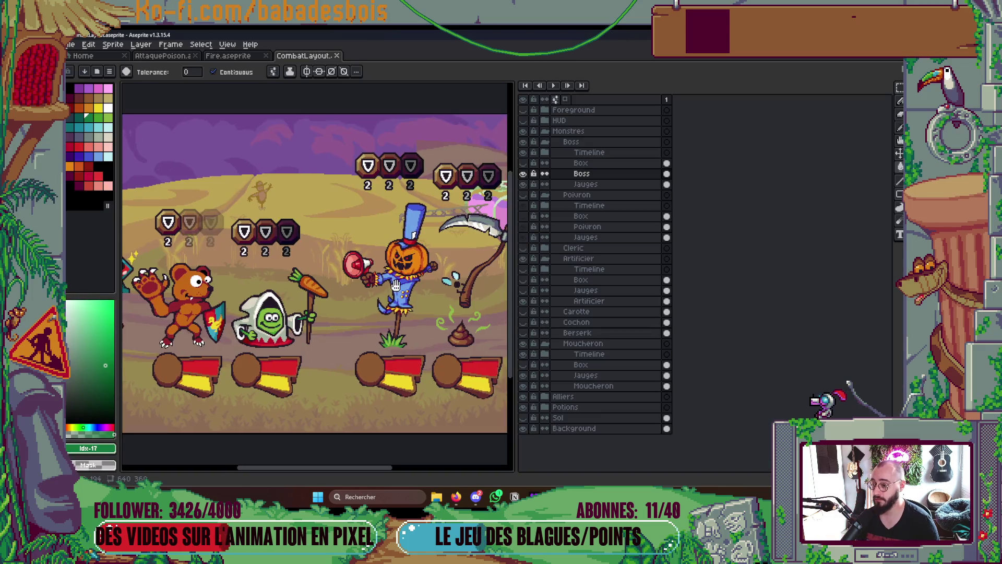
key(Tab)
scroll(371, 320, up, 3)
Shift the waist straw, its neighbouring tuft and the middle drip one pixel using marquee selections
scroll(373, 319, up, 4)
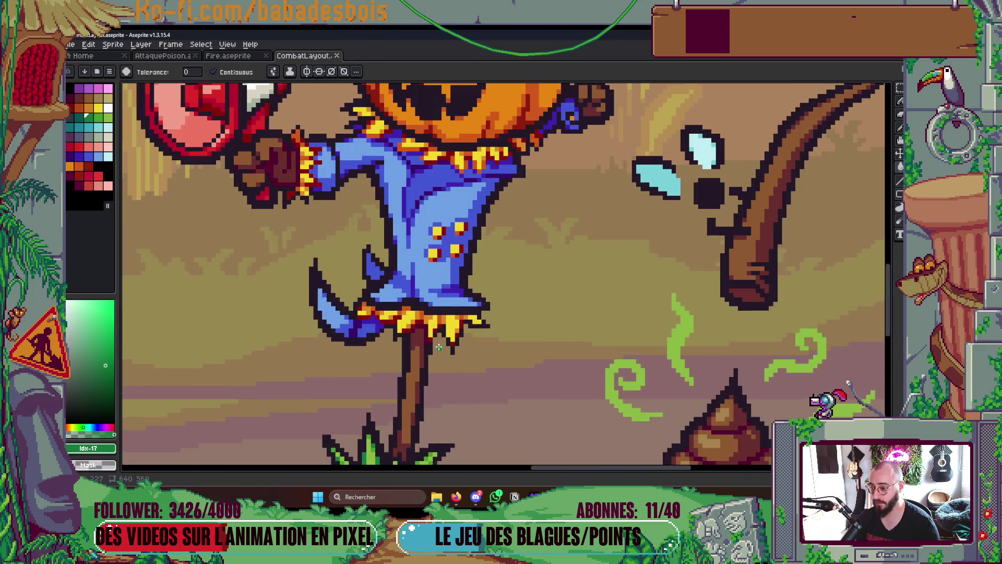
key(m)
mouse_move(448, 290)
mouse_down()
mouse_move(496, 358)
mouse_move(484, 346)
mouse_up()
click(520, 292)
mouse_move(497, 276)
mouse_down()
mouse_move(574, 321)
mouse_move(557, 305)
mouse_move(568, 306)
mouse_up()
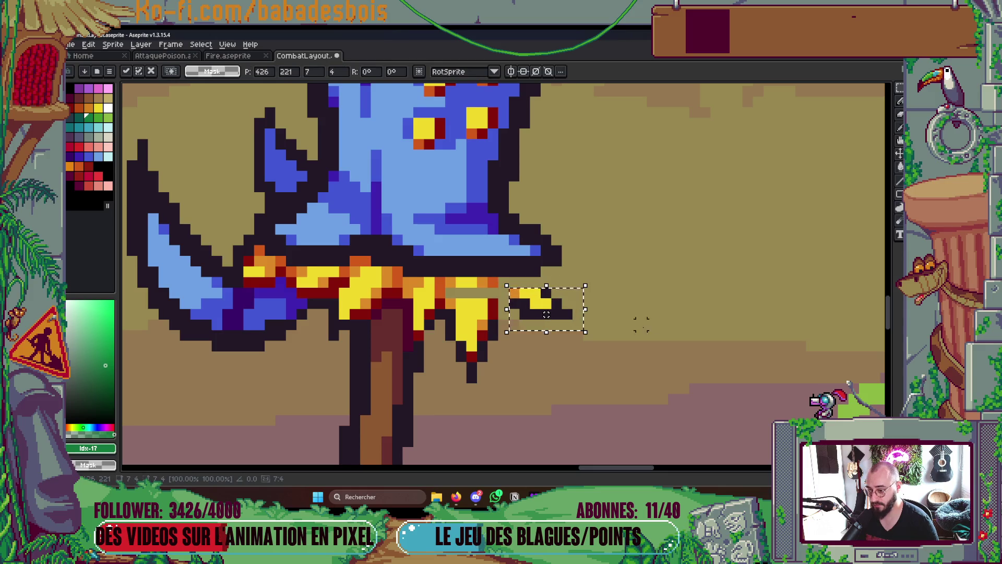
click(388, 305)
mouse_move(402, 275)
mouse_down()
mouse_move(447, 354)
mouse_move(431, 333)
mouse_up()
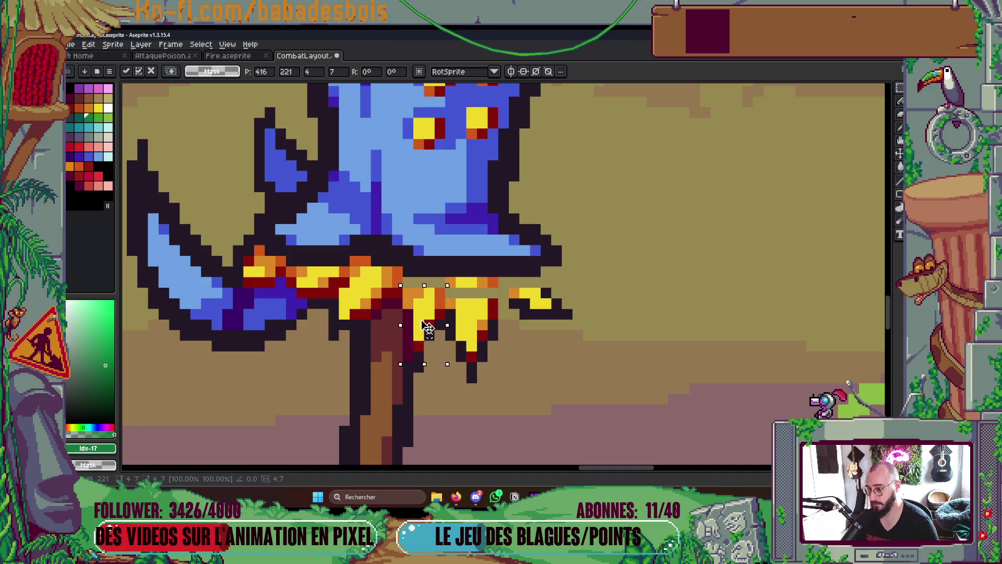
click(365, 305)
mouse_move(327, 276)
mouse_down()
mouse_move(373, 343)
mouse_move(358, 338)
mouse_up()
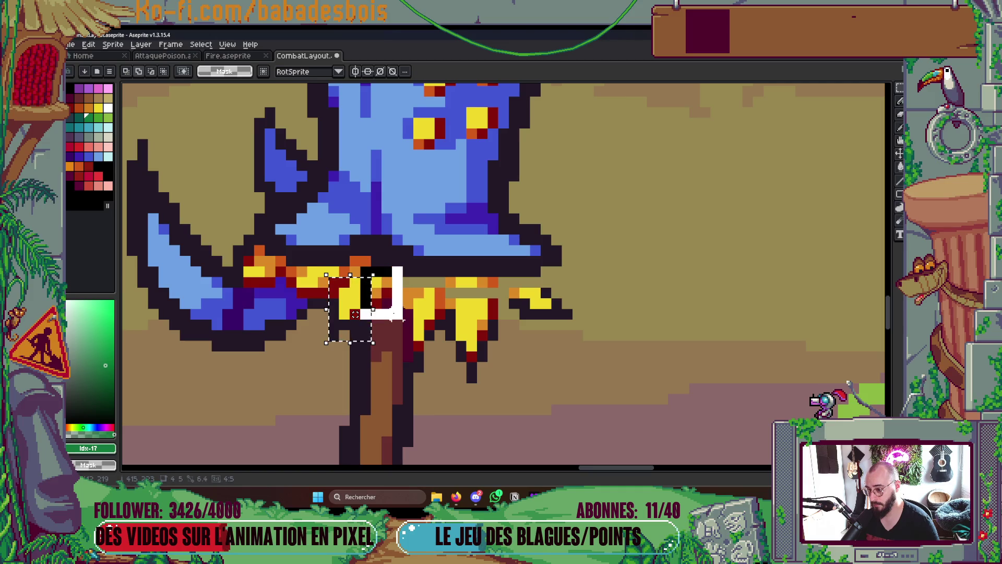
key(Return)
Reposition the left straw pixels at the waist
scroll(556, 324, down, 8)
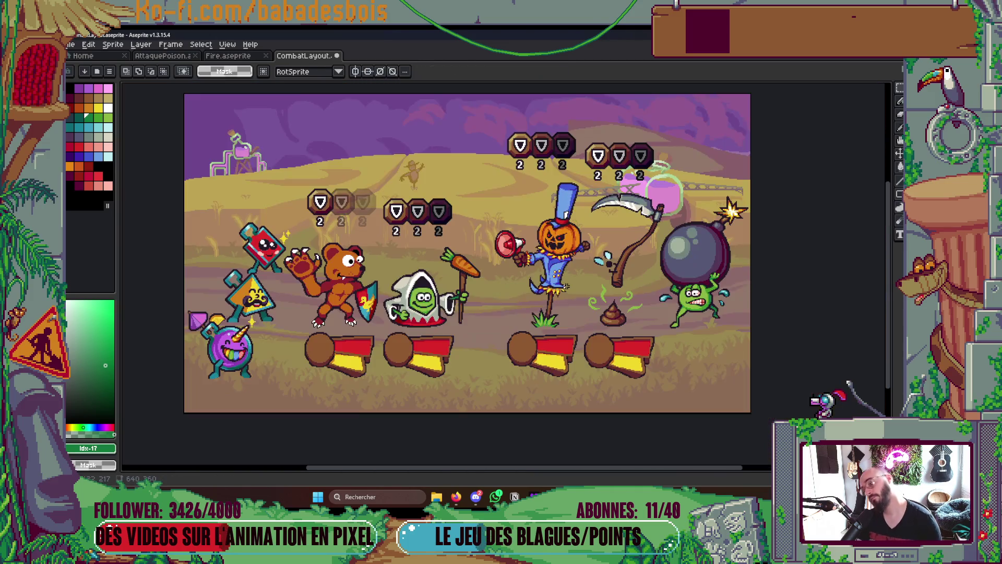
scroll(579, 299, up, 6)
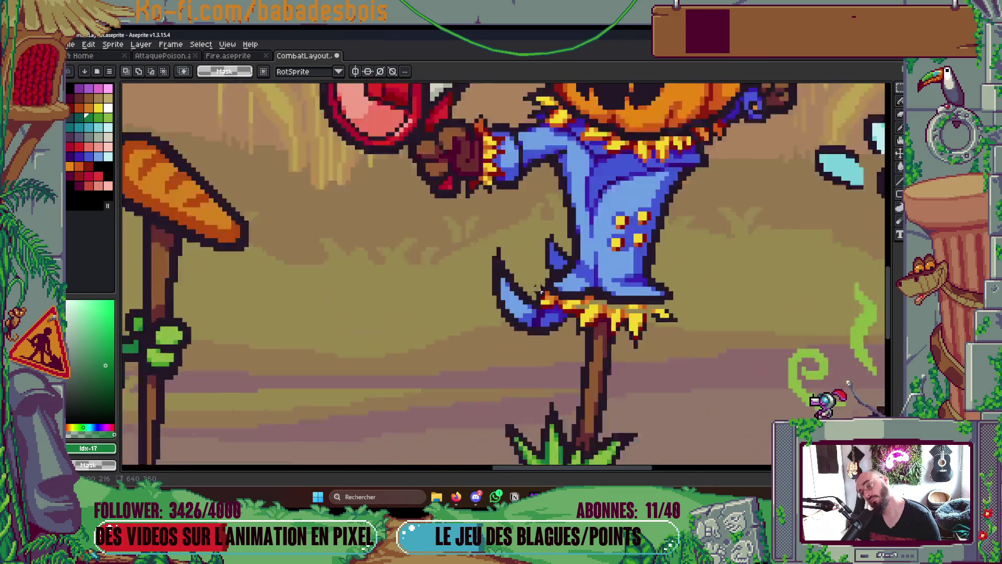
drag(550, 293, 607, 317)
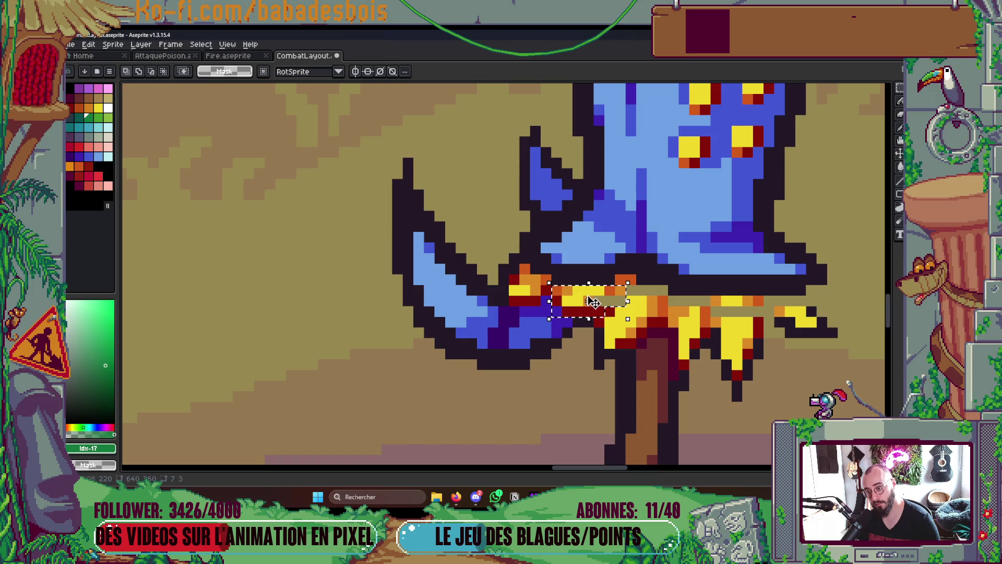
drag(579, 312, 573, 305)
key(Return)
Nudge two yellow collar tufts down one pixel each
scroll(573, 305, down, 6)
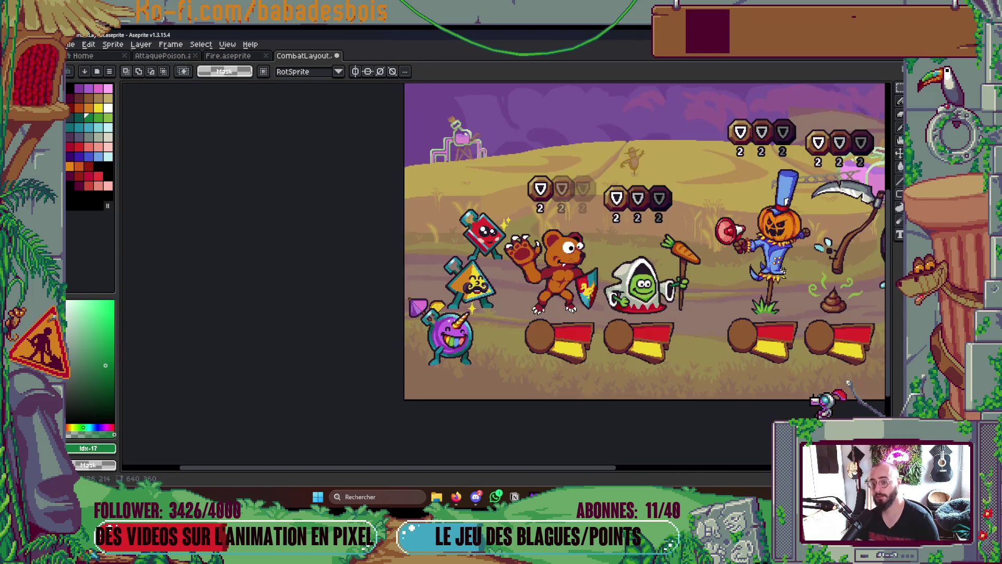
scroll(611, 232, up, 5)
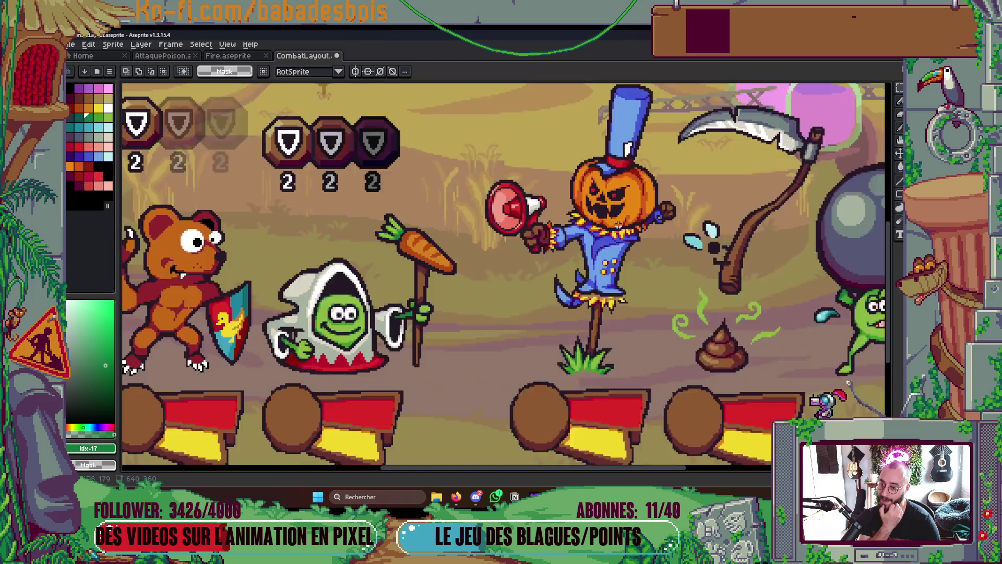
drag(553, 170, 612, 244)
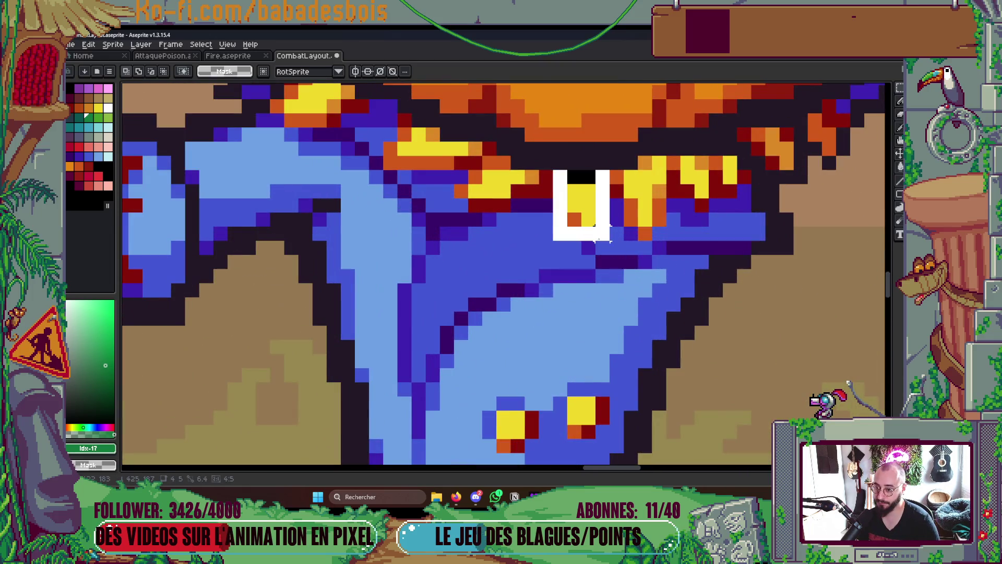
key(Down)
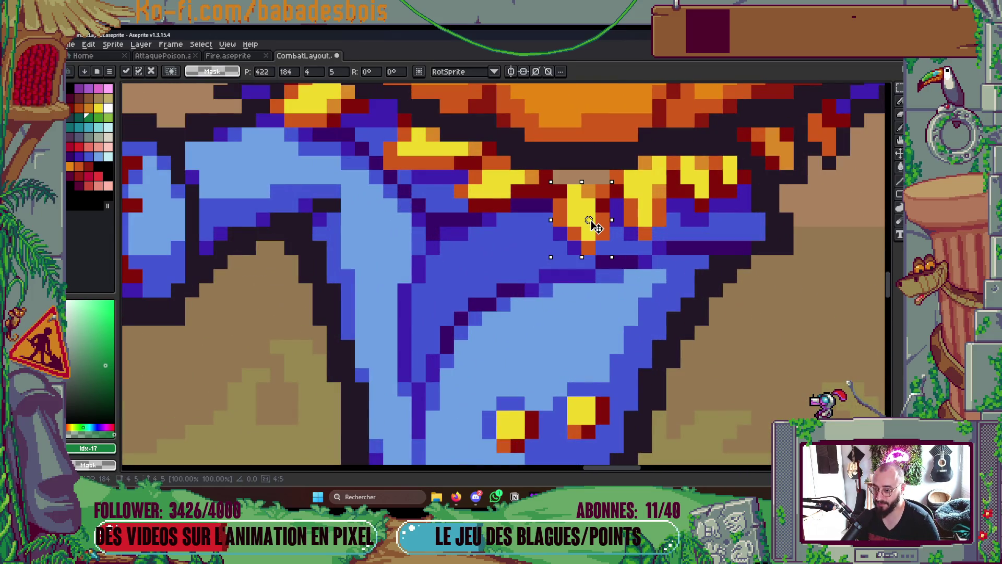
click(659, 247)
drag(616, 176, 662, 237)
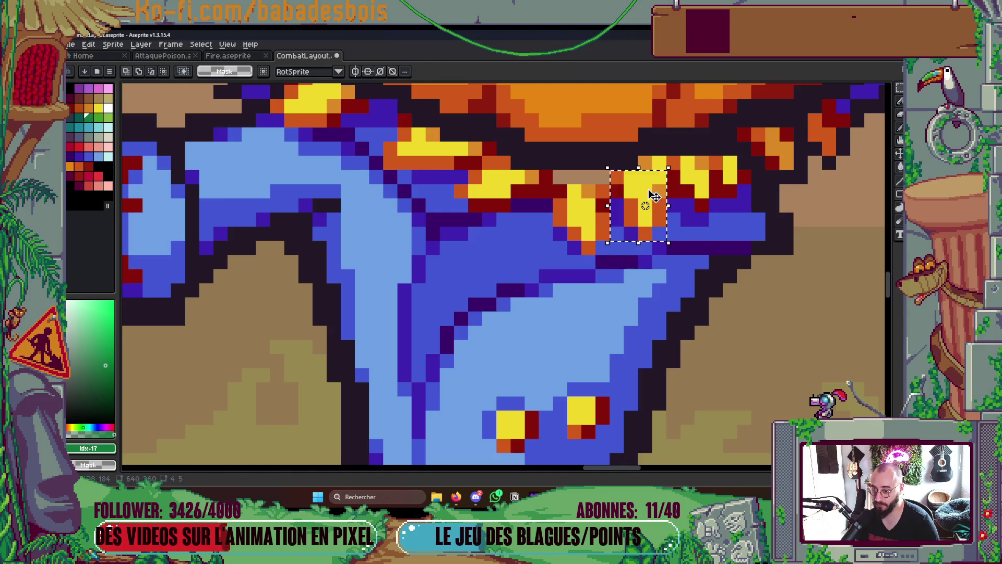
key(Down)
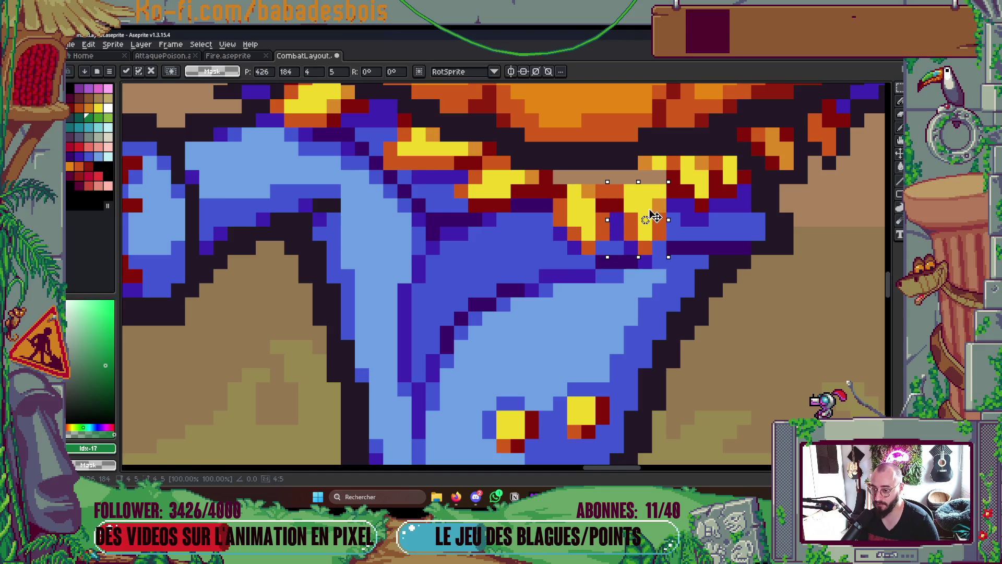
key(Return)
Select more collar straw pixels and the neighbouring tuft, and move them down one pixel
scroll(656, 276, up, 1)
key(b)
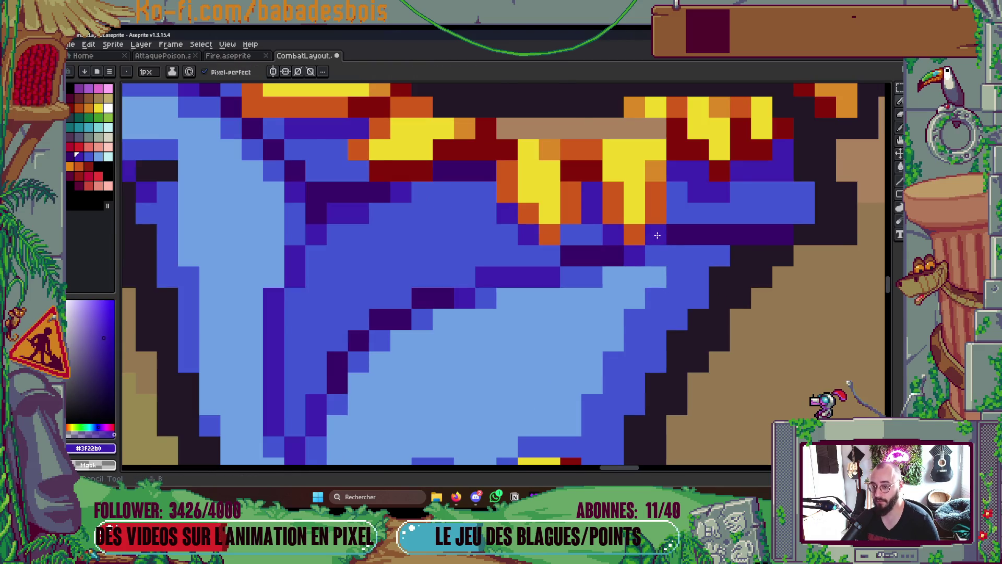
scroll(655, 236, down, 5)
scroll(631, 224, up, 5)
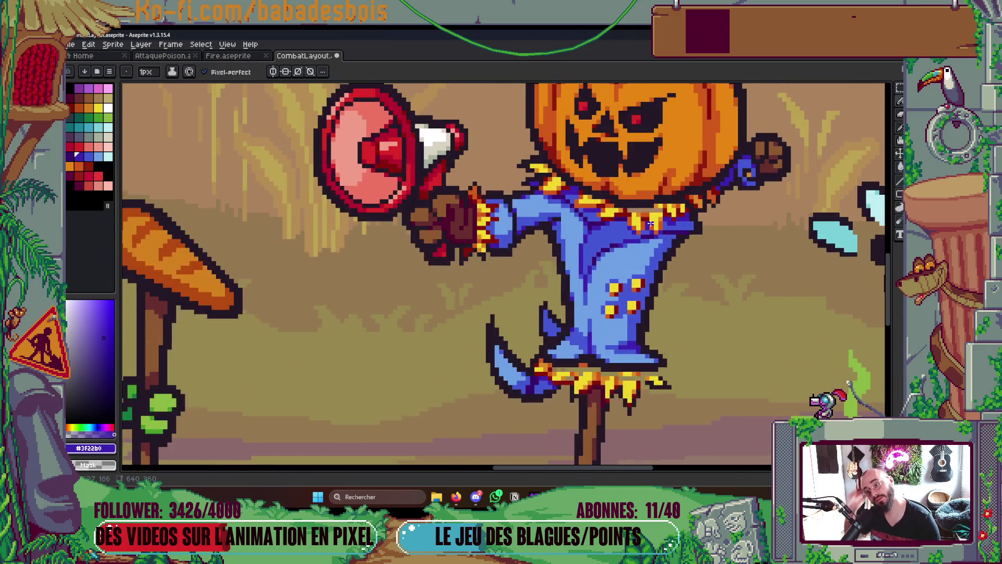
scroll(630, 220, up, 1)
key(m)
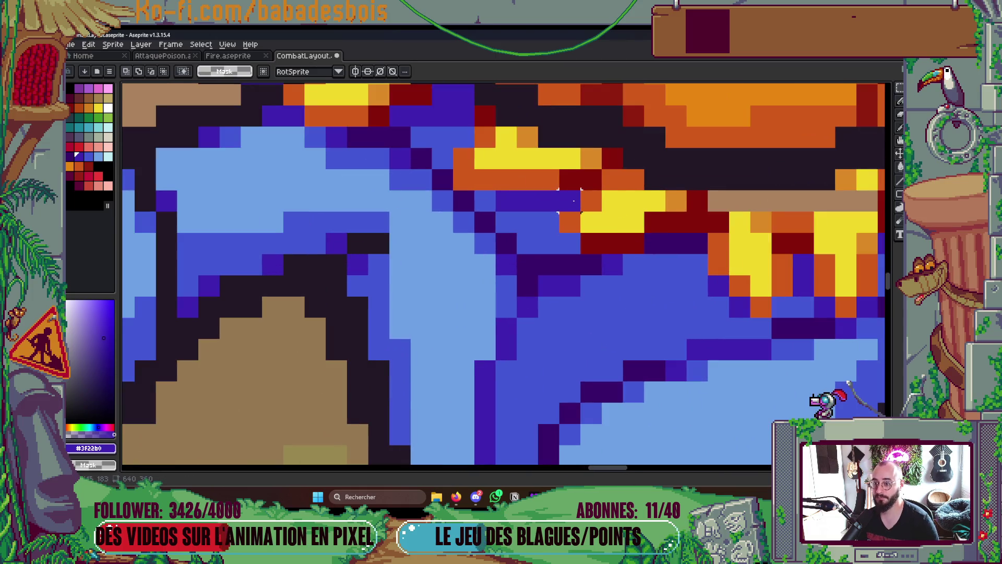
mouse_move(569, 222)
mouse_down()
mouse_move(679, 224)
mouse_move(699, 201)
mouse_move(720, 203)
mouse_move(595, 240)
mouse_move(644, 242)
mouse_move(629, 230)
mouse_move(622, 239)
mouse_move(634, 244)
mouse_up()
mouse_move(452, 126)
mouse_down()
mouse_move(603, 191)
mouse_move(517, 191)
mouse_move(540, 191)
mouse_up()
mouse_move(560, 150)
mouse_down()
mouse_move(537, 156)
mouse_move(600, 172)
mouse_move(611, 156)
mouse_move(623, 190)
mouse_move(528, 157)
mouse_up()
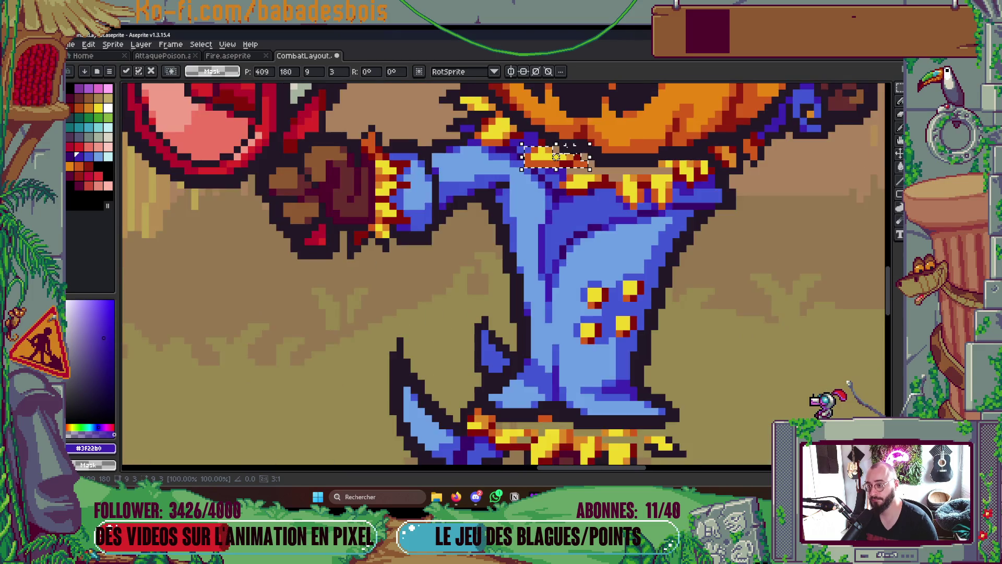
scroll(538, 156, down, 2)
scroll(557, 205, up, 1)
scroll(556, 204, down, 2)
drag(569, 230, 572, 233)
Move two more small tufts into place on the right side of the collar
scroll(571, 240, up, 2)
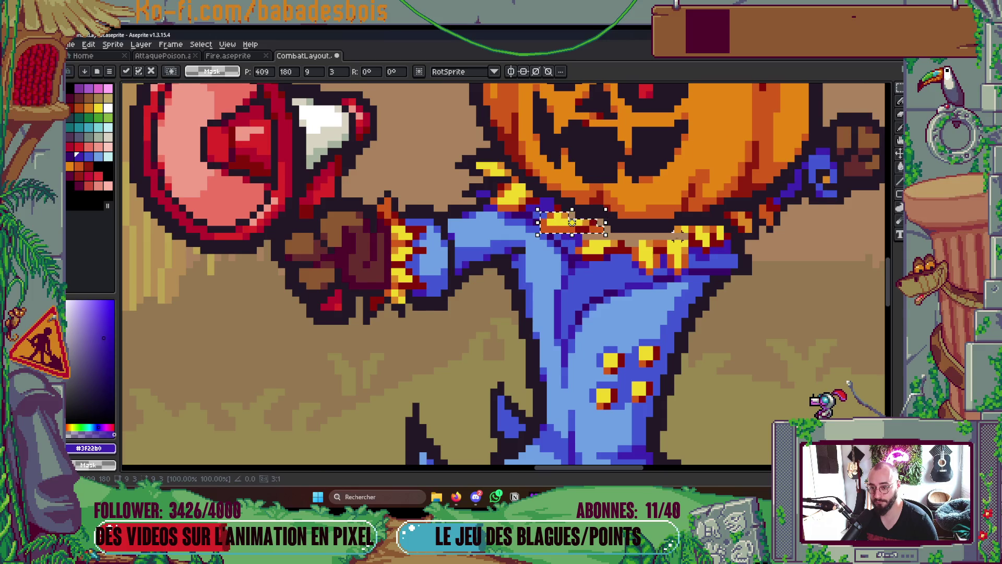
scroll(571, 233, up, 2)
mouse_move(685, 212)
mouse_down()
mouse_move(745, 272)
mouse_move(731, 257)
mouse_up()
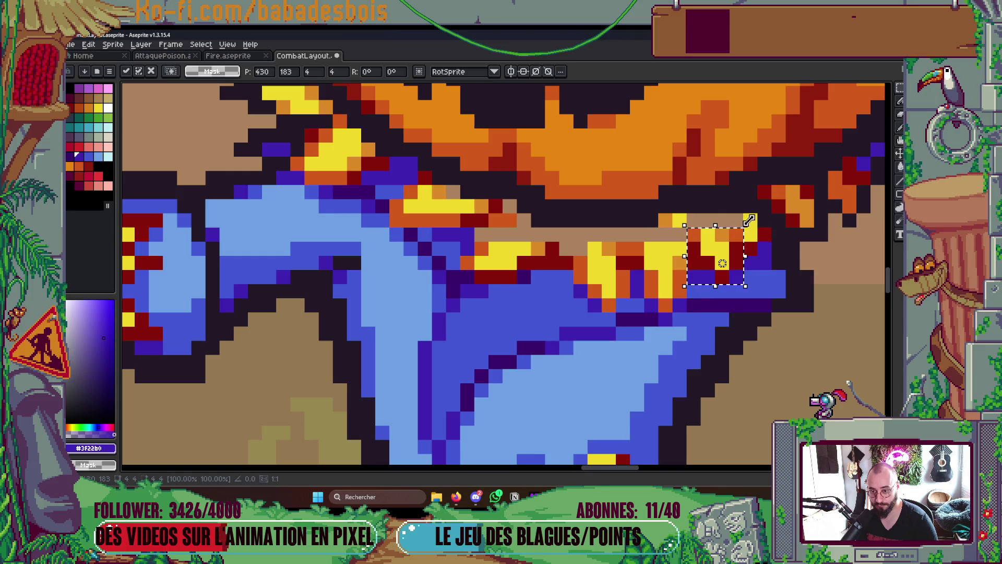
mouse_move(741, 211)
mouse_down()
mouse_move(772, 256)
mouse_move(778, 249)
mouse_up()
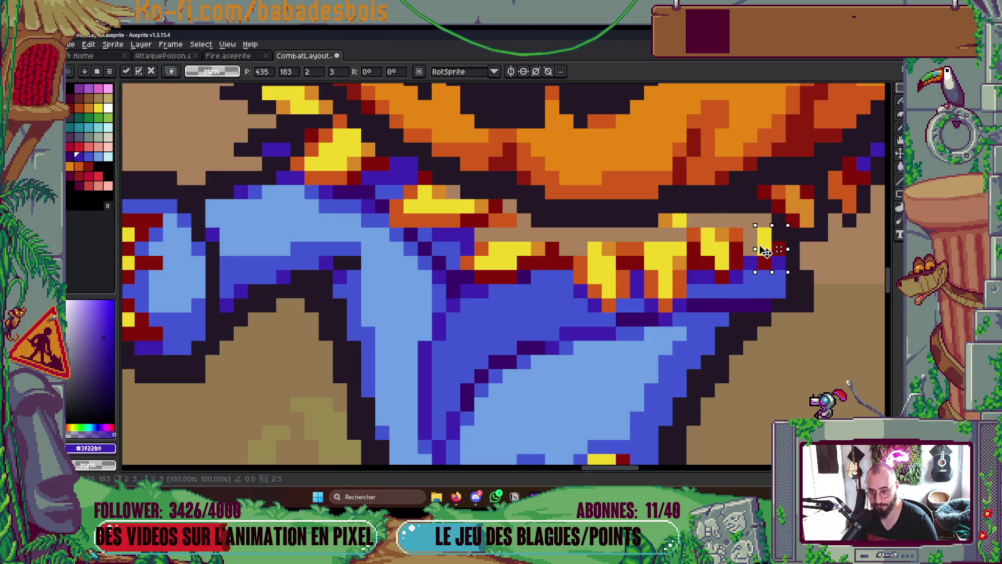
key(Return)
scroll(773, 261, down, 7)
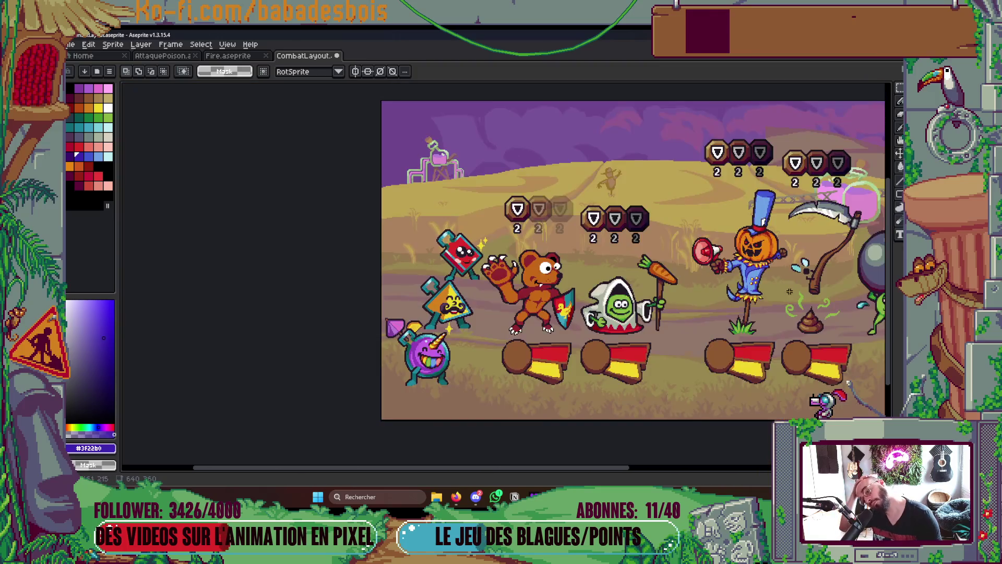
drag(757, 300, 680, 298)
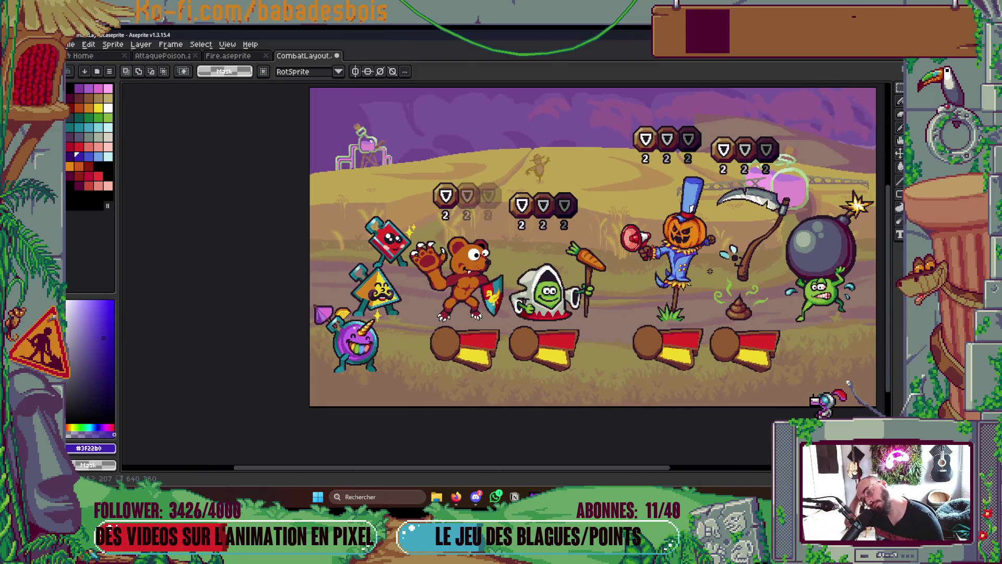
scroll(707, 269, up, 5)
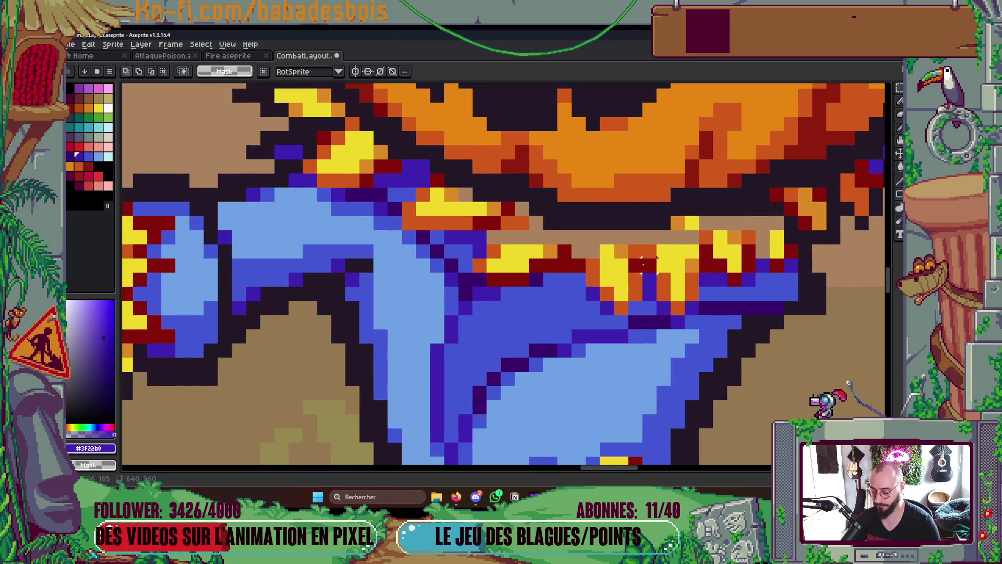
Fill the beige gaps in the collar with yellow and add a yellow pixel to the left tuft
key(g)
alt+click(606, 256)
click(579, 237)
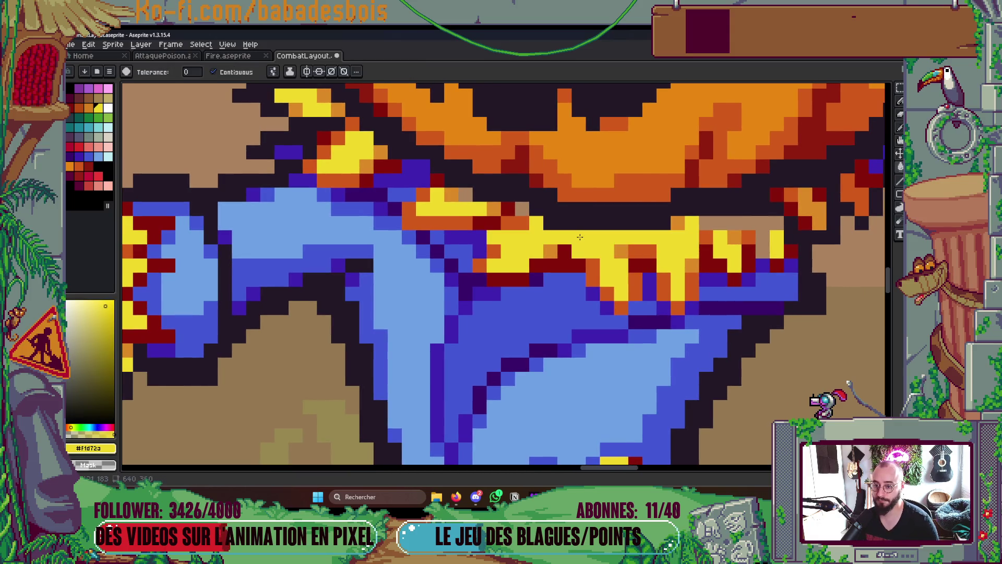
click(736, 224)
click(522, 209)
key(b)
click(406, 178)
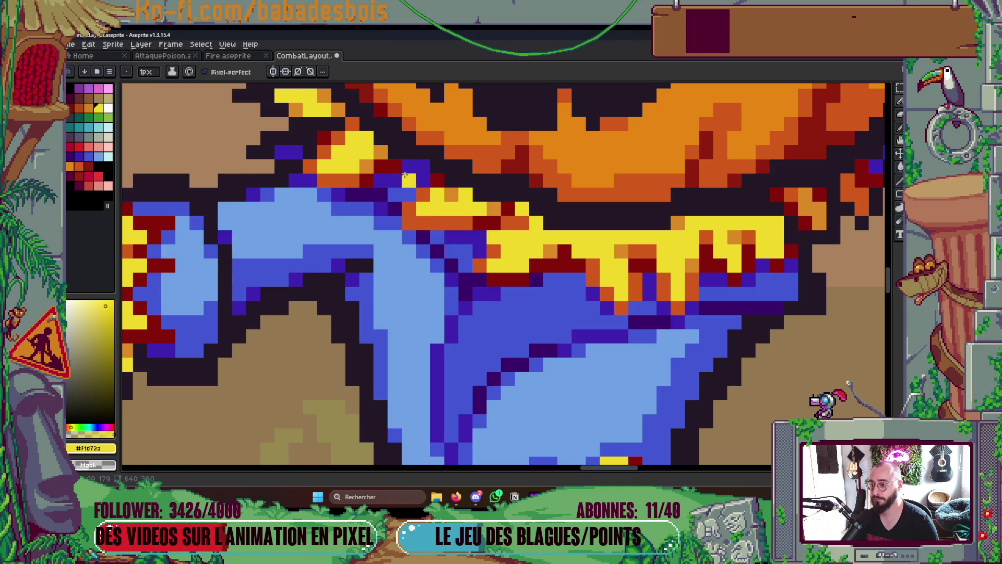
Shade several yellow collar pixels orange, darkening one to dark red
scroll(405, 175, down, 5)
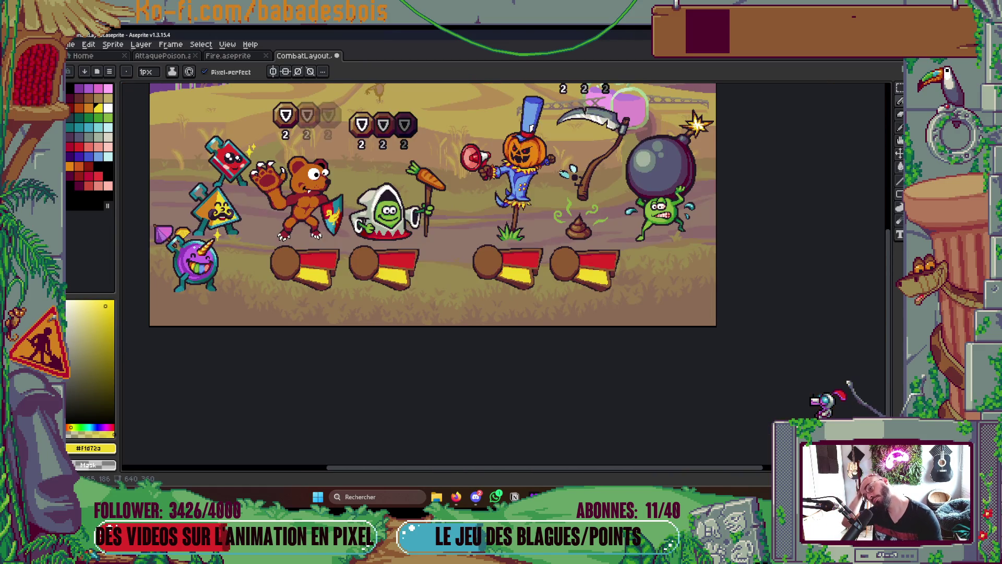
scroll(516, 180, up, 5)
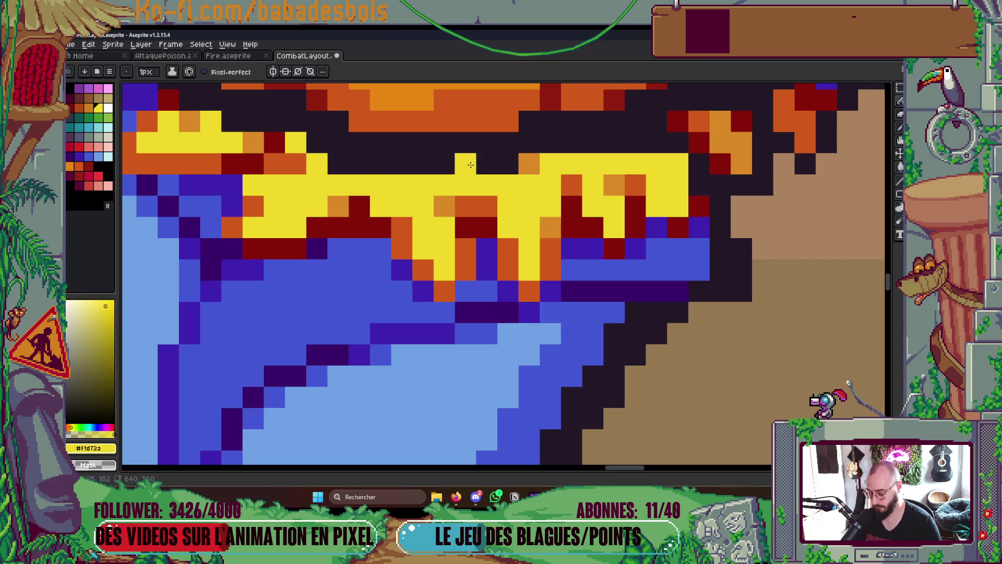
key(alt)
alt+click(450, 198)
drag(444, 186, 464, 185)
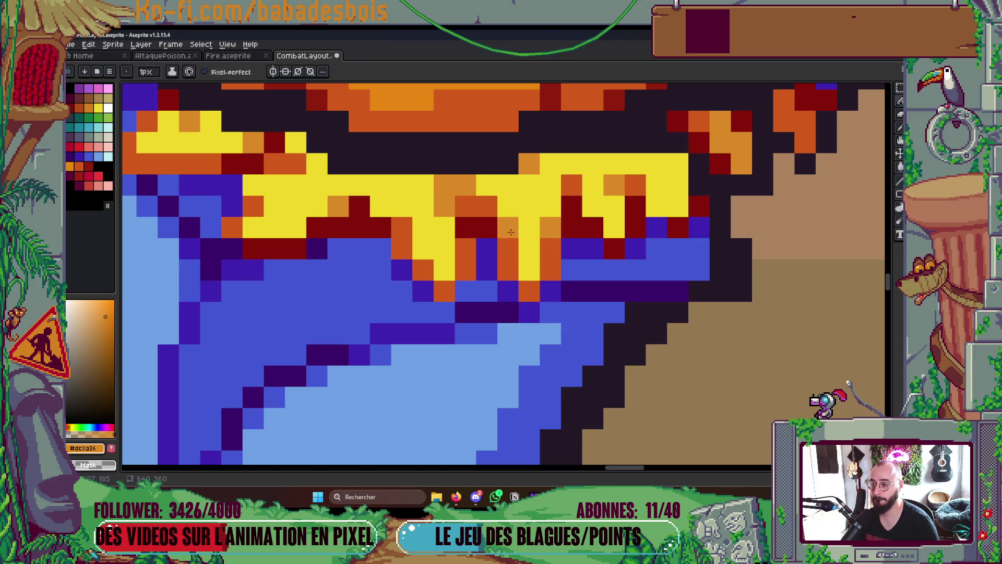
click(550, 206)
click(550, 164)
mouse_move(593, 164)
mouse_down()
mouse_move(572, 163)
mouse_move(621, 167)
mouse_up()
click(656, 206)
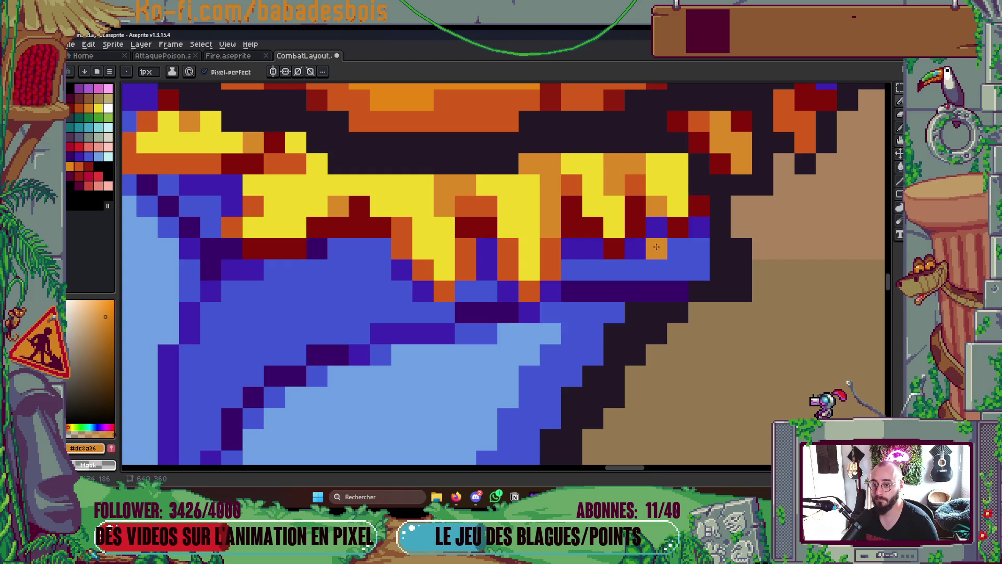
alt+click(674, 225)
click(661, 207)
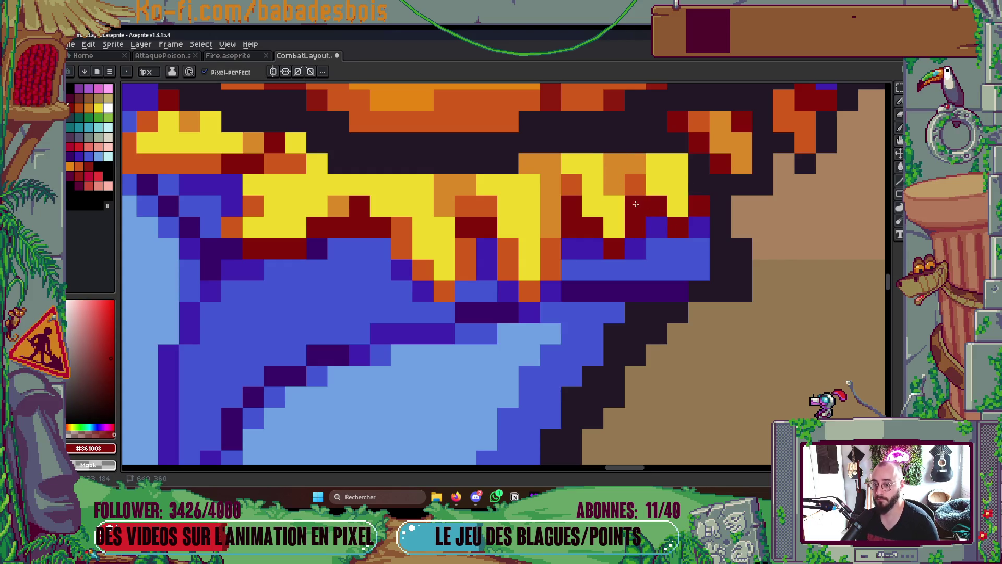
Shade more straw pixels orange and red-orange, turning one back to yellow
alt+click(626, 165)
click(677, 164)
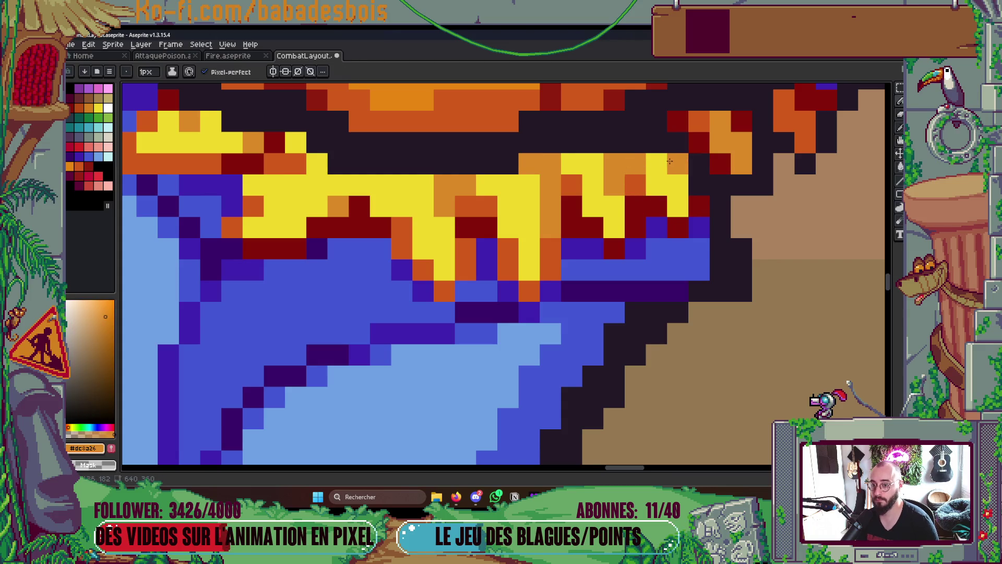
drag(622, 209, 704, 290)
click(379, 224)
click(399, 244)
click(335, 265)
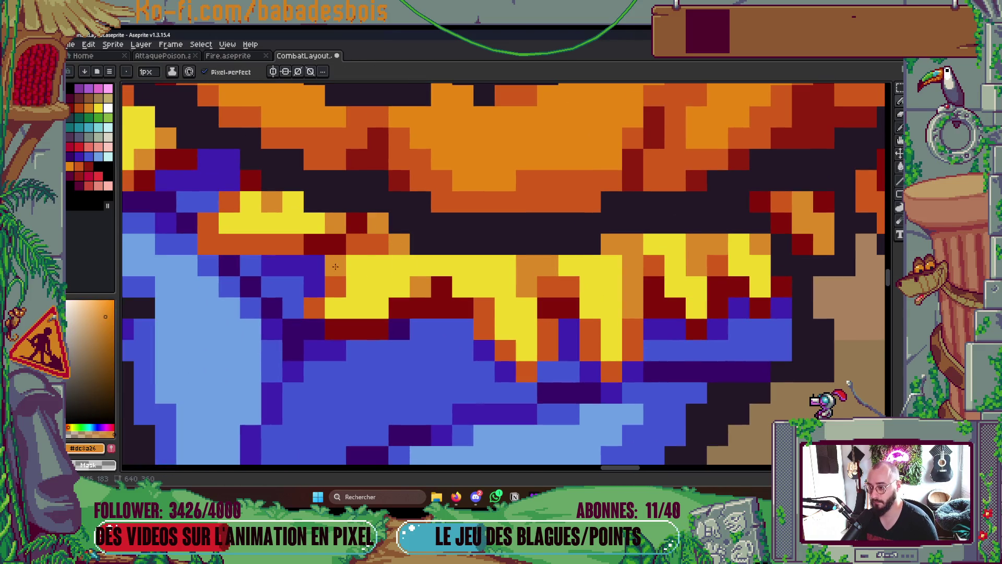
click(378, 265)
alt+click(365, 243)
click(336, 265)
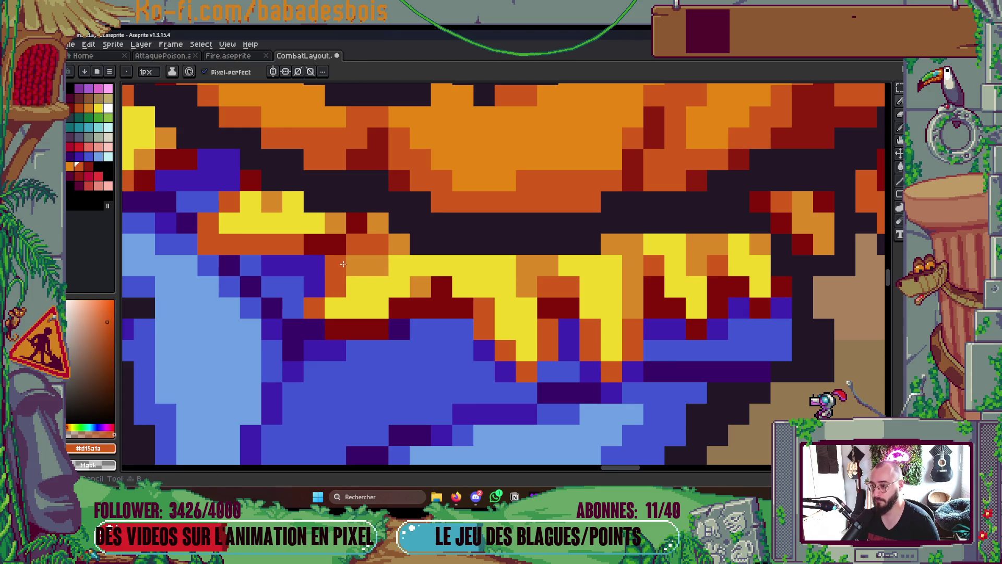
alt+click(370, 288)
click(377, 245)
Add red-orange and orange straw tips and cover stray straw pixels with the coat's blue
scroll(377, 244, down, 5)
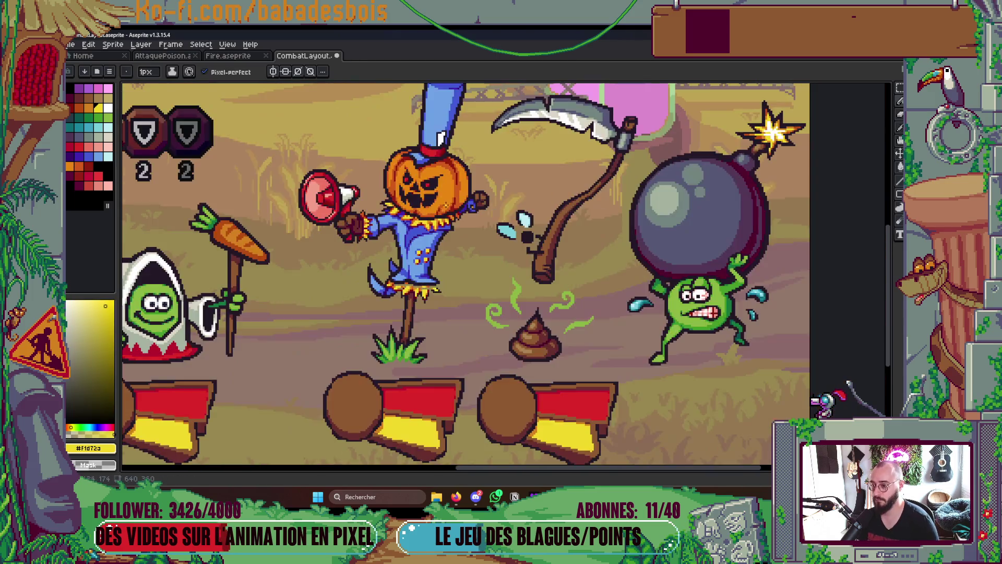
scroll(401, 193, up, 10)
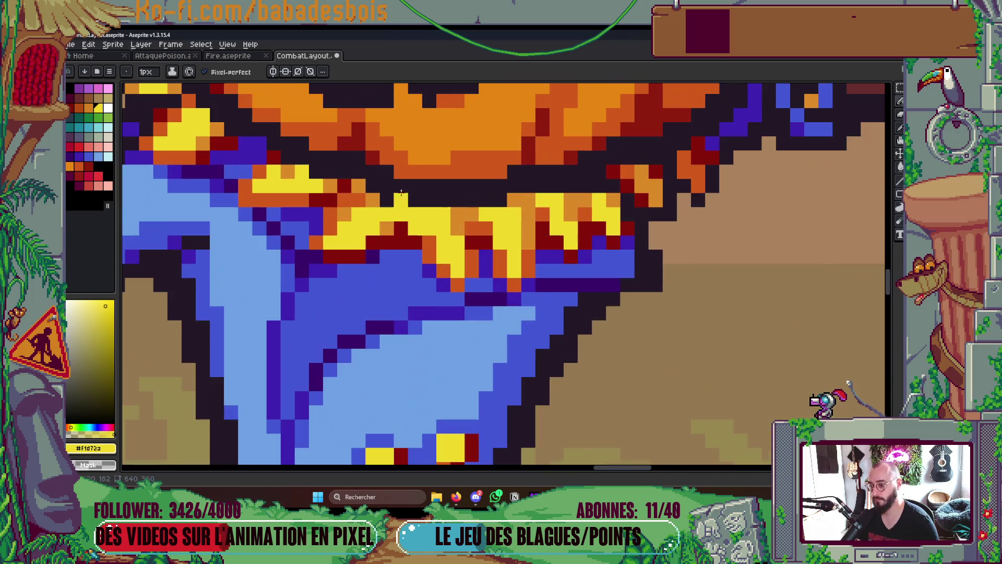
alt+click(429, 245)
click(412, 214)
scroll(402, 225, down, 3)
scroll(402, 226, down, 4)
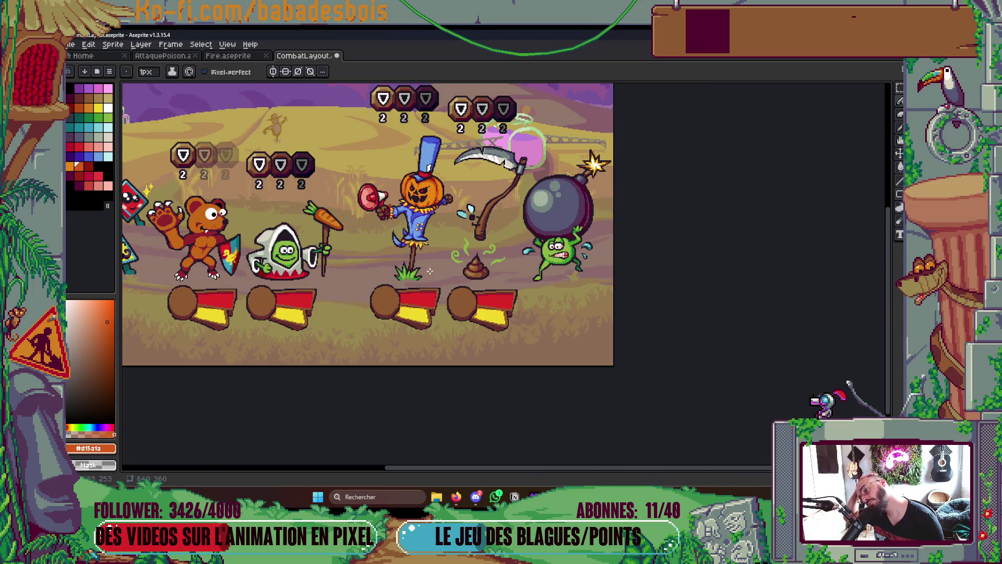
scroll(430, 271, up, 8)
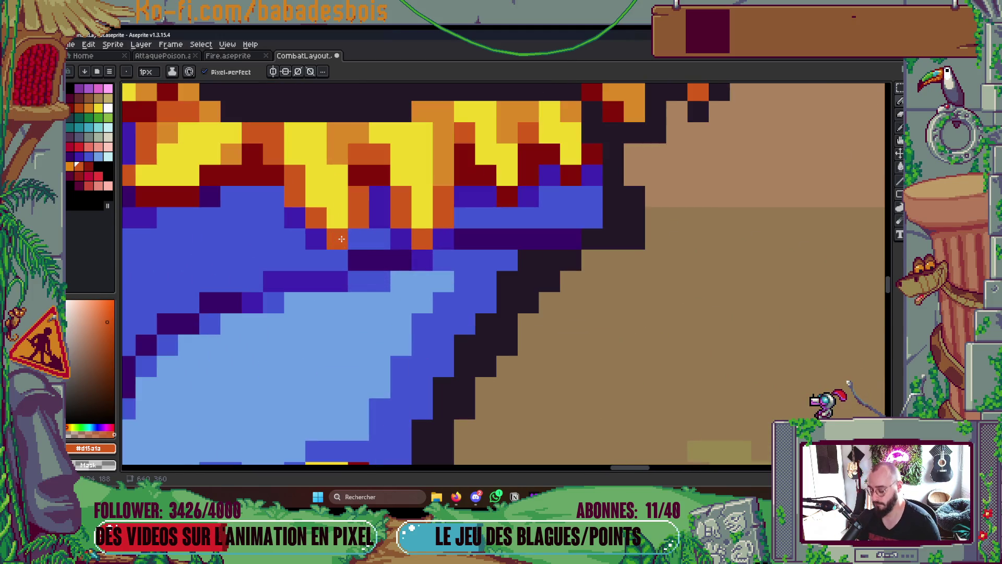
click(322, 242)
click(336, 251)
alt+click(358, 239)
mouse_move(337, 260)
mouse_down()
mouse_move(337, 218)
mouse_move(358, 218)
mouse_move(356, 195)
mouse_up()
click(337, 197)
Turn a straw pixel red-orange and paint more orange shading onto the collar
alt+click(316, 229)
click(337, 176)
scroll(418, 202, down, 2)
scroll(417, 202, down, 5)
scroll(418, 202, up, 2)
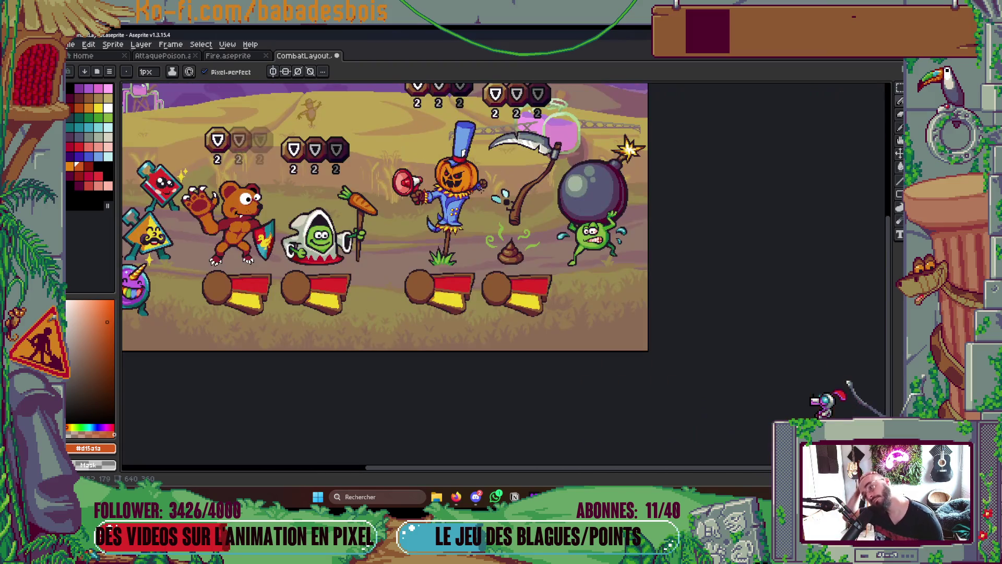
scroll(480, 211, up, 5)
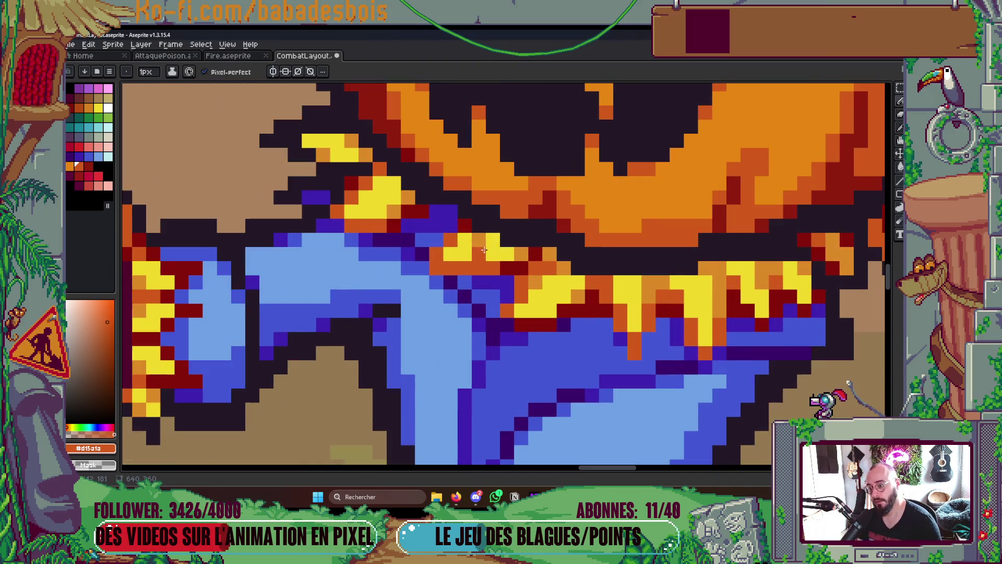
alt+click(481, 251)
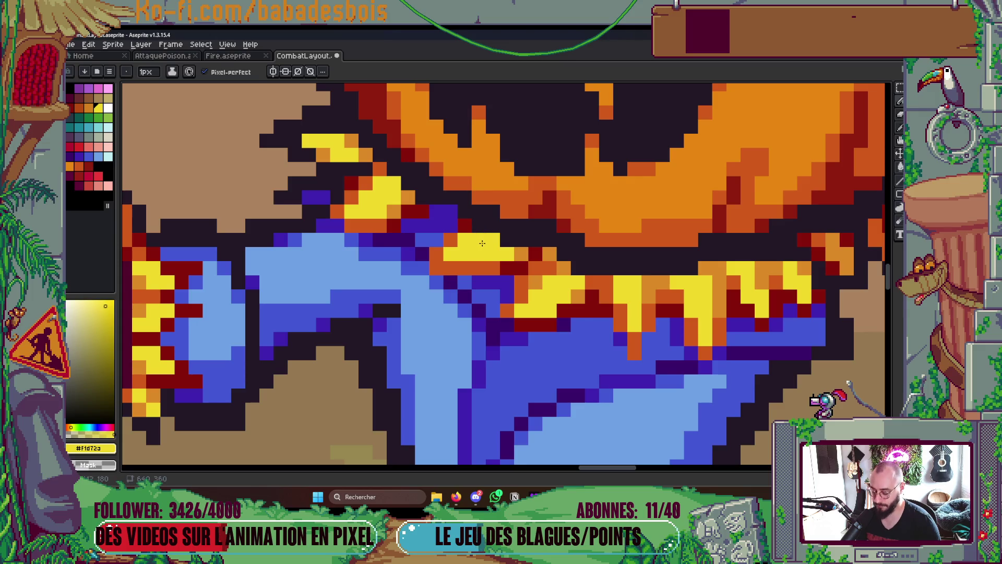
alt+click(492, 239)
drag(451, 226, 442, 211)
Save CombatLayout and bring the Miro board back on screen
key(ctrl+s)
scroll(439, 213, down, 6)
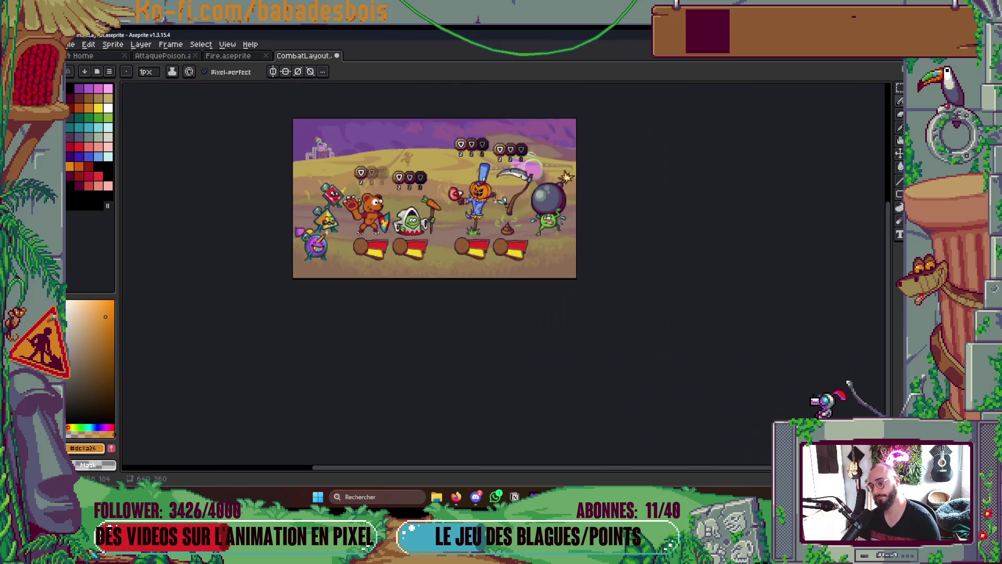
scroll(495, 206, up, 1)
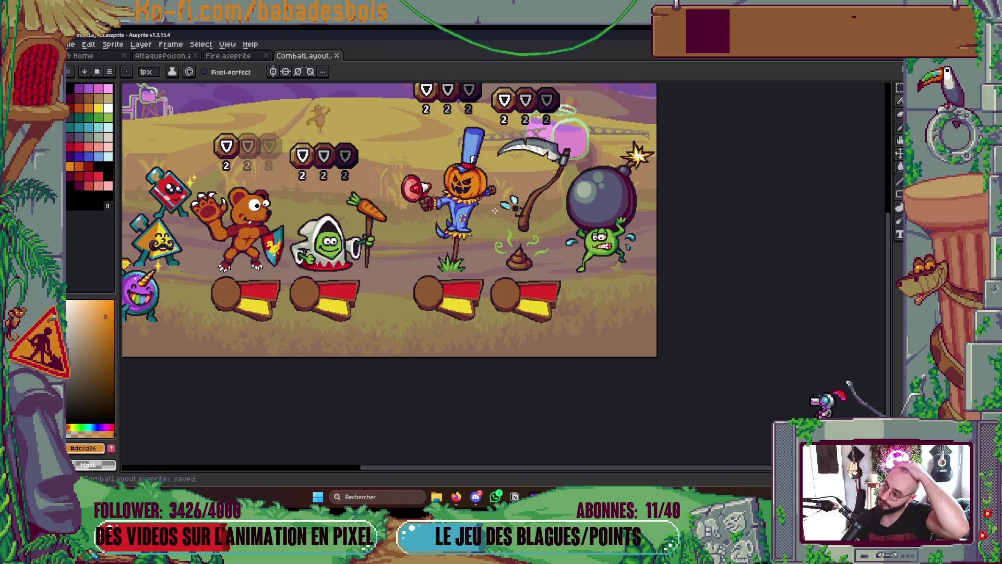
click(465, 498)
scroll(409, 411, down, 3)
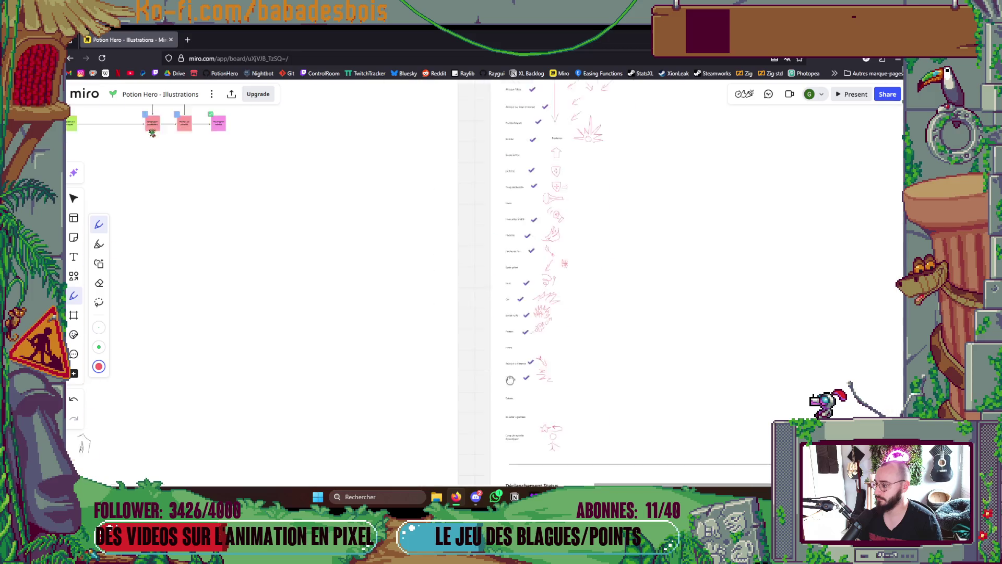
Read the Miro scarecrow sprite comparison and straw notes, then go back to Aseprite
scroll(334, 380, left, 10)
scroll(334, 380, right, 15)
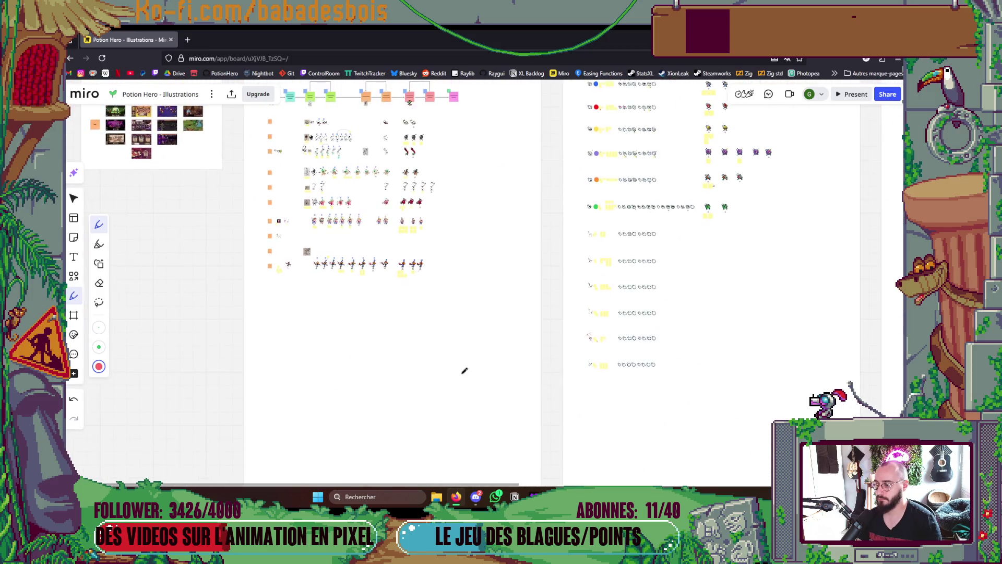
scroll(429, 266, up, 5)
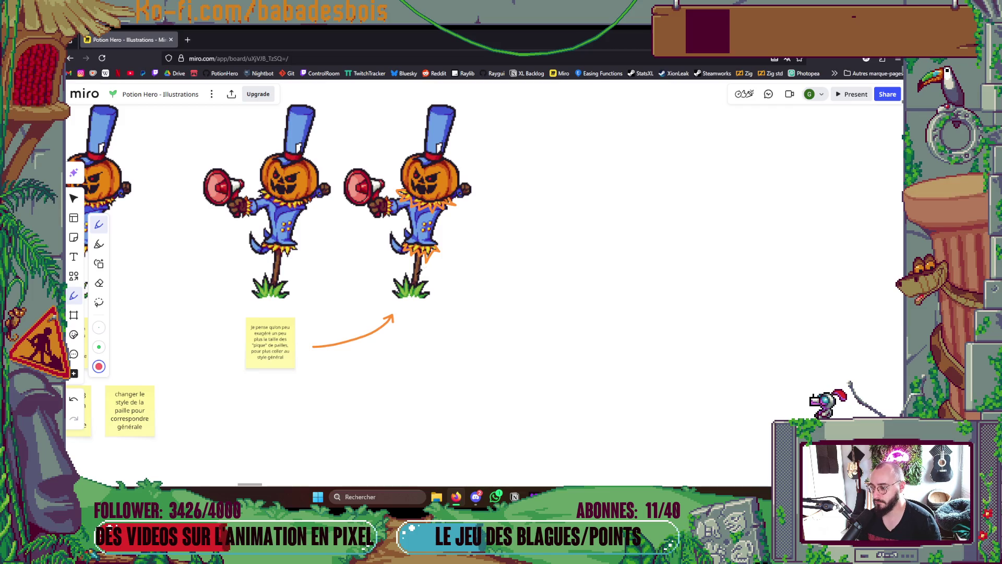
key(alt+Tab)
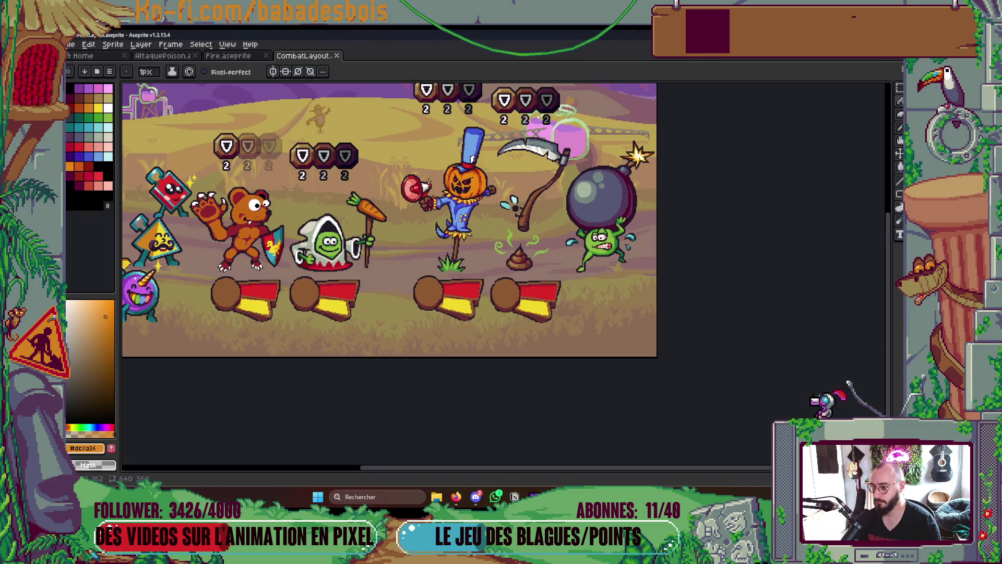
With Rectangular Marquee, select a block of collar straw pixels and commit its move
scroll(459, 209, up, 8)
key(m)
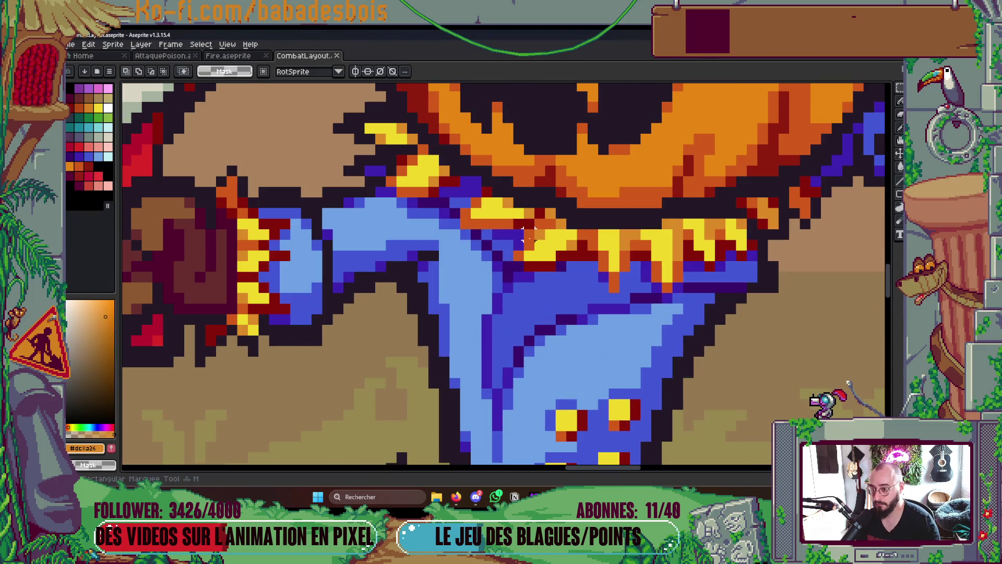
mouse_move(511, 239)
mouse_down()
mouse_move(558, 274)
mouse_move(580, 273)
mouse_move(545, 232)
mouse_move(550, 245)
mouse_up()
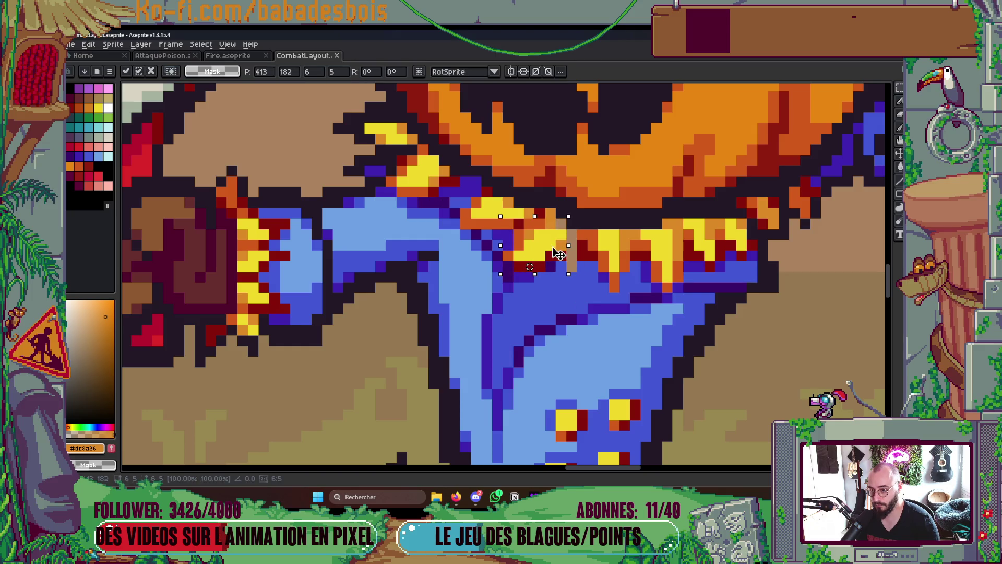
key(Return)
Select the yellow and orange straw block and shift it one pixel down-left
scroll(615, 280, down, 5)
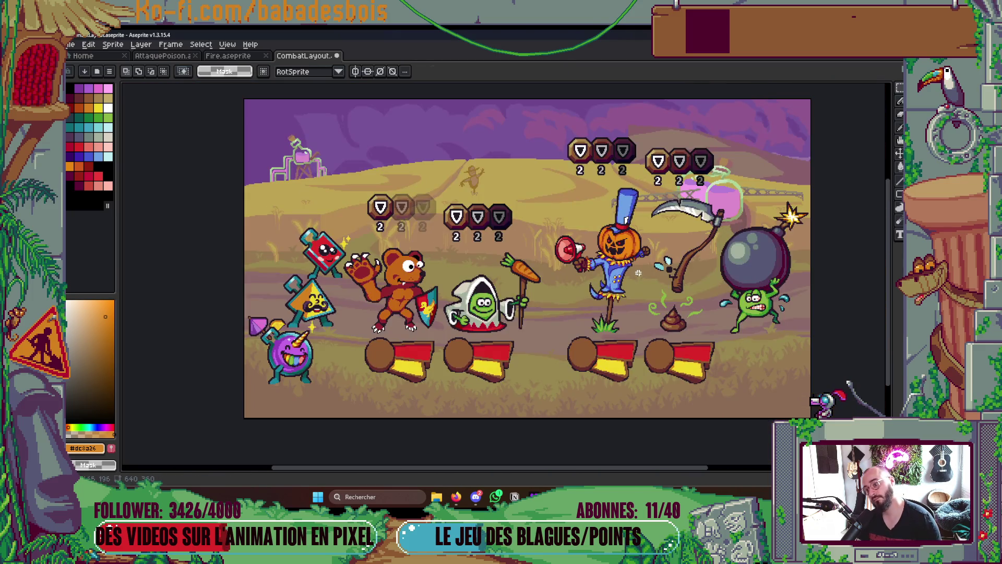
scroll(638, 273, up, 10)
drag(472, 185, 579, 250)
drag(579, 206, 624, 227)
drag(559, 224, 530, 235)
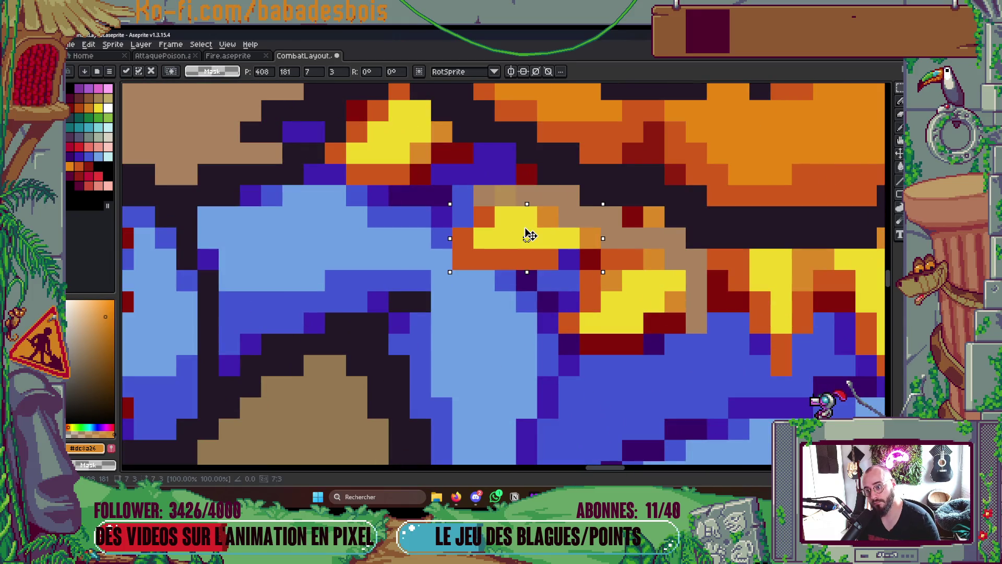
key(Return)
Reposition the straw pixel block beside the sleeve and commit the transform
scroll(527, 238, down, 6)
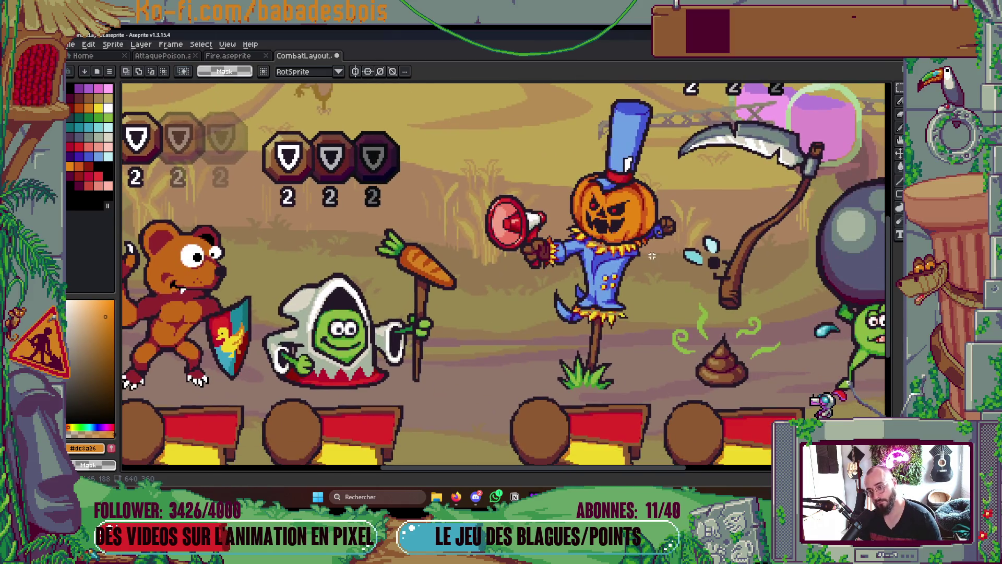
scroll(548, 235, up, 5)
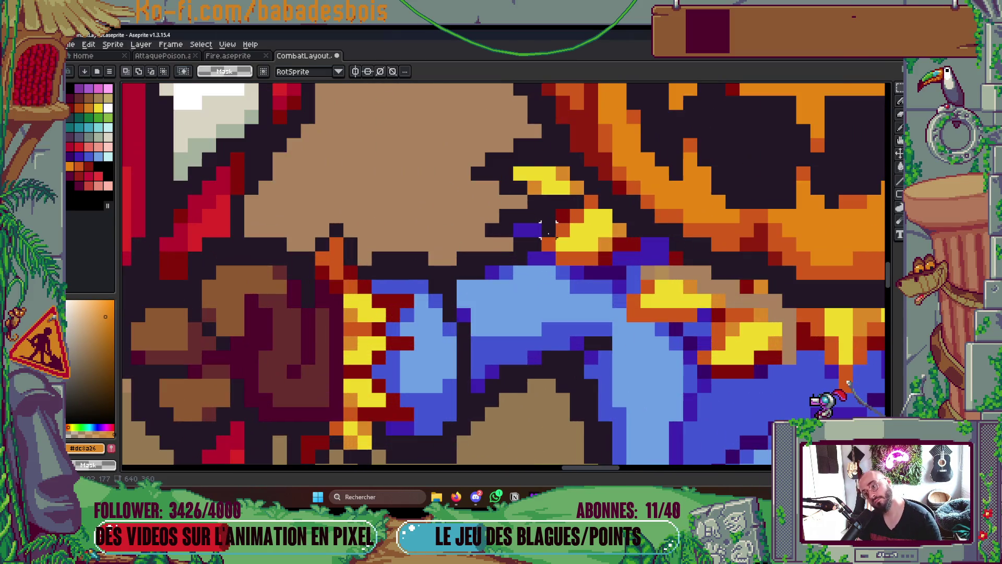
mouse_move(546, 214)
mouse_down()
mouse_move(612, 265)
mouse_move(578, 224)
mouse_move(602, 232)
mouse_move(595, 242)
mouse_up()
scroll(595, 242, down, 4)
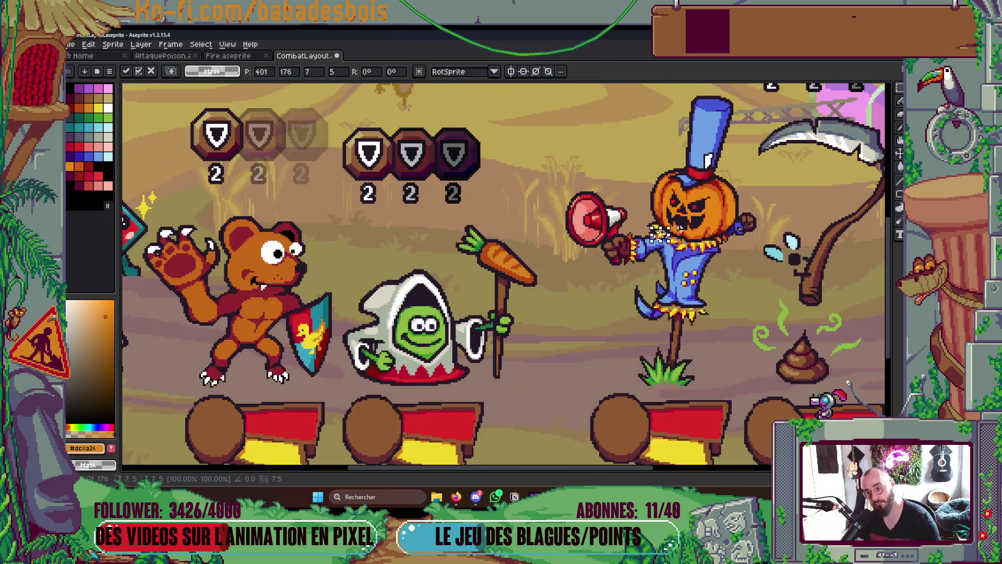
key(Return)
scroll(595, 241, down, 2)
scroll(750, 238, up, 2)
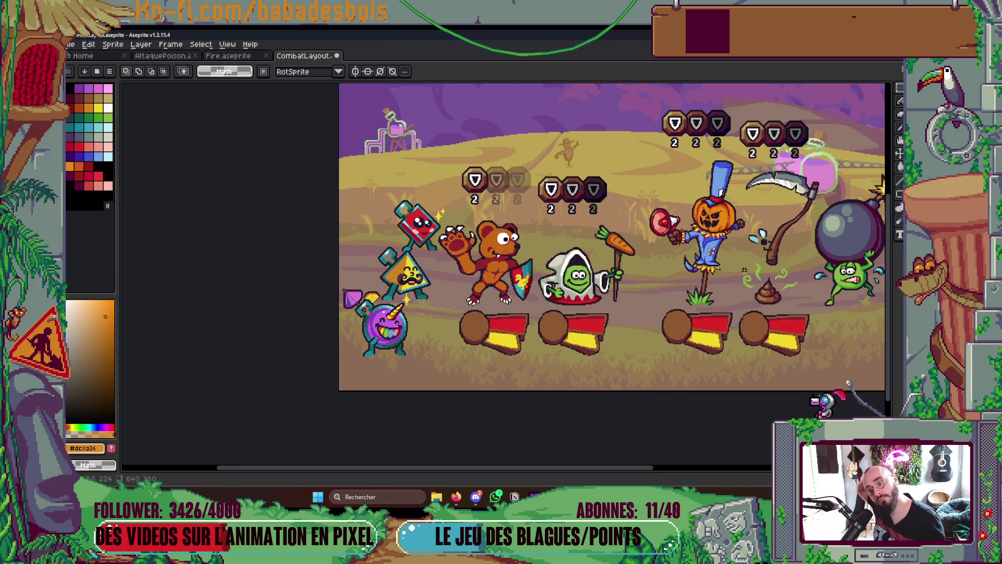
scroll(744, 270, up, 5)
Pencil the tan gaps in the waist straw bright yellow #f1d72a
key(b)
alt+click(559, 290)
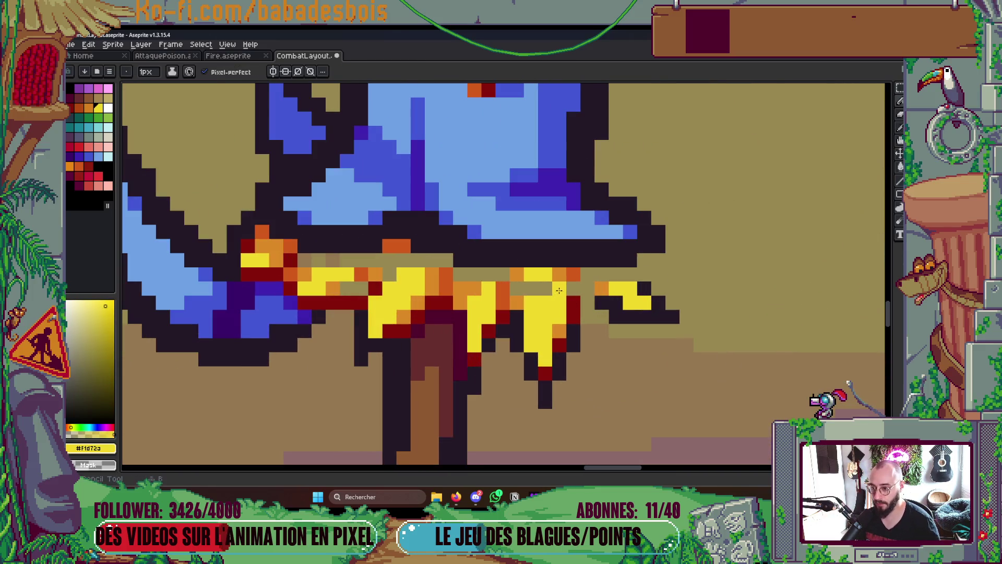
drag(559, 291, 531, 288)
alt+click(572, 331)
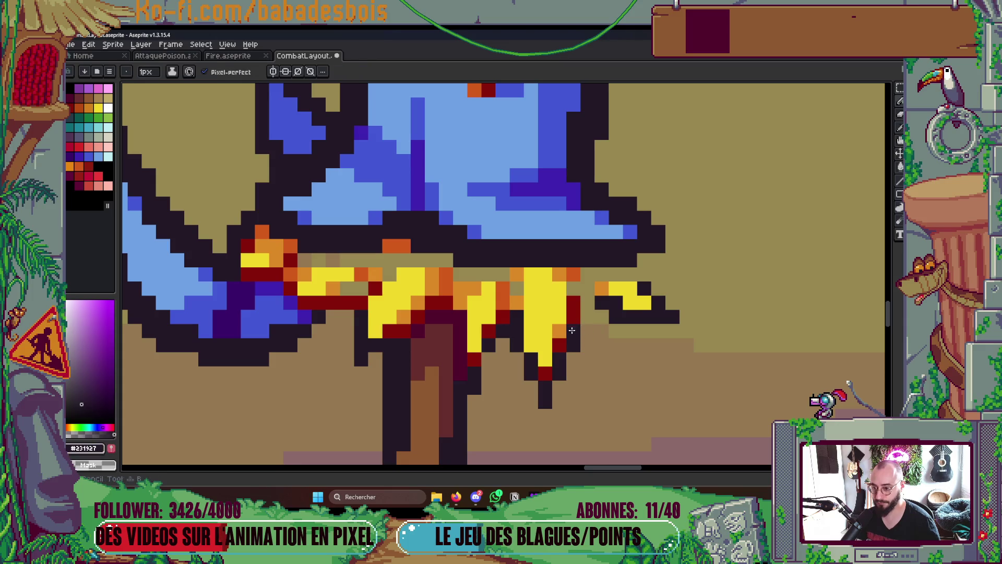
Bucket-fill the tan straw patches and strip yellow, then pencil over leftover tan and olive pixels
key(g)
alt+click(623, 286)
click(605, 274)
click(495, 272)
click(441, 263)
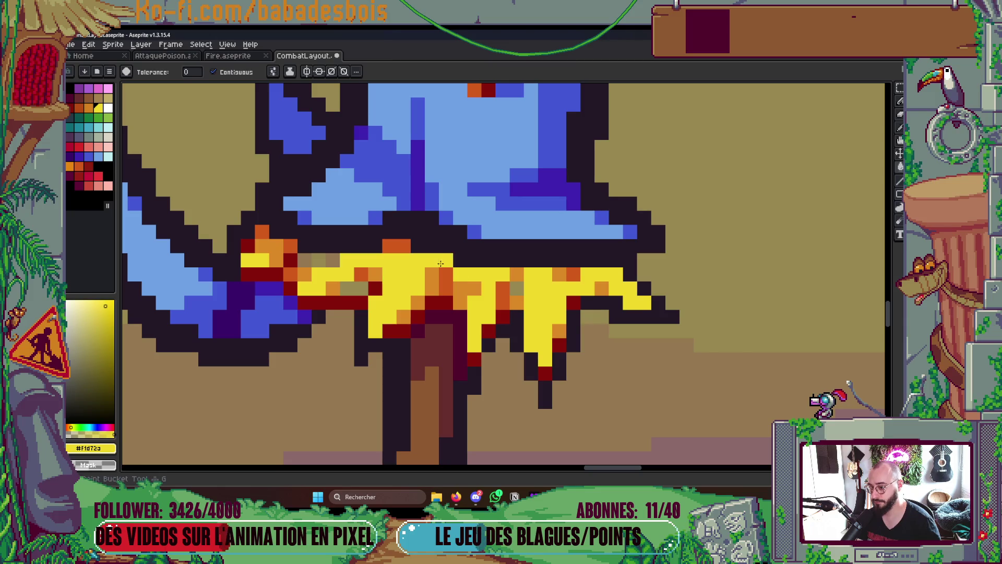
key(b)
click(305, 259)
drag(347, 288, 366, 292)
click(517, 288)
scroll(516, 293, down, 3)
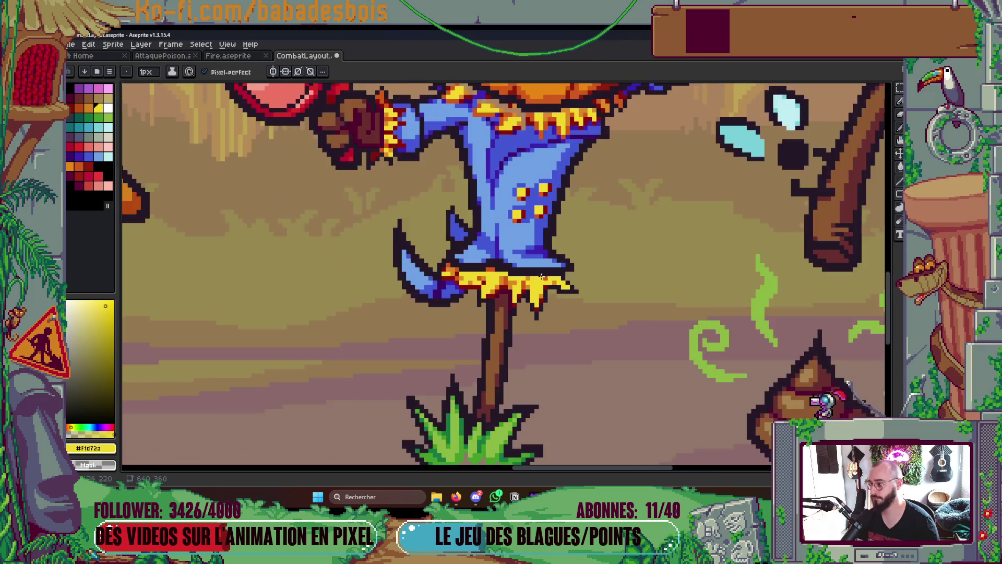
scroll(519, 298, up, 3)
Shade several waist straw pixels orange
alt+click(499, 282)
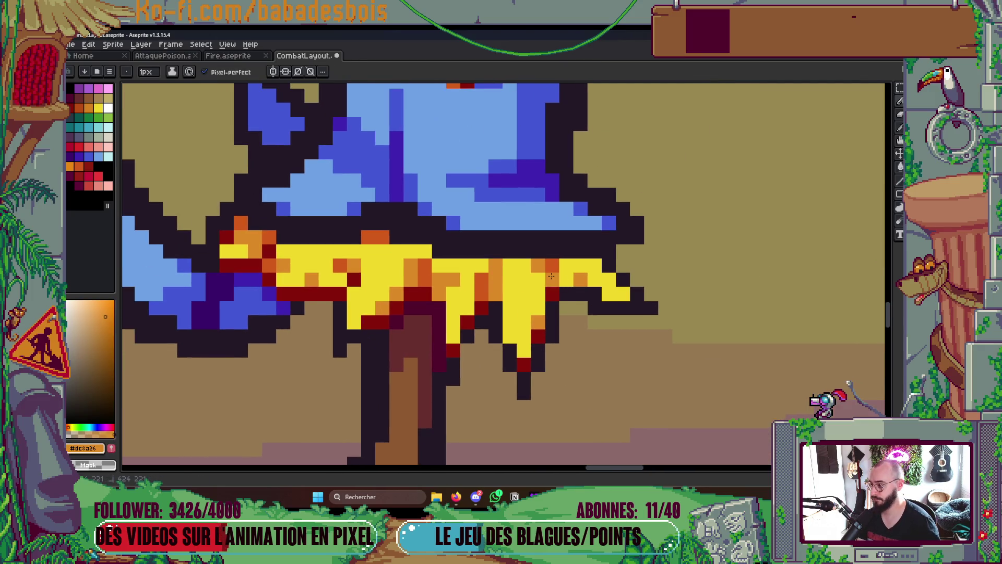
drag(562, 266, 552, 265)
click(418, 254)
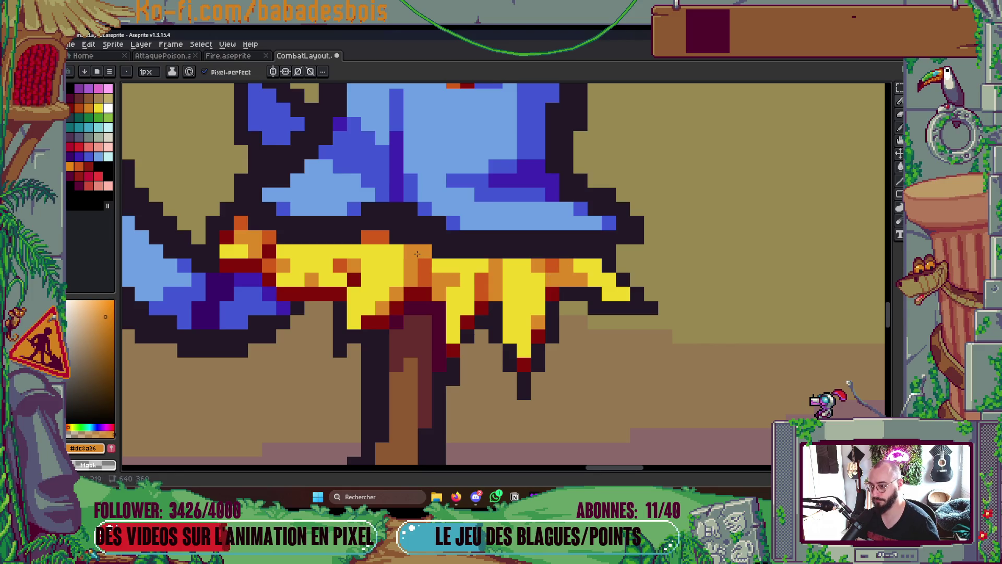
click(355, 252)
click(341, 266)
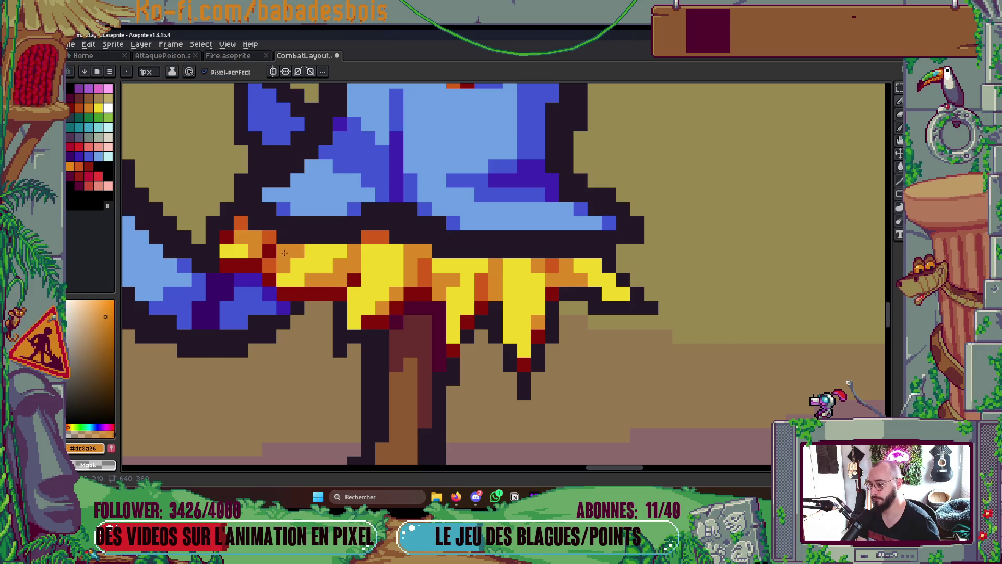
scroll(284, 252, down, 5)
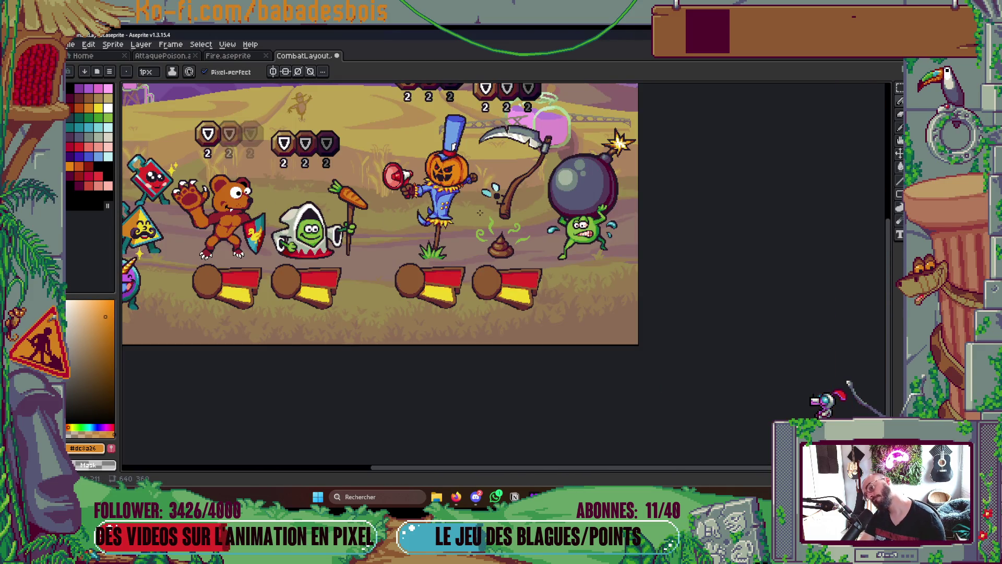
scroll(480, 212, up, 5)
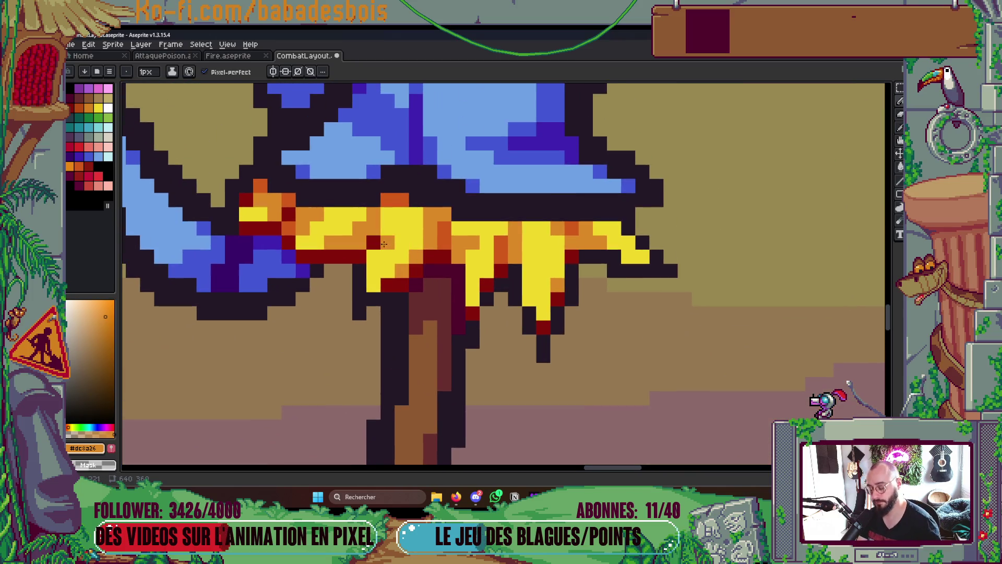
Add dark orange and dark red shading to the straw spikes
alt+click(439, 233)
click(387, 216)
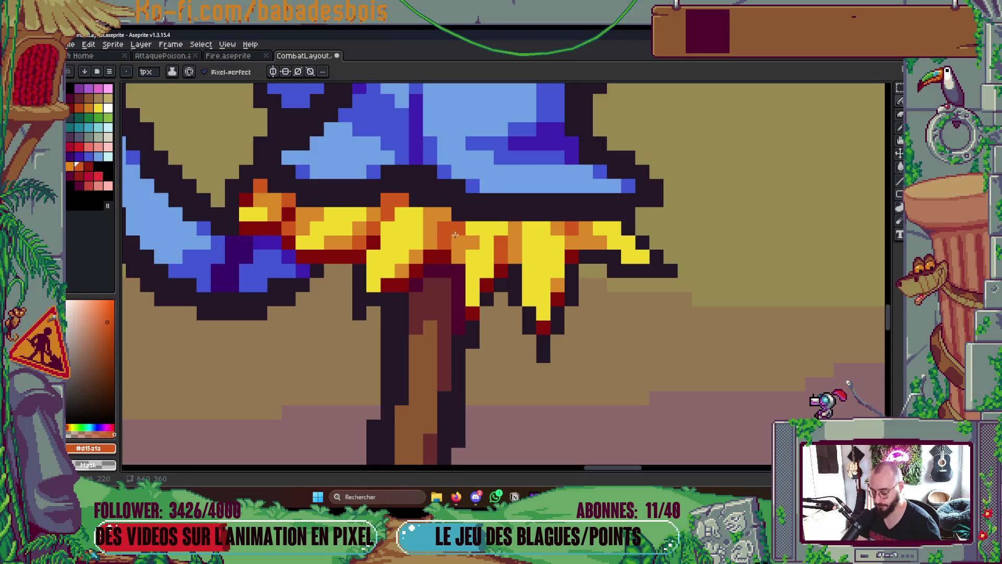
alt+click(411, 217)
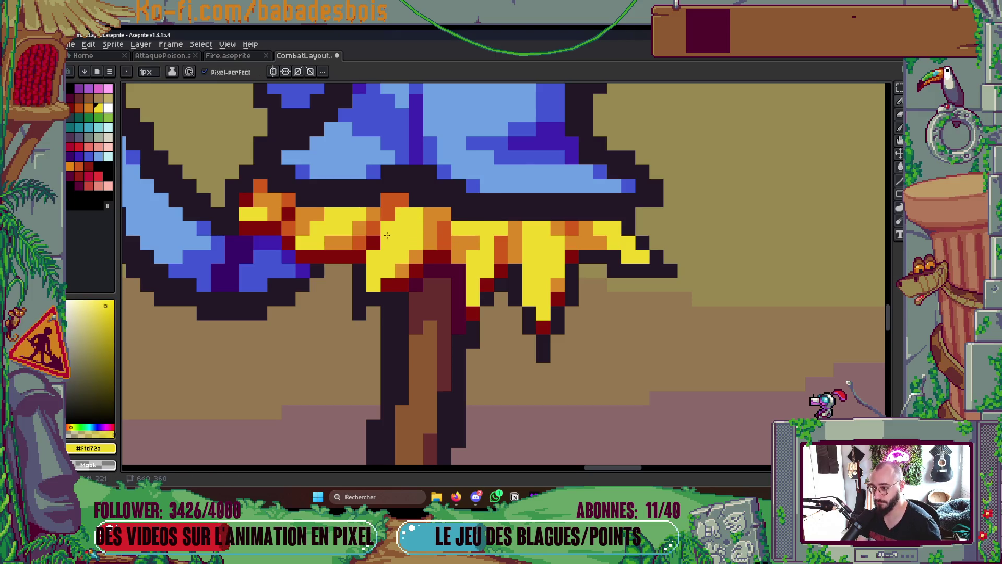
alt+click(432, 256)
click(390, 206)
click(402, 200)
scroll(547, 220, down, 4)
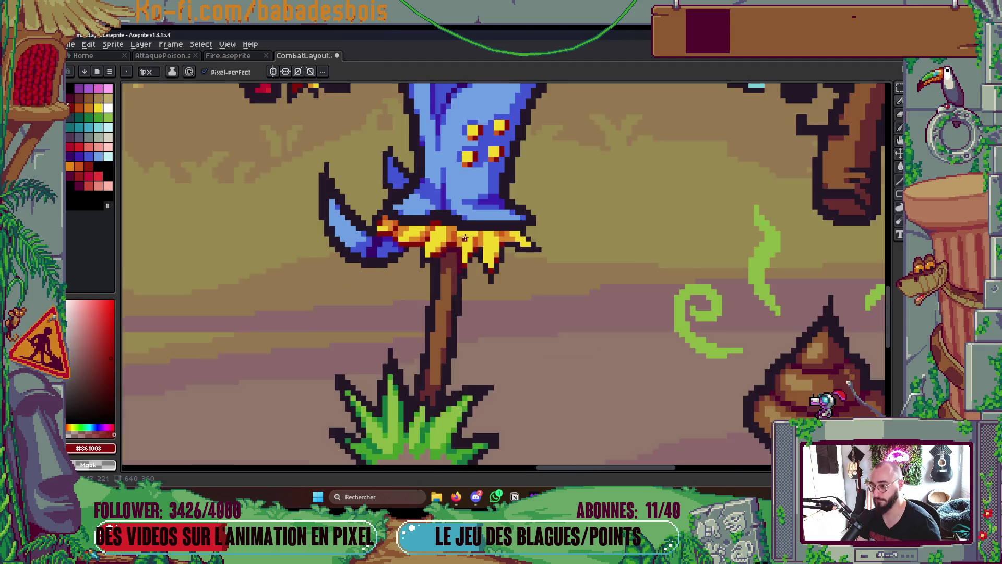
scroll(547, 219, down, 2)
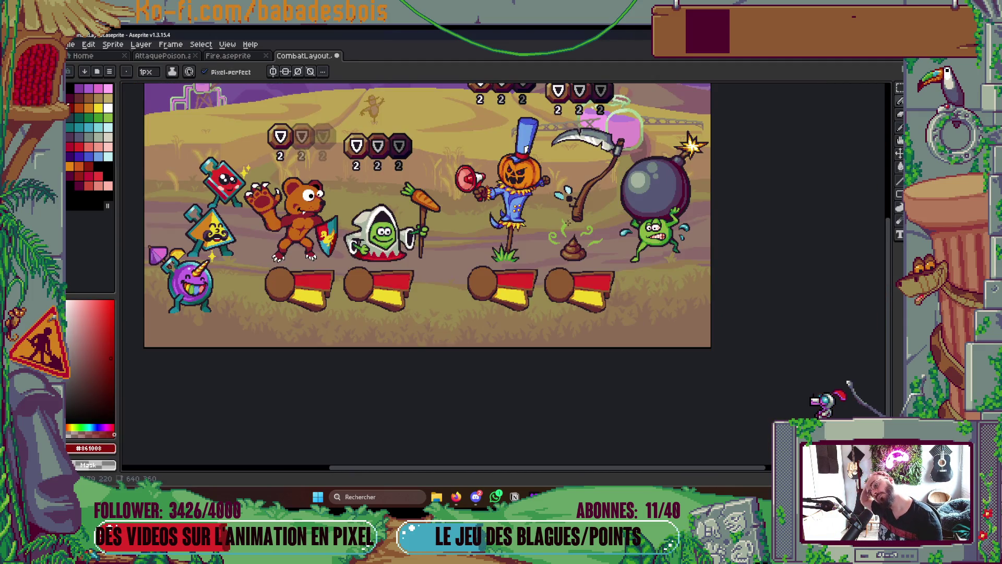
Sample the straw colours and add a dark red pixel to the waist straw
scroll(534, 226, up, 5)
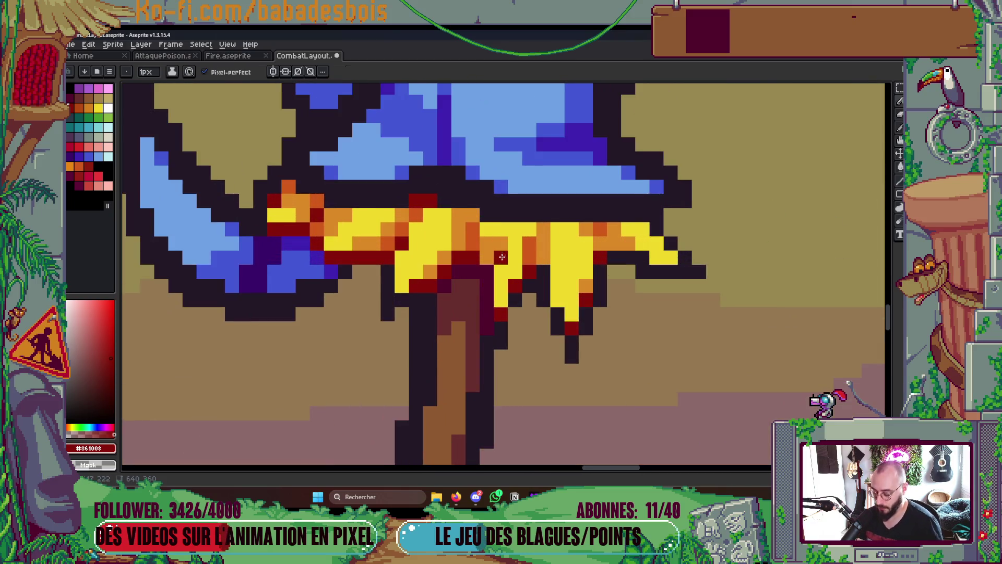
alt+click(500, 248)
alt+click(470, 238)
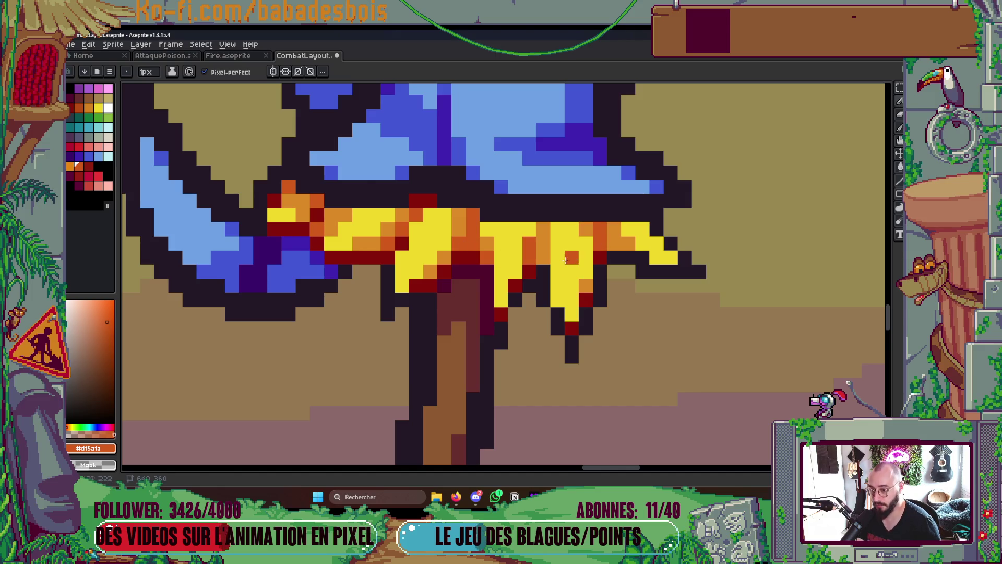
alt+click(529, 269)
scroll(534, 256, down, 5)
scroll(631, 243, down, 3)
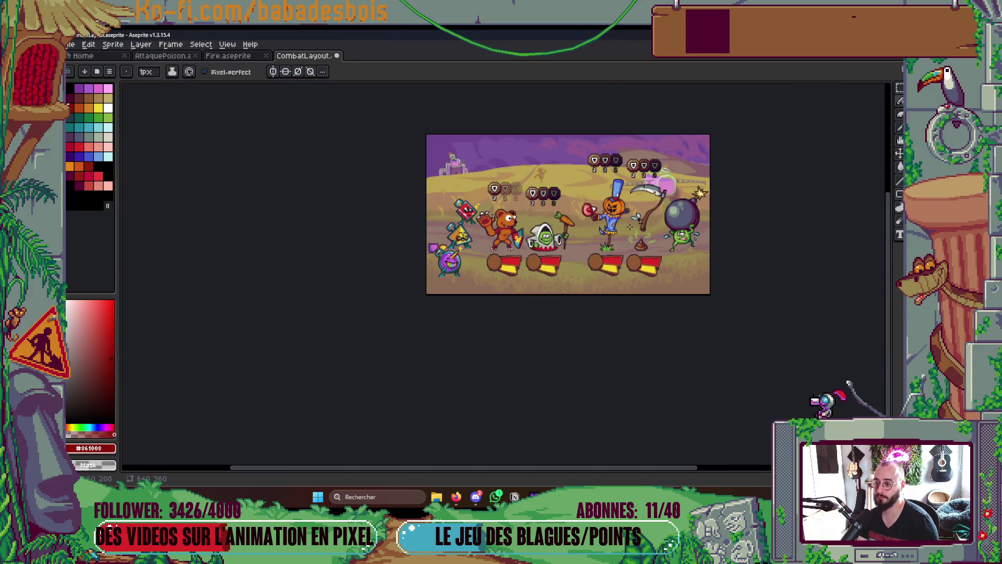
scroll(634, 225, up, 1)
scroll(624, 227, up, 4)
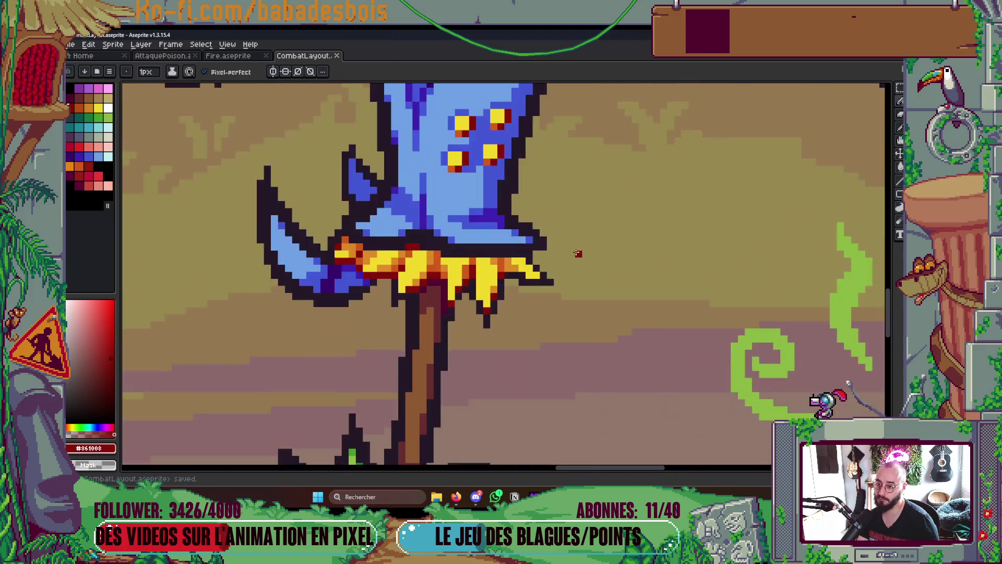
click(461, 265)
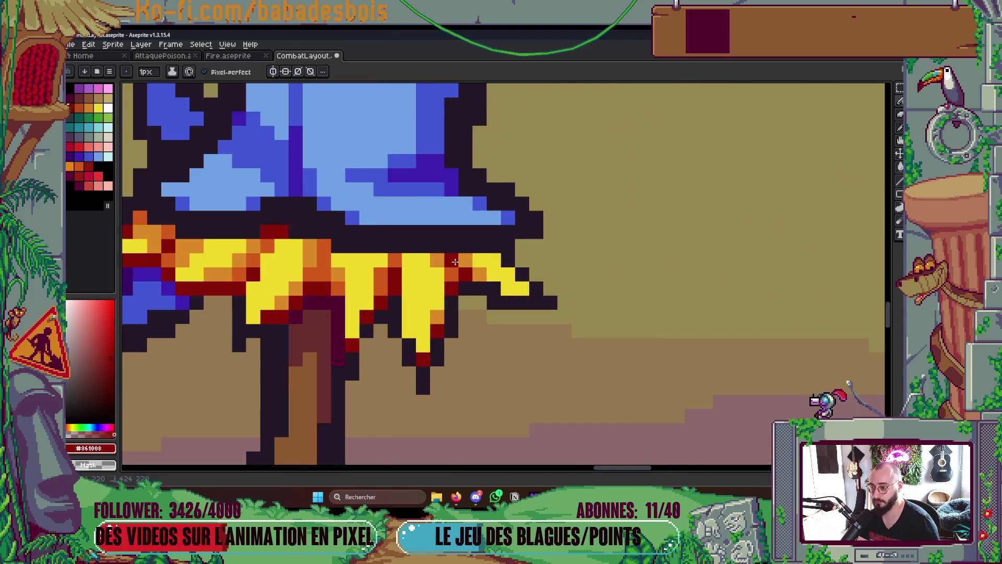
scroll(579, 192, down, 4)
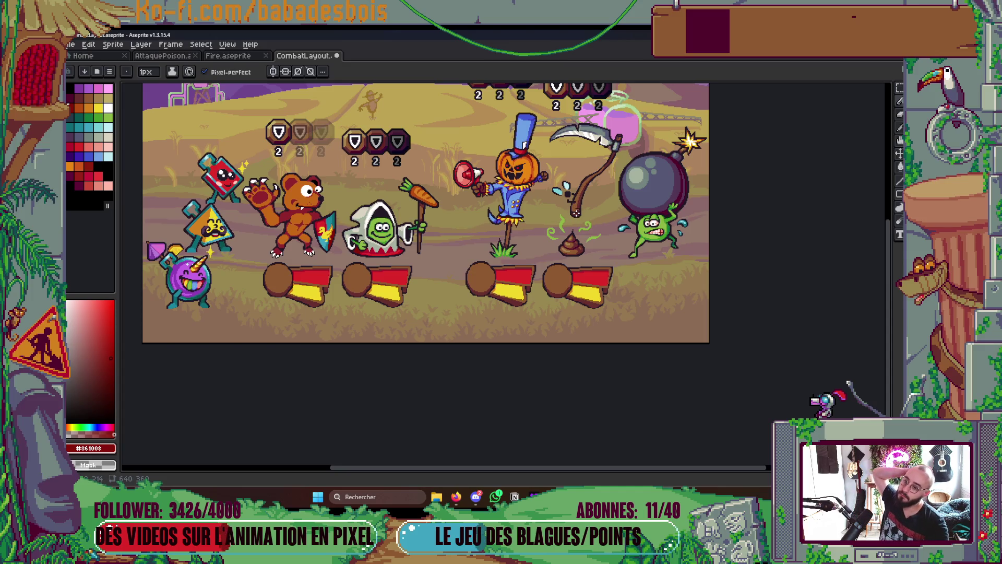
scroll(553, 222, up, 5)
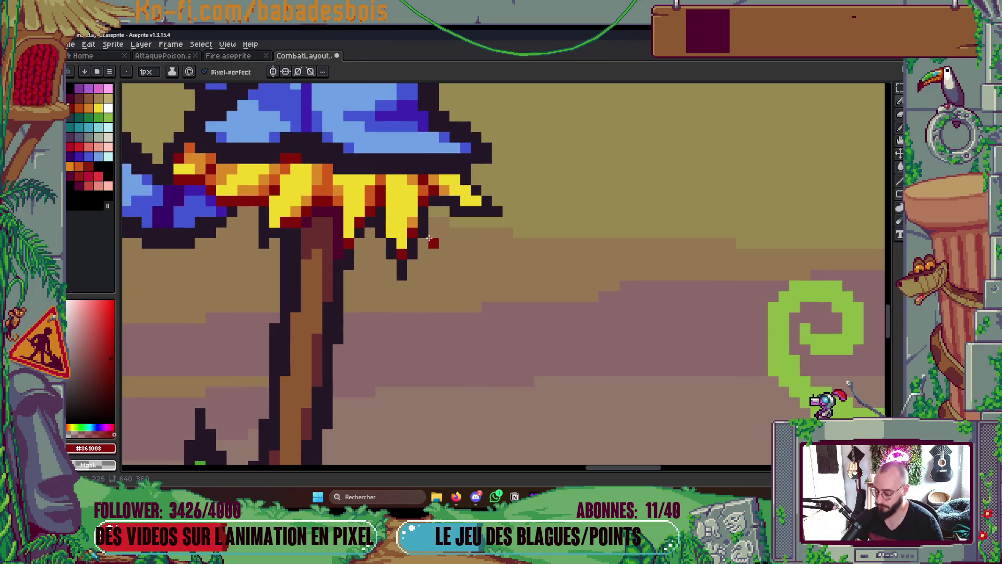
Paint an orange accent into the yellow straw, then sample the darker orange and bright yellow
alt+click(414, 219)
click(394, 230)
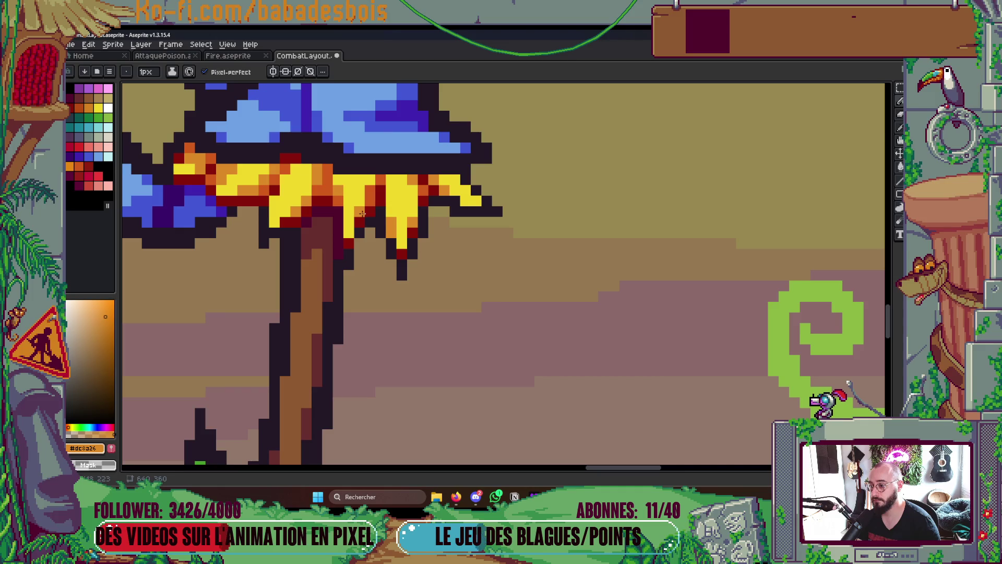
scroll(352, 186, down, 5)
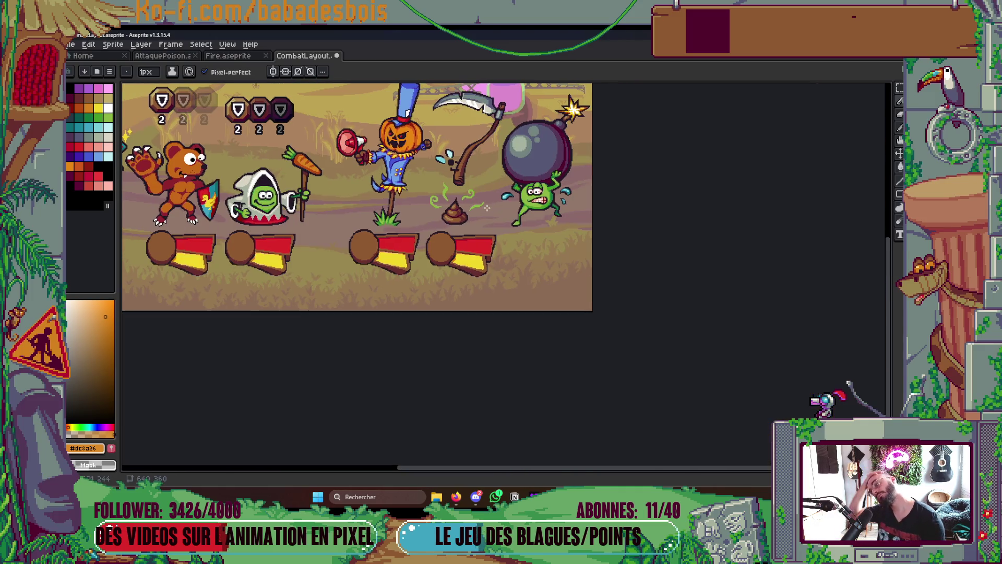
scroll(455, 193, up, 5)
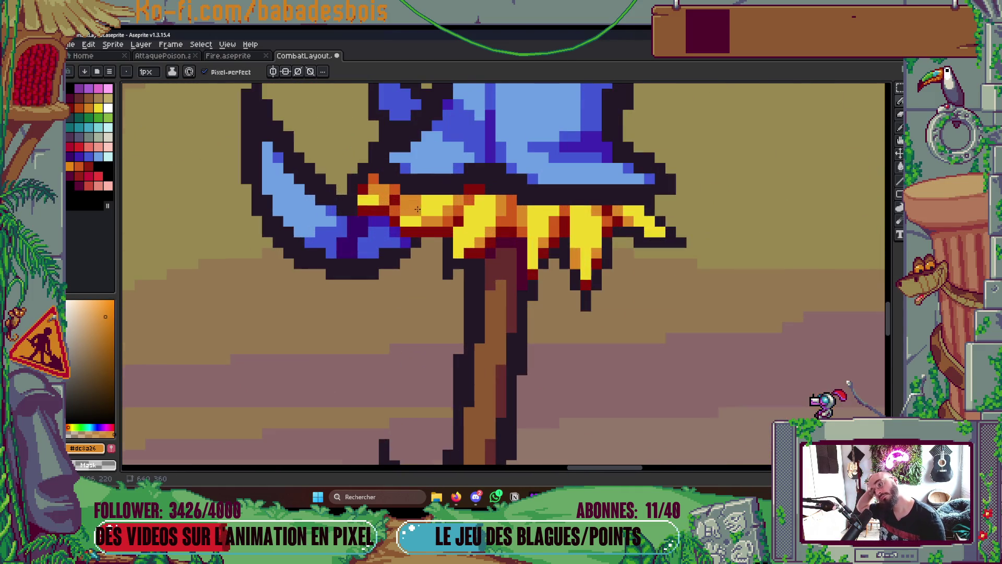
scroll(453, 218, up, 1)
alt+click(454, 214)
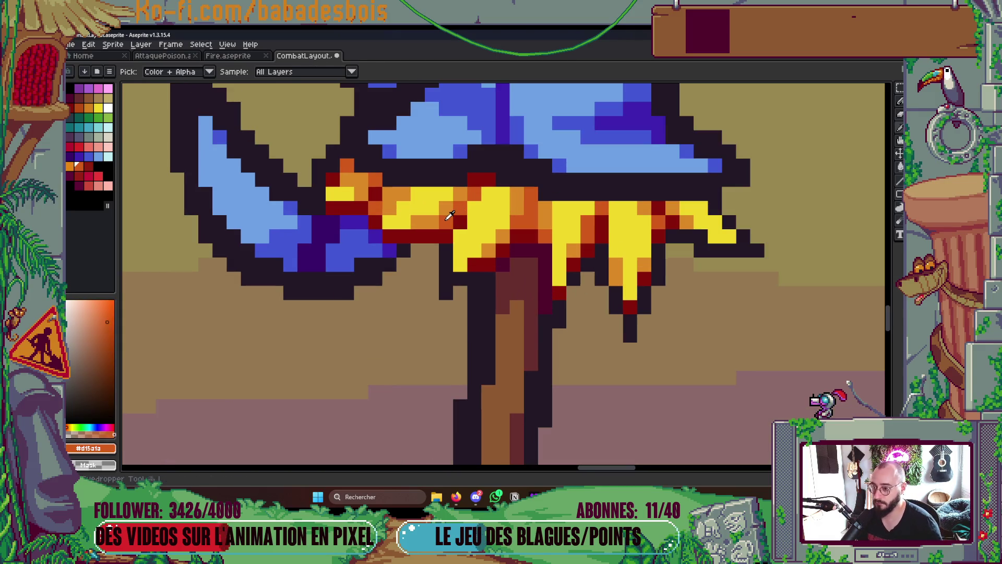
alt+click(434, 203)
scroll(459, 201, down, 5)
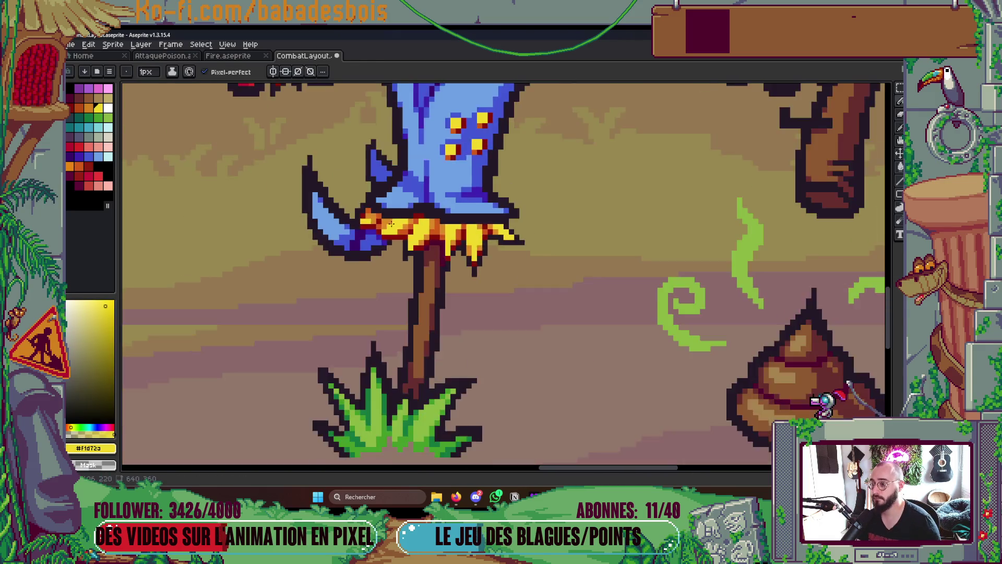
scroll(480, 203, up, 2)
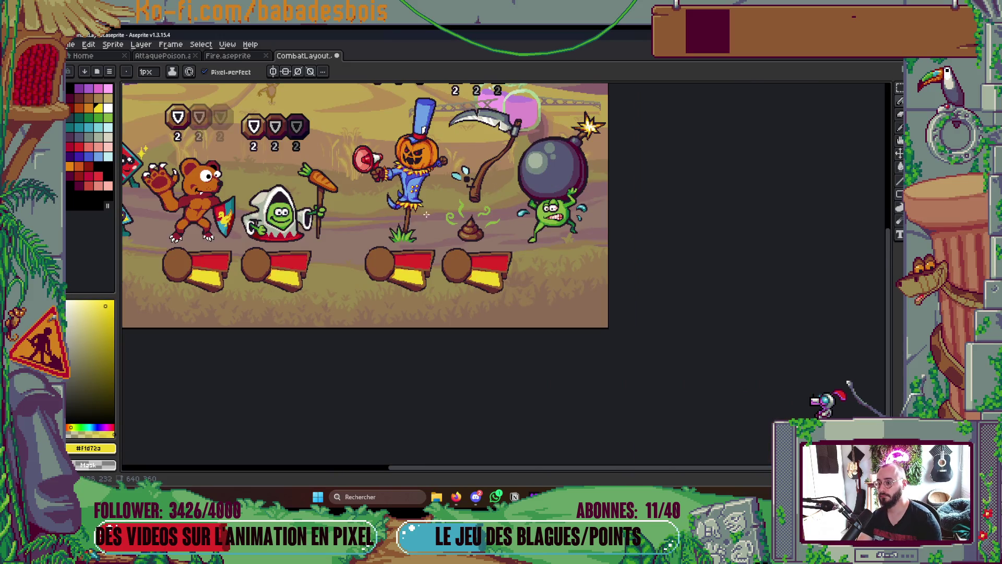
scroll(426, 214, up, 5)
Bucket-fill the straw tip pixel orange and sample the dark red shading colour
key(g)
alt+click(372, 212)
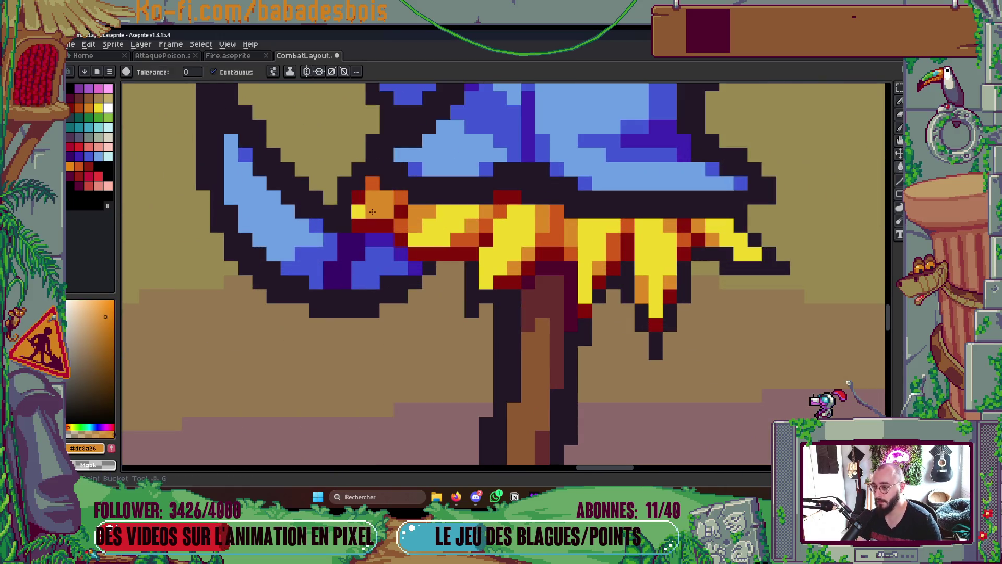
click(359, 211)
scroll(537, 202, down, 5)
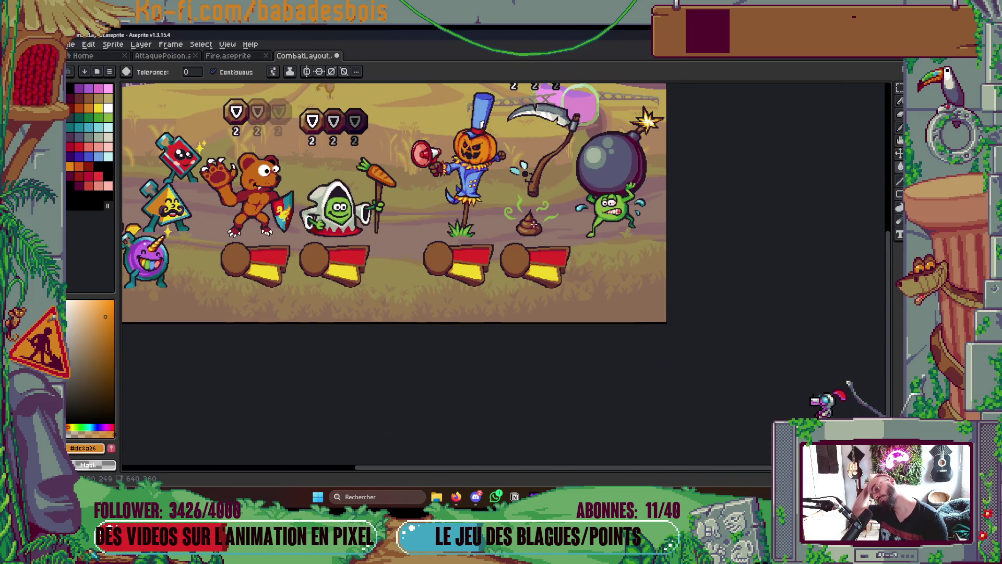
scroll(459, 203, up, 5)
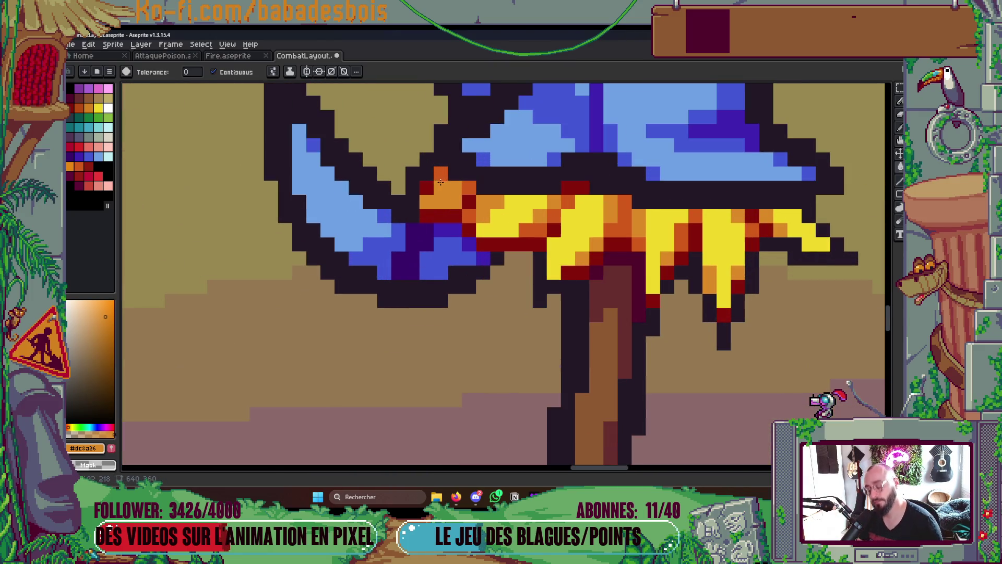
alt+click(429, 187)
scroll(449, 188, down, 5)
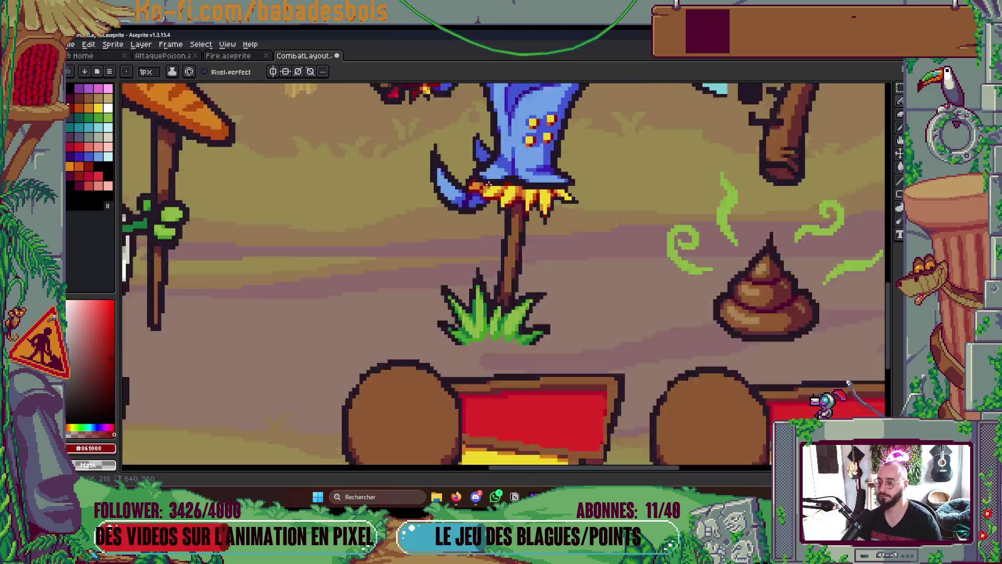
scroll(574, 178, up, 2)
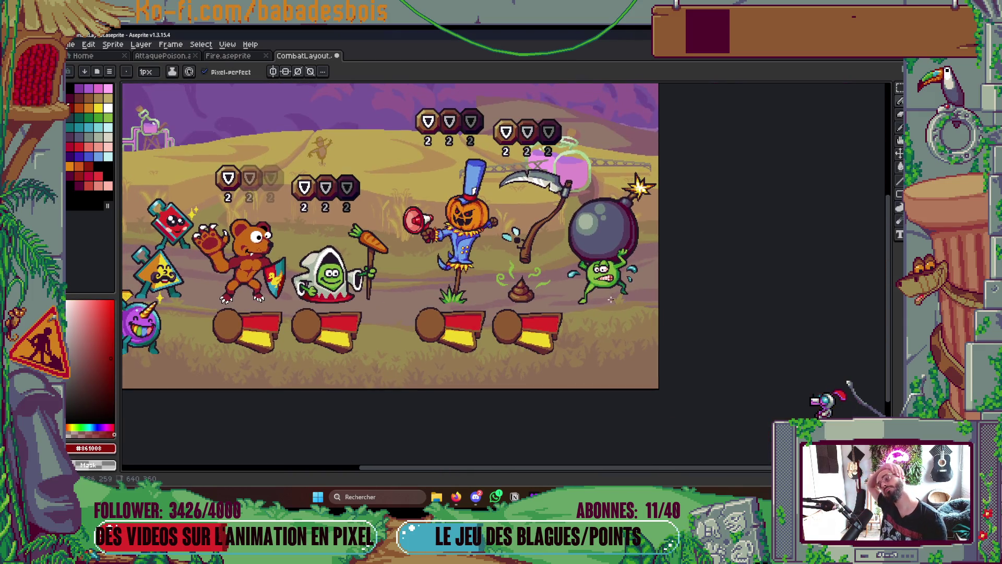
scroll(409, 295, up, 4)
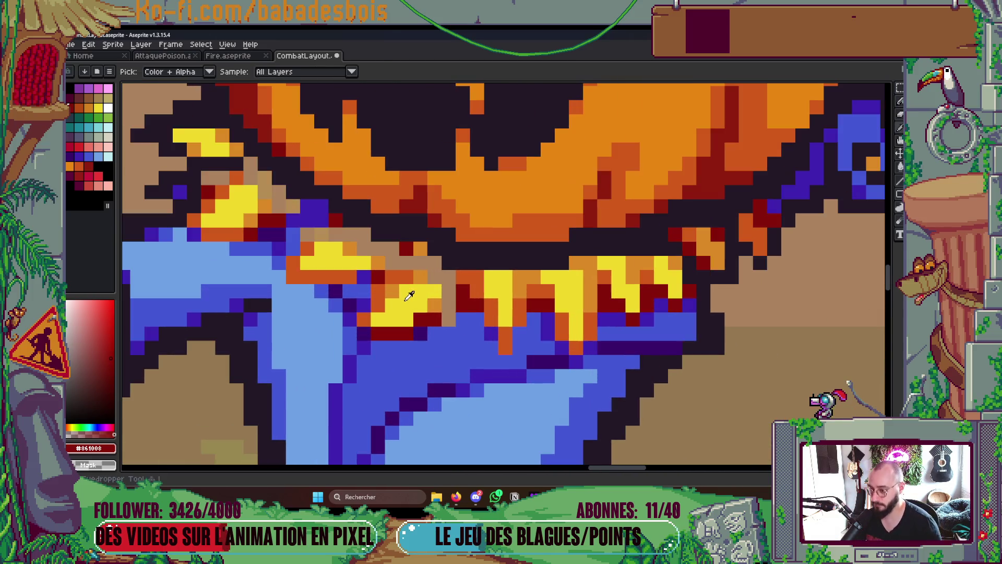
Paint yellow straw into the collar, undoing a stray dark red pixel
alt+click(409, 296)
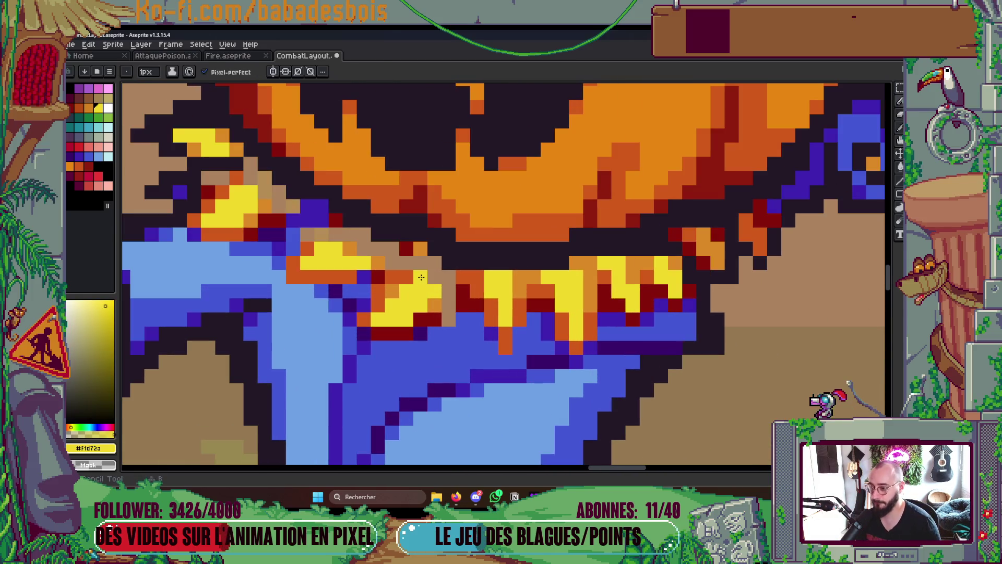
mouse_move(438, 286)
mouse_down()
mouse_move(447, 281)
mouse_move(450, 314)
mouse_move(422, 295)
mouse_move(434, 298)
mouse_up()
alt+click(433, 320)
key(ctrl+z)
Fill the tan gap in the collar with straw yellow and cover orange pixels with yellow
alt+click(420, 333)
key(g)
alt+click(426, 281)
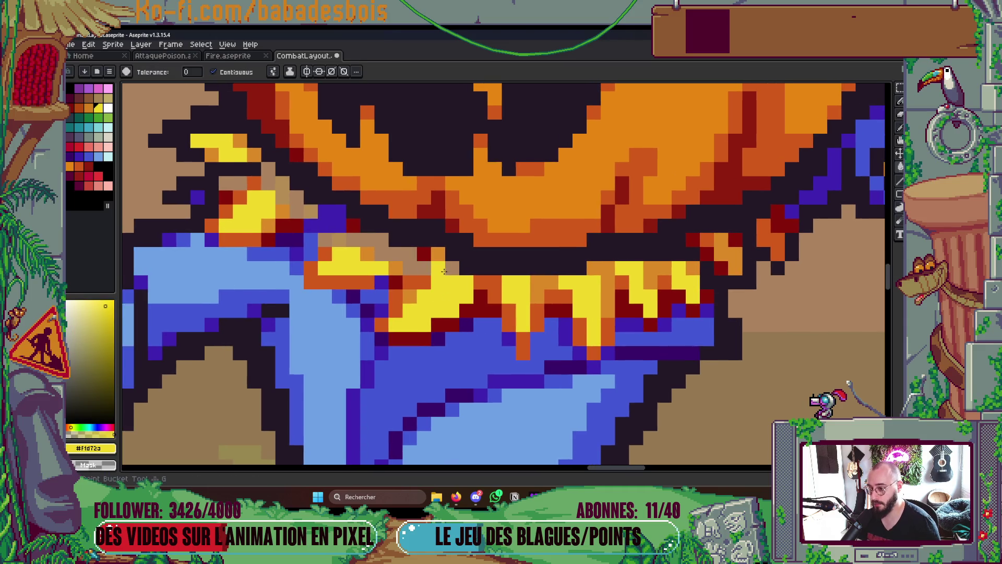
click(392, 258)
key(b)
click(367, 254)
click(339, 240)
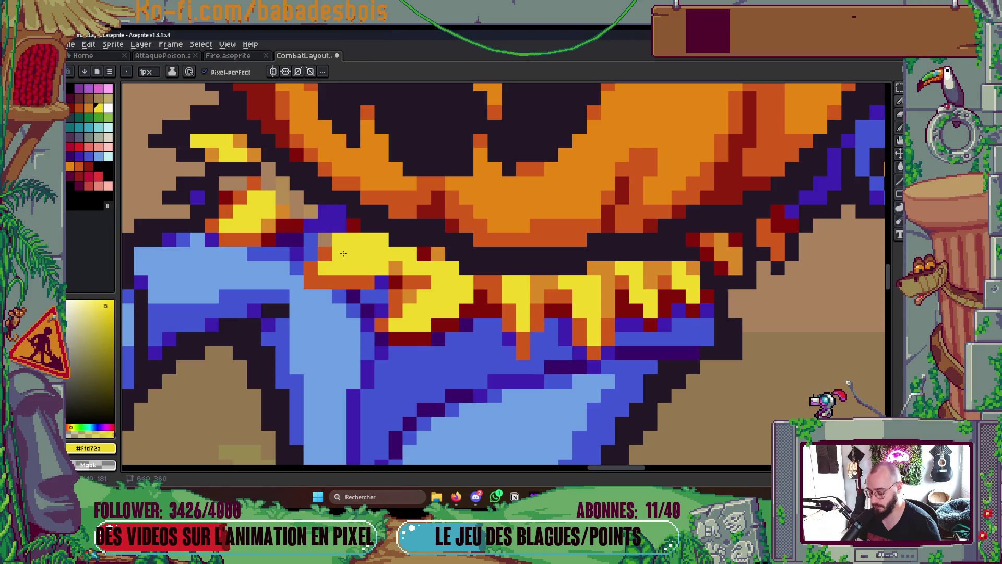
Shade the collar with darker orange and dark red pixels along both ends
alt+click(326, 254)
click(325, 240)
click(340, 225)
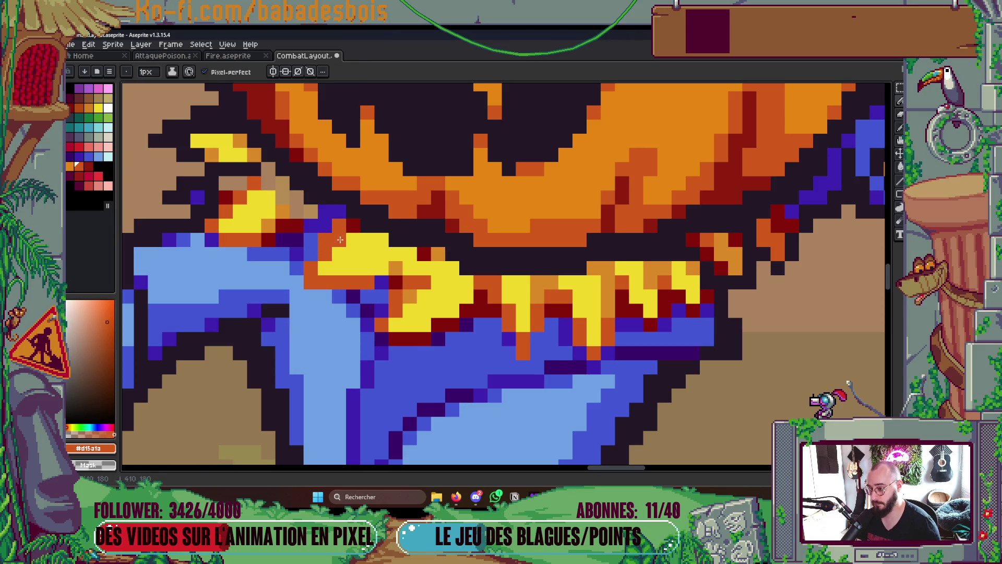
alt+click(351, 225)
click(340, 225)
click(324, 241)
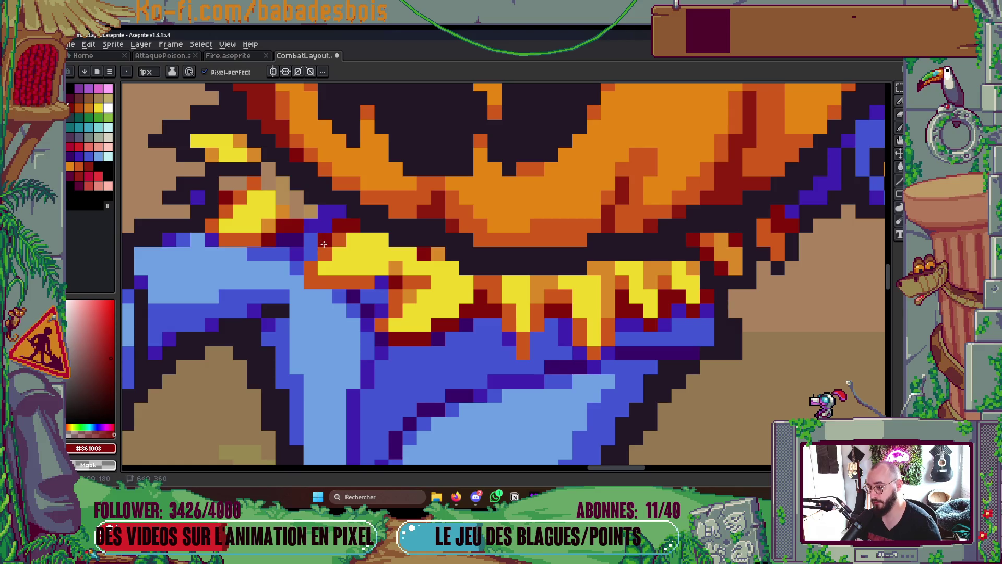
drag(323, 211, 430, 259)
click(361, 228)
Paint yellow straw tips onto the collar
click(402, 261)
key(b)
drag(428, 266, 428, 252)
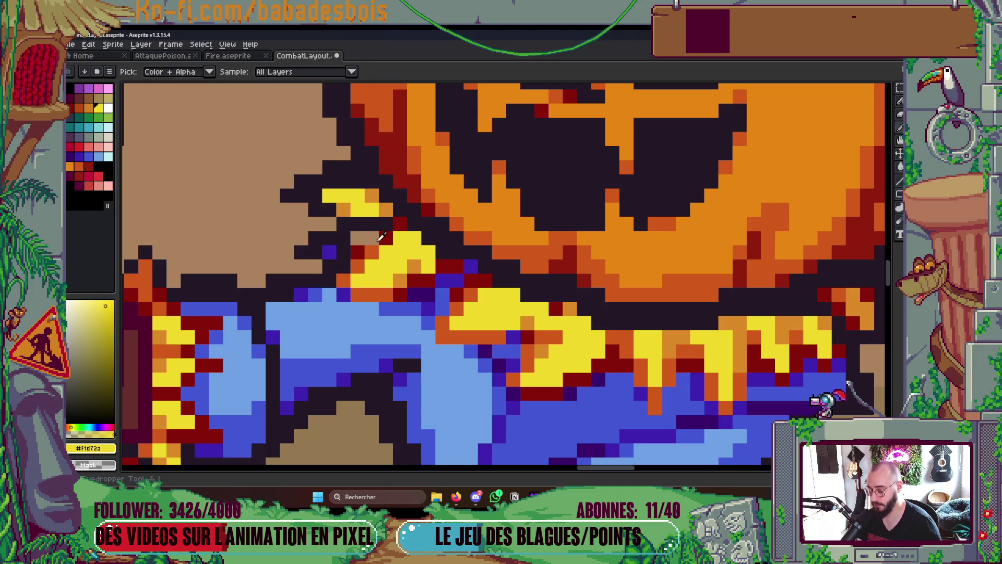
alt+click(346, 232)
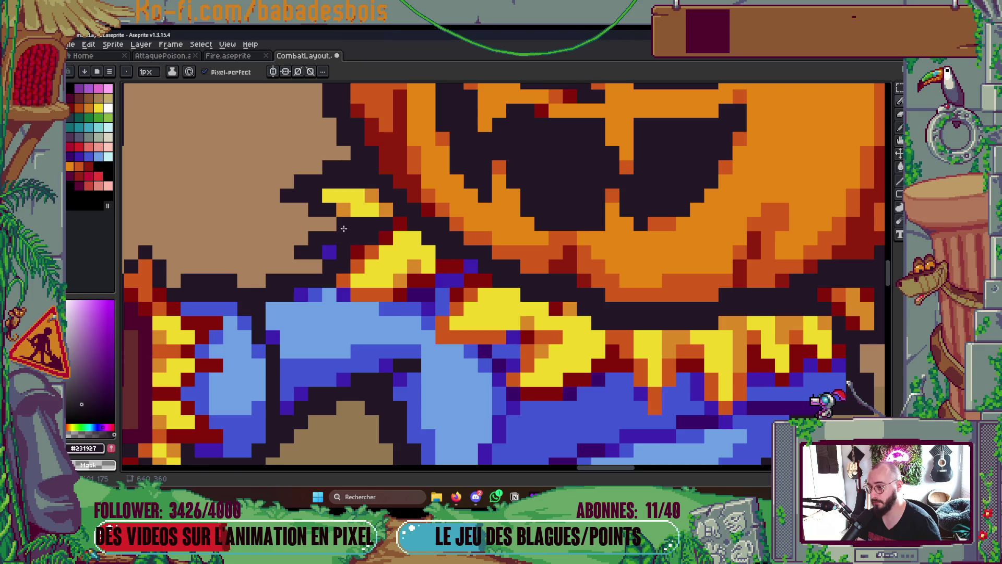
View the whole battle scene and fill a small collar patch with pumpkin orange
key(ctrl+shift+j)
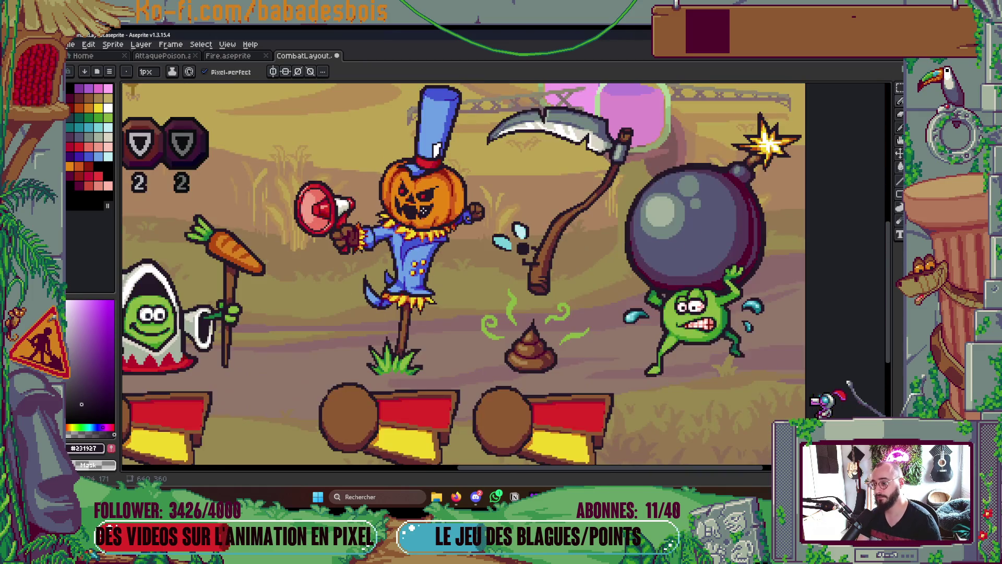
scroll(402, 219, up, 5)
key(g)
alt+click(413, 219)
click(371, 214)
scroll(371, 214, down, 3)
scroll(371, 215, up, 3)
key(b)
alt+click(386, 241)
scroll(365, 210, down, 5)
scroll(513, 253, up, 2)
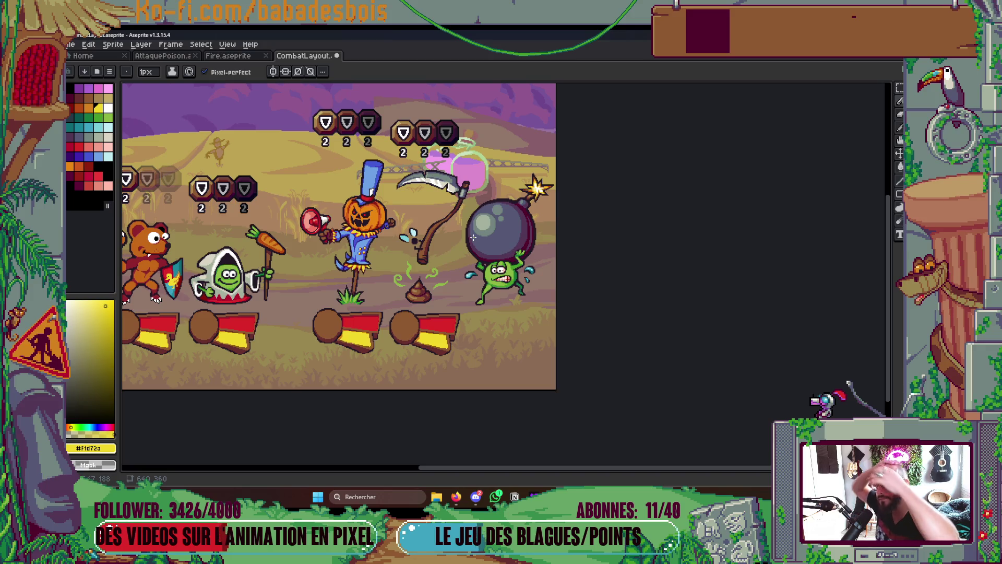
scroll(397, 201, up, 6)
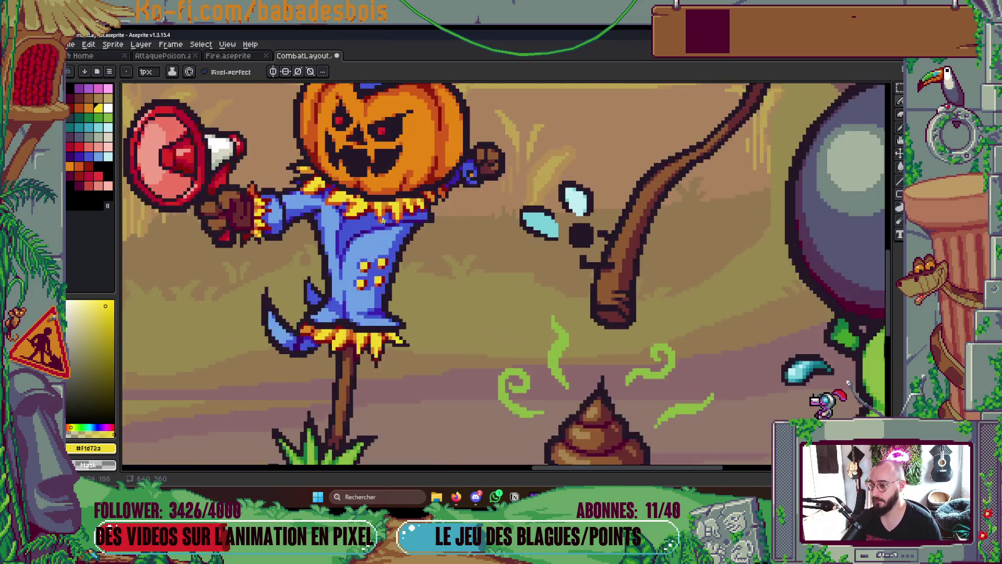
Paint pumpkin orange over yellow collar pixels and darken one with deeper orange
key(alt)
alt+click(510, 211)
drag(514, 237, 524, 236)
alt+click(501, 235)
click(513, 223)
scroll(574, 267, down, 3)
scroll(574, 266, down, 2)
scroll(526, 296, up, 5)
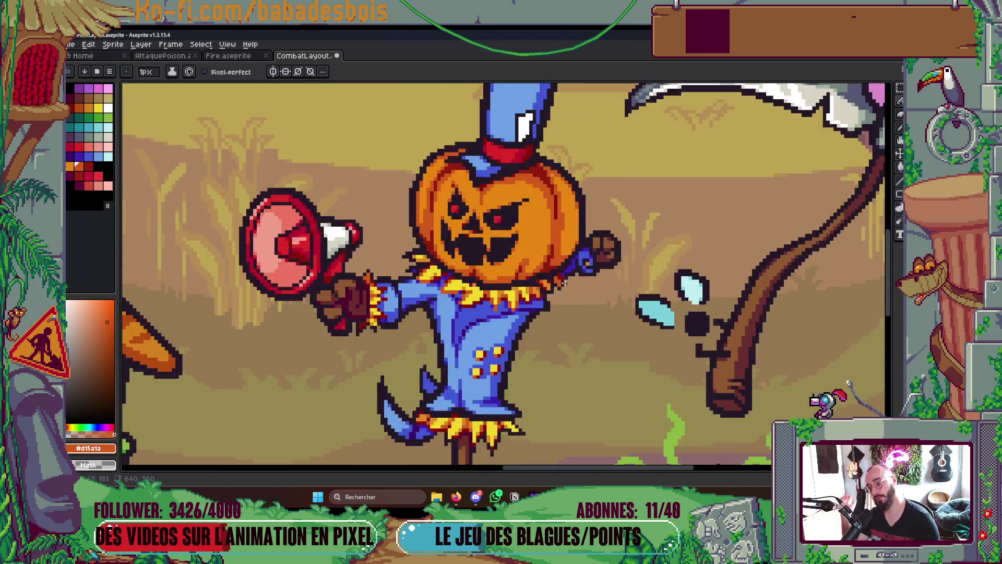
scroll(503, 318, up, 1)
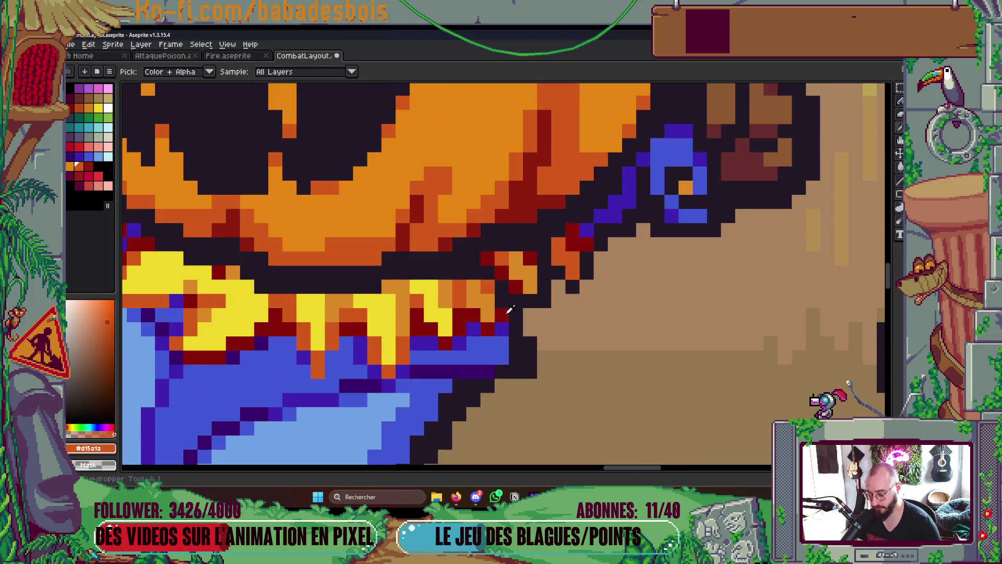
Add dark red shading along the collar edge, a lower row and the right tip
alt+click(504, 309)
click(521, 239)
scroll(522, 237, down, 3)
scroll(517, 240, up, 3)
drag(492, 253, 477, 244)
scroll(477, 244, down, 4)
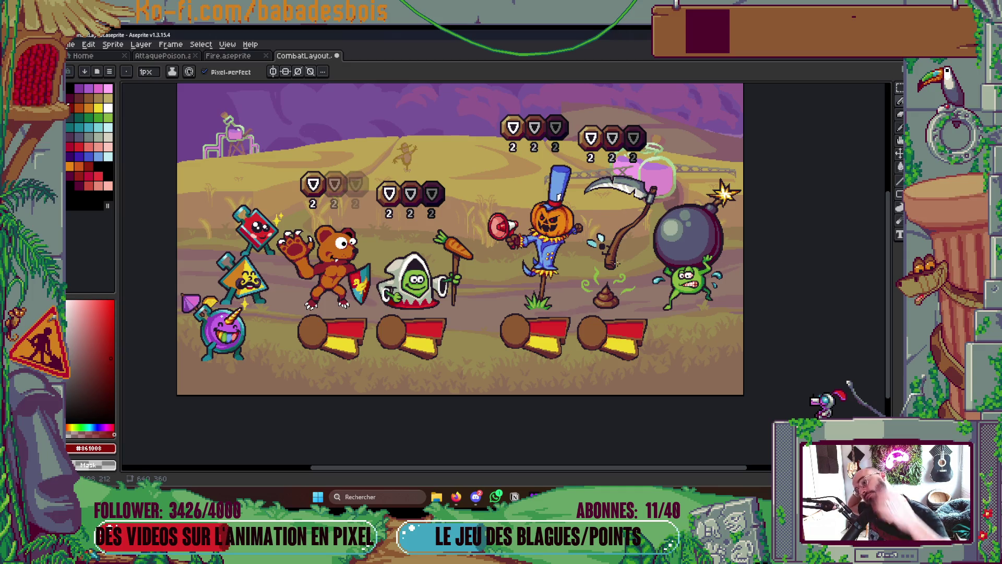
scroll(570, 233, up, 4)
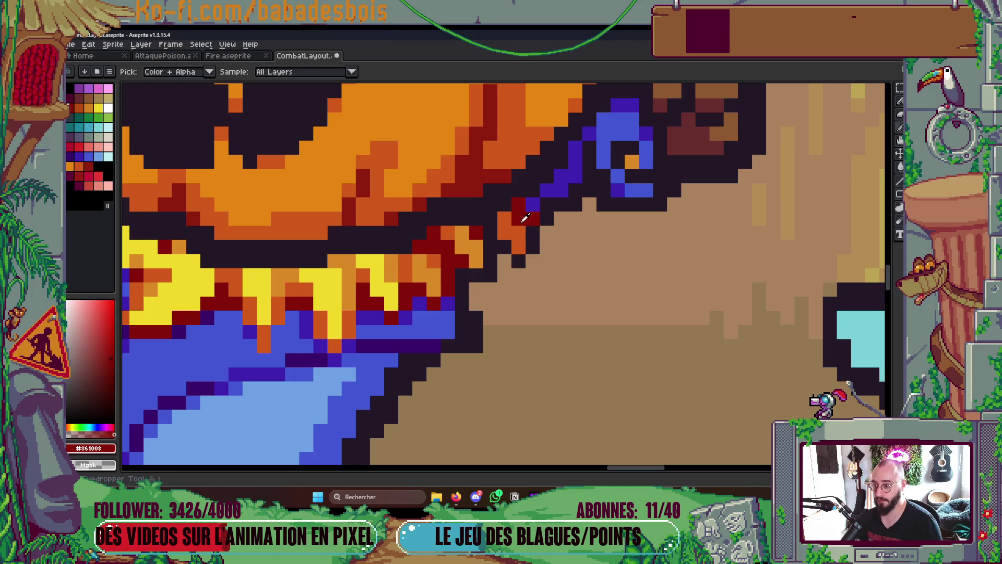
drag(504, 219, 518, 244)
alt+click(535, 219)
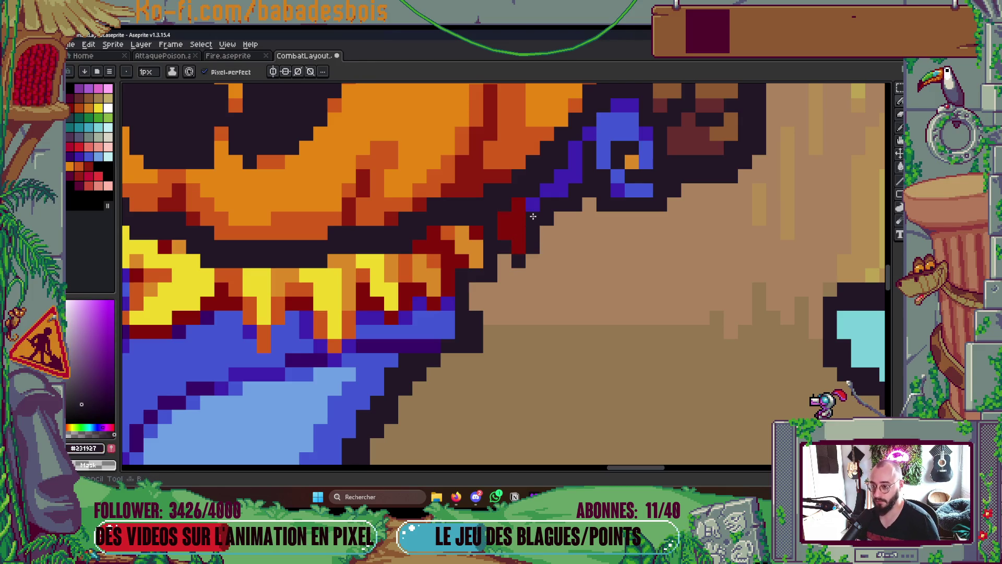
scroll(523, 204, down, 4)
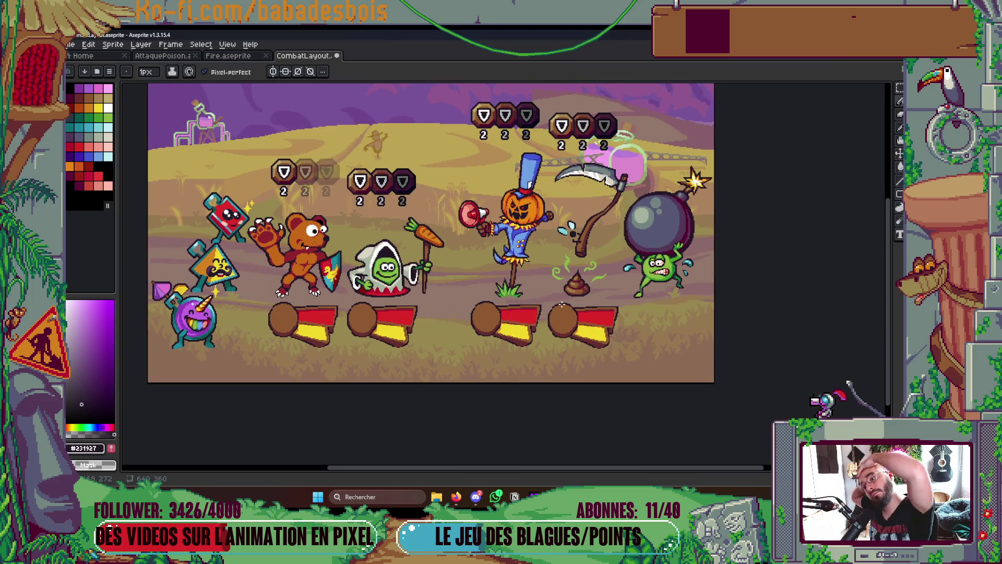
scroll(562, 306, up, 5)
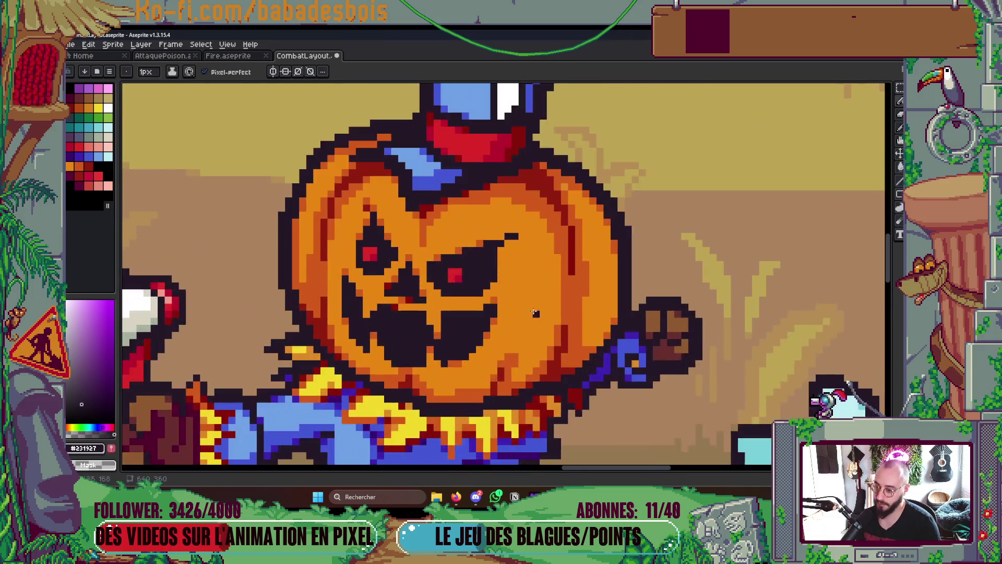
Brighten the pumpkin's lower-right edge pixels with orange and save CombatLayout
alt+click(489, 312)
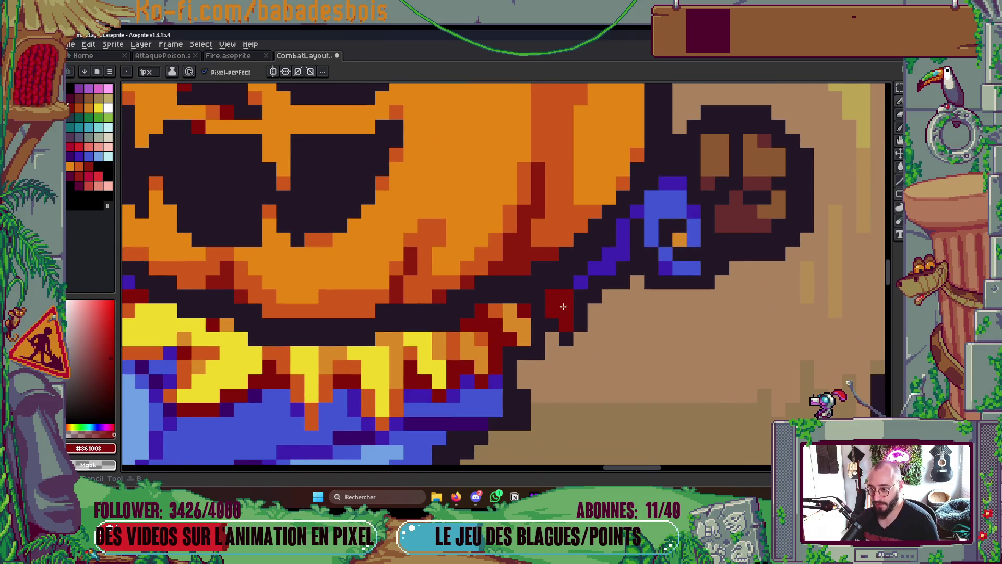
alt+click(495, 312)
click(566, 311)
click(566, 324)
scroll(566, 321, down, 3)
scroll(636, 271, down, 4)
key(ctrl+s)
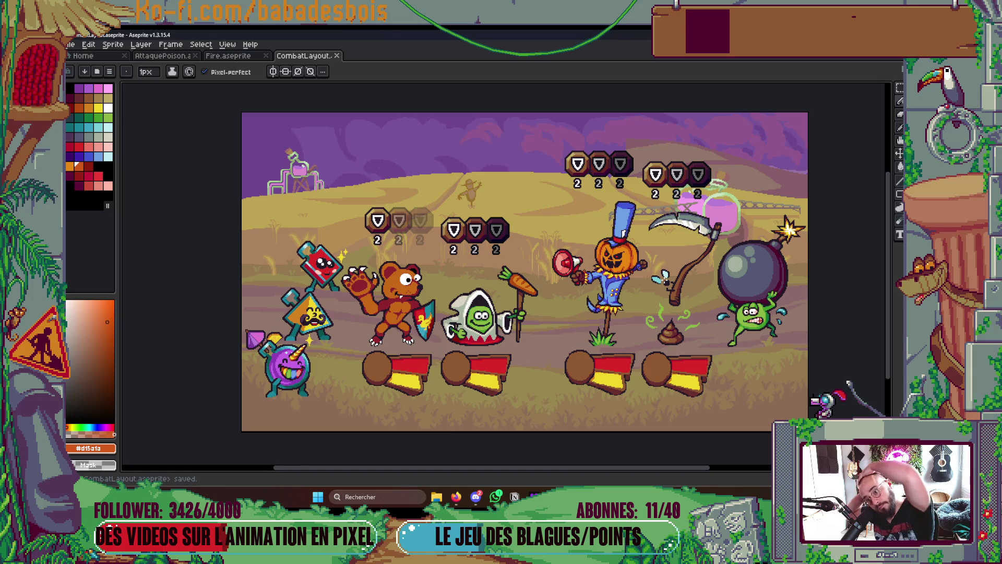
Repaint four collar pixels with the orange straw colour
scroll(610, 271, up, 5)
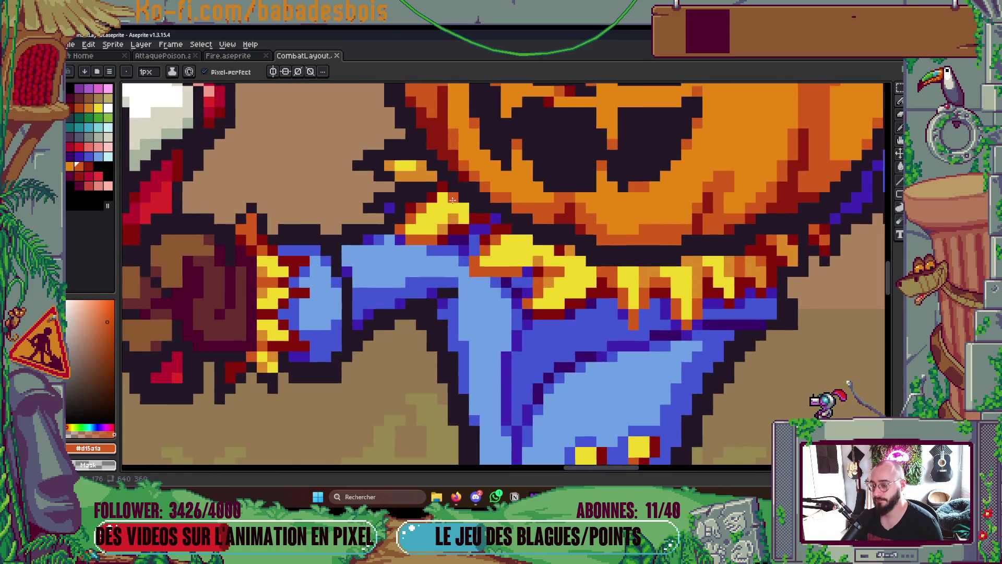
scroll(452, 200, up, 2)
alt+click(442, 228)
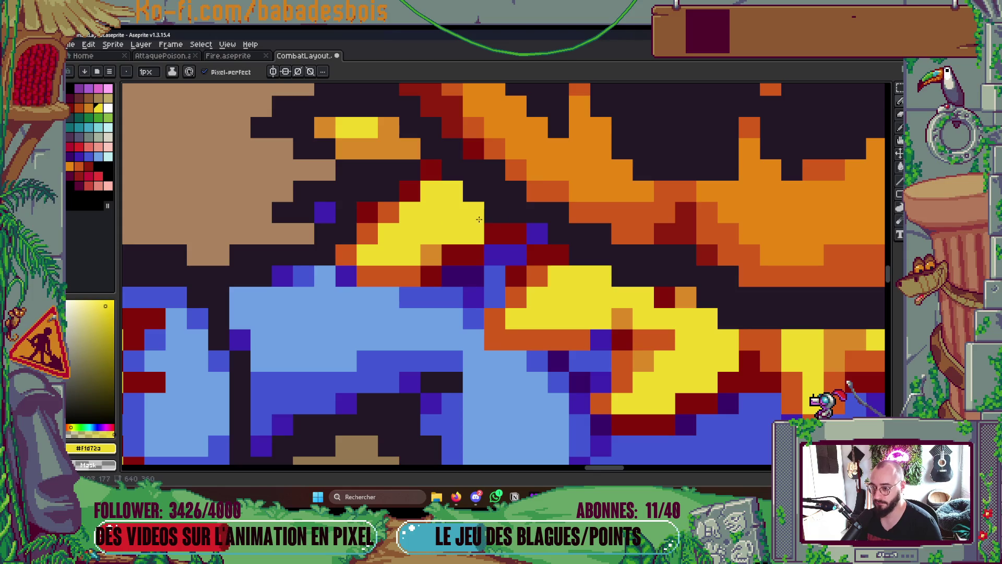
alt+click(521, 230)
scroll(532, 230, down, 3)
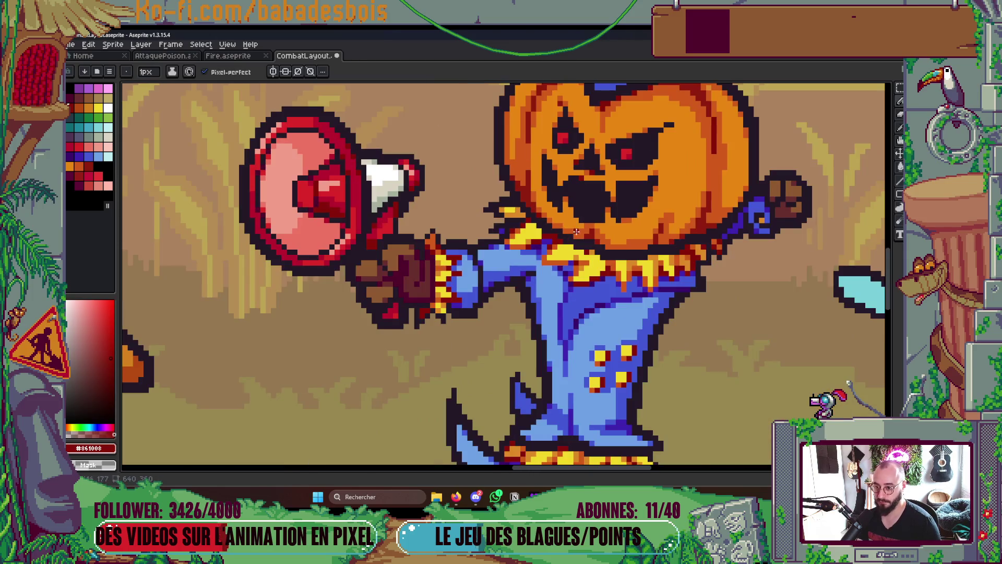
scroll(576, 232, up, 2)
scroll(574, 251, up, 2)
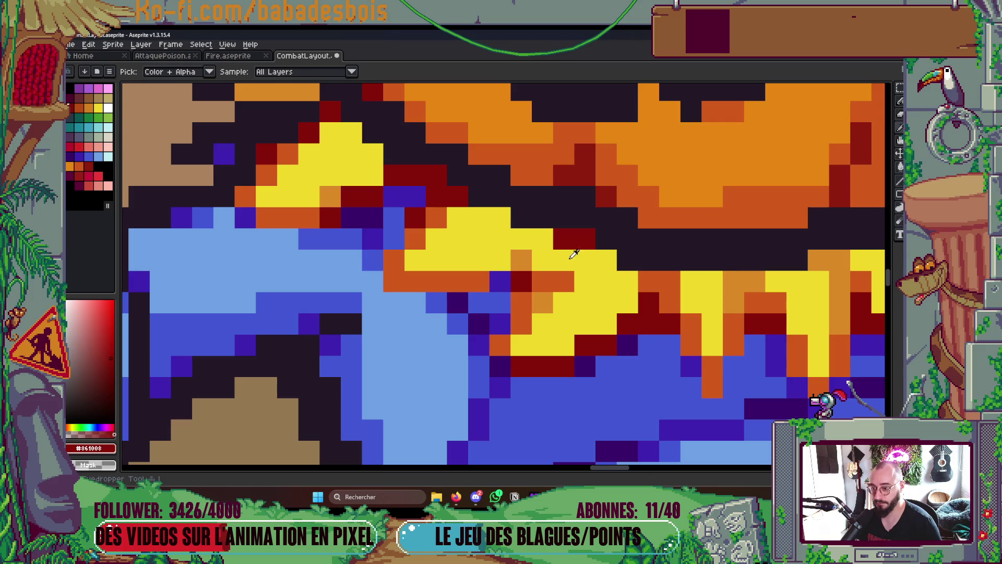
alt+click(569, 274)
click(564, 239)
click(543, 260)
click(500, 282)
click(500, 260)
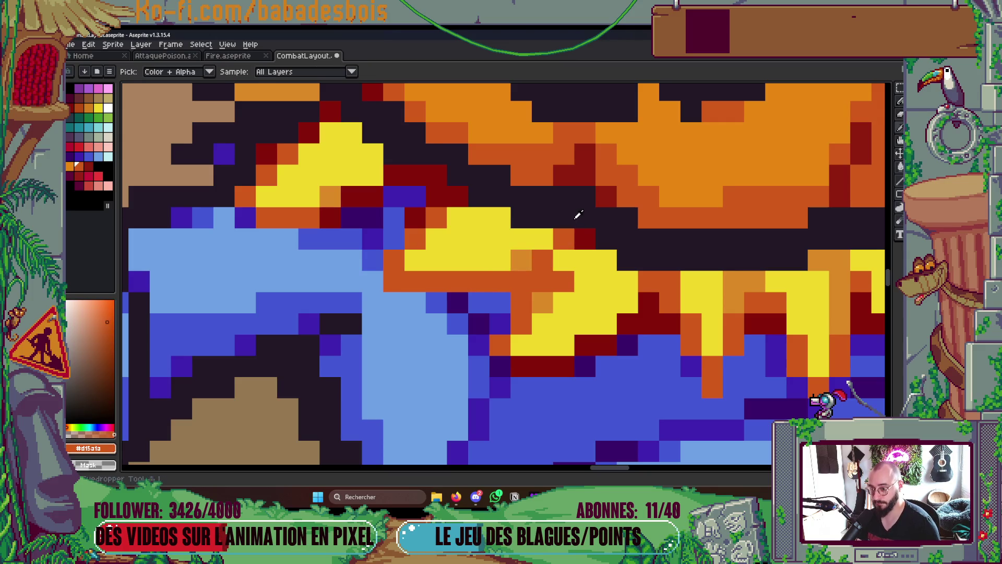
Paint a collar pixel dark red, then fit the whole combat scene in view
alt+click(582, 236)
click(521, 282)
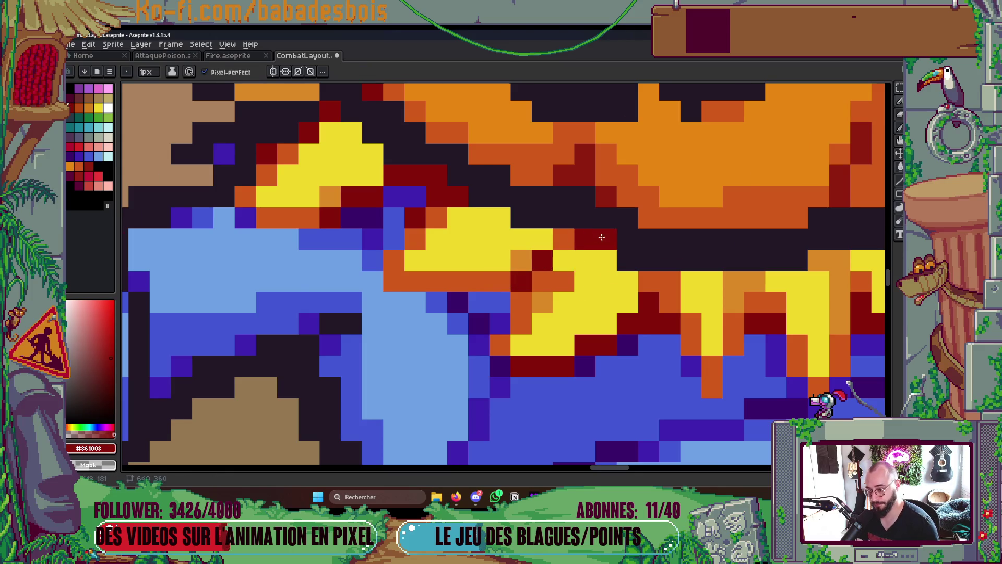
key(ctrl+0)
scroll(670, 237, up, 10)
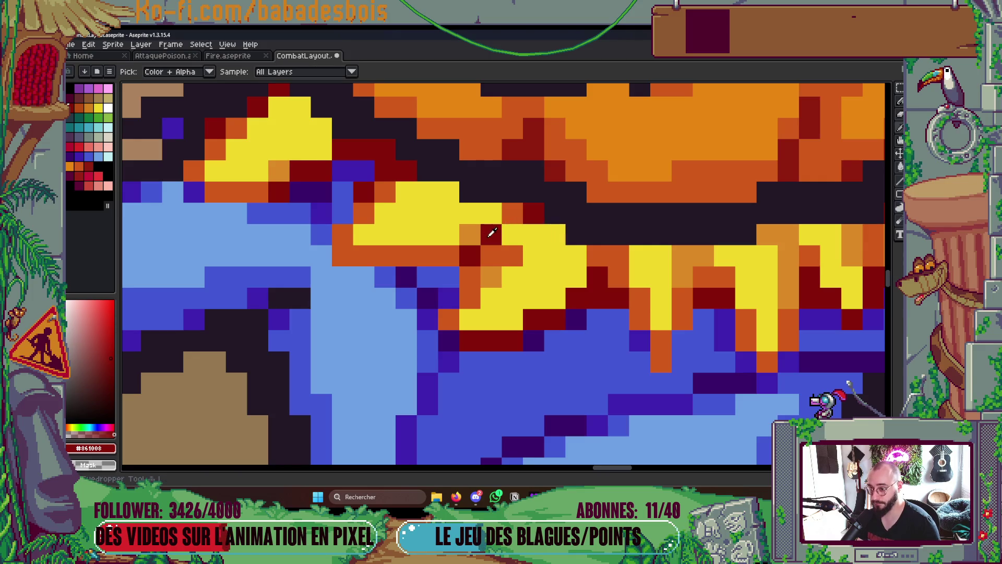
Repaint five yellow collar pixels light orange
alt+click(470, 233)
click(491, 213)
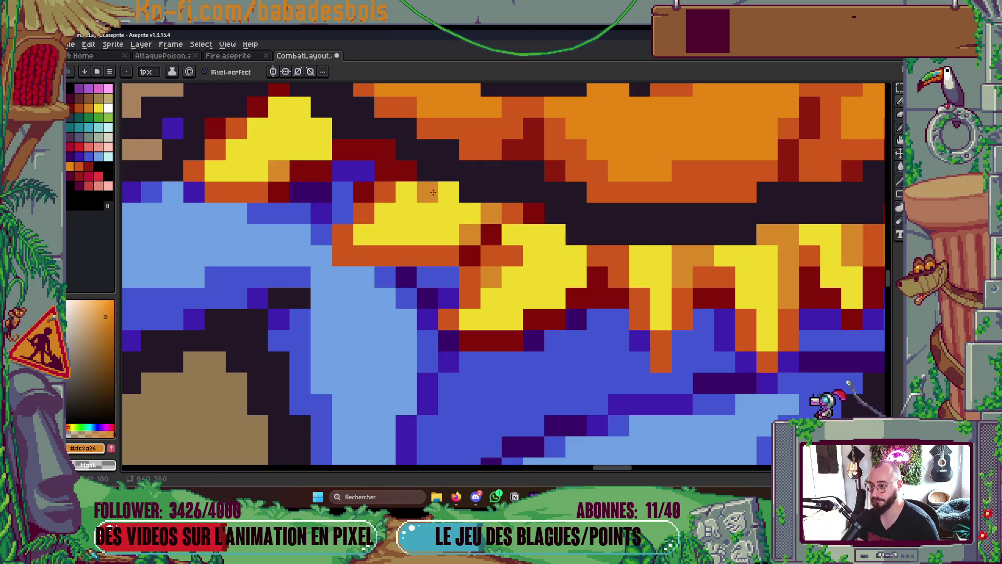
click(449, 192)
click(530, 237)
click(512, 235)
click(534, 276)
Turn three orange collar pixels back to straw yellow
alt+click(551, 256)
click(511, 255)
click(543, 276)
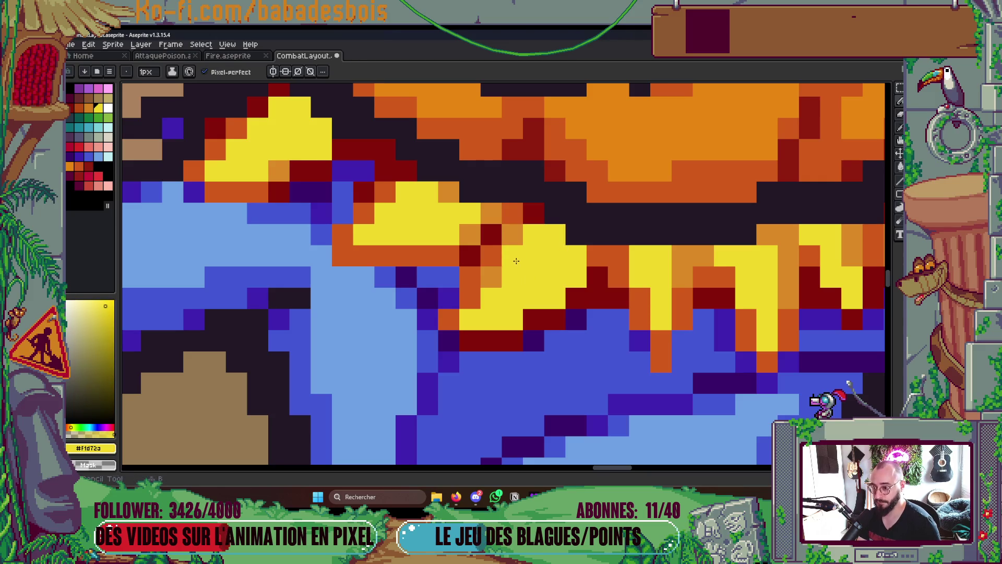
click(491, 282)
scroll(487, 296, down, 5)
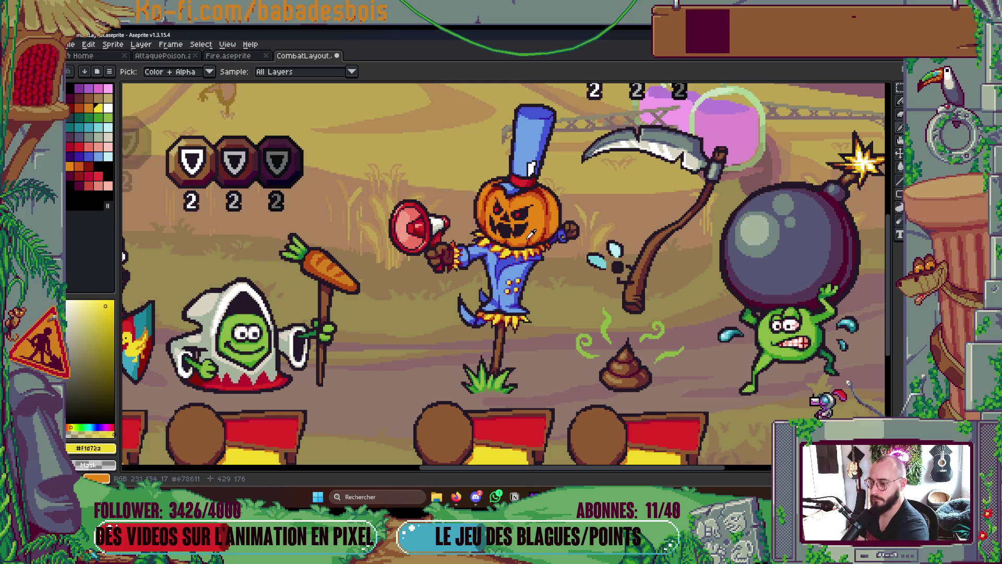
scroll(531, 233, up, 5)
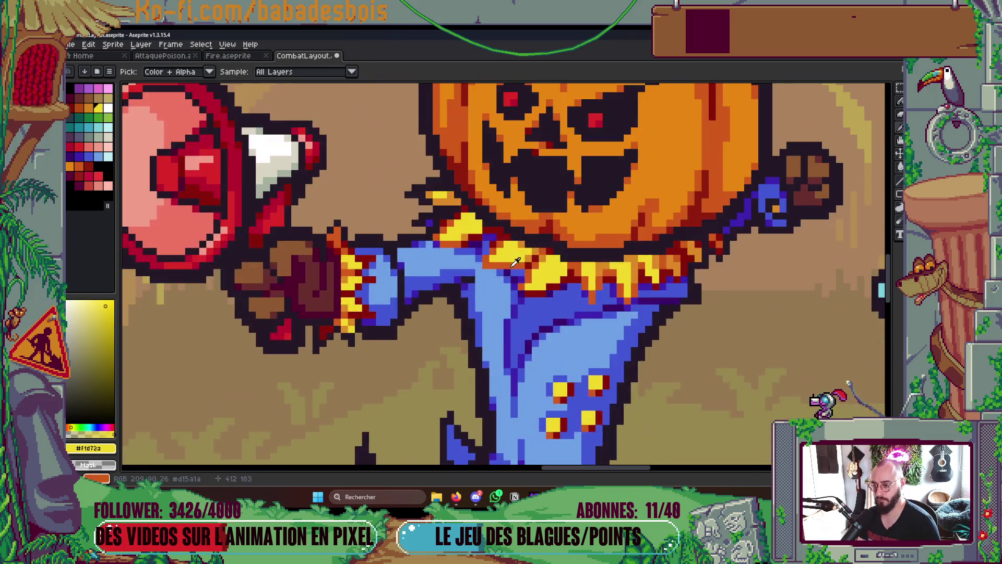
Sample the collar's light orange, darker orange and yellow straw colours
click(528, 233)
key(b)
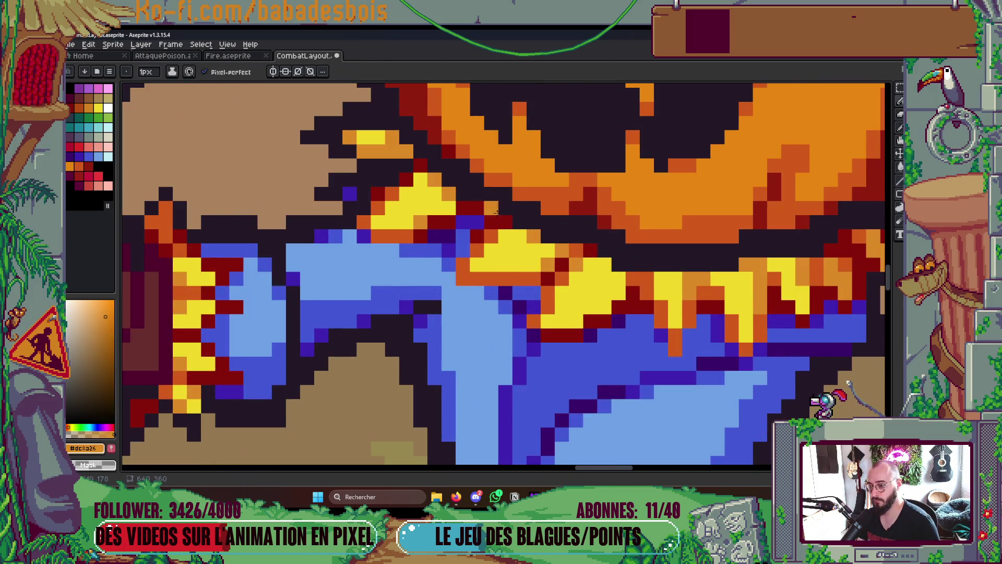
scroll(679, 290, down, 4)
scroll(543, 300, up, 4)
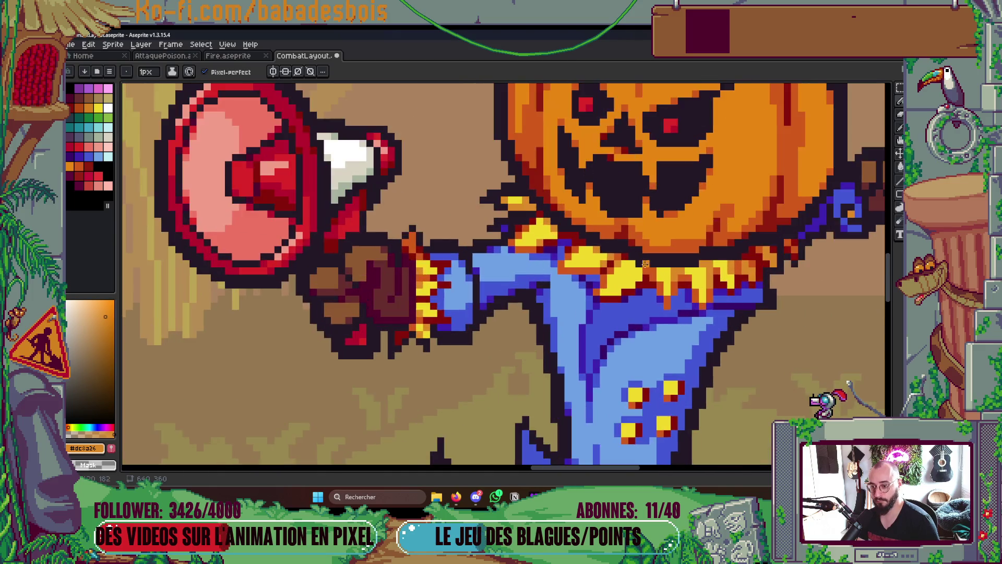
key(i)
click(543, 300)
key(b)
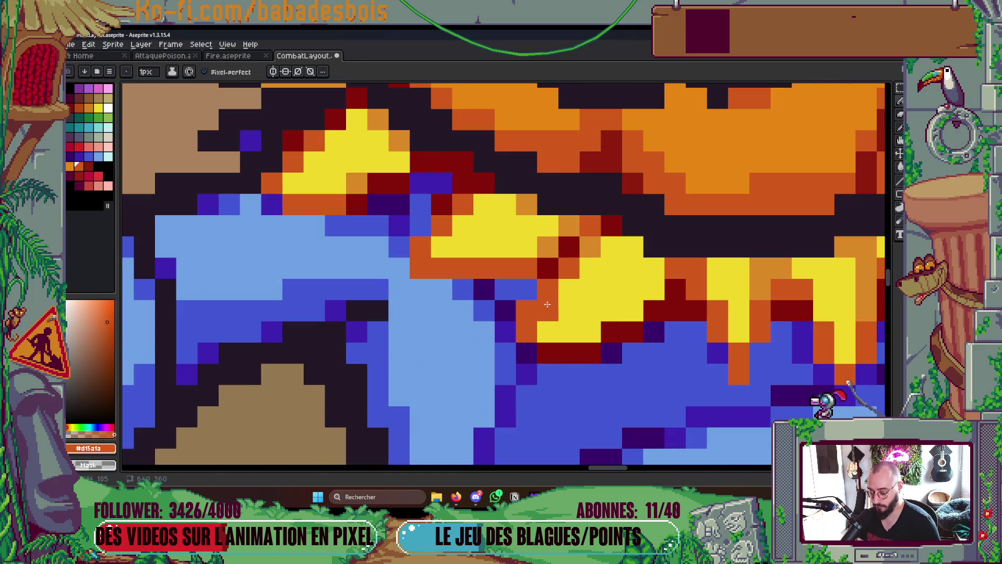
alt+click(548, 304)
scroll(554, 308, down, 5)
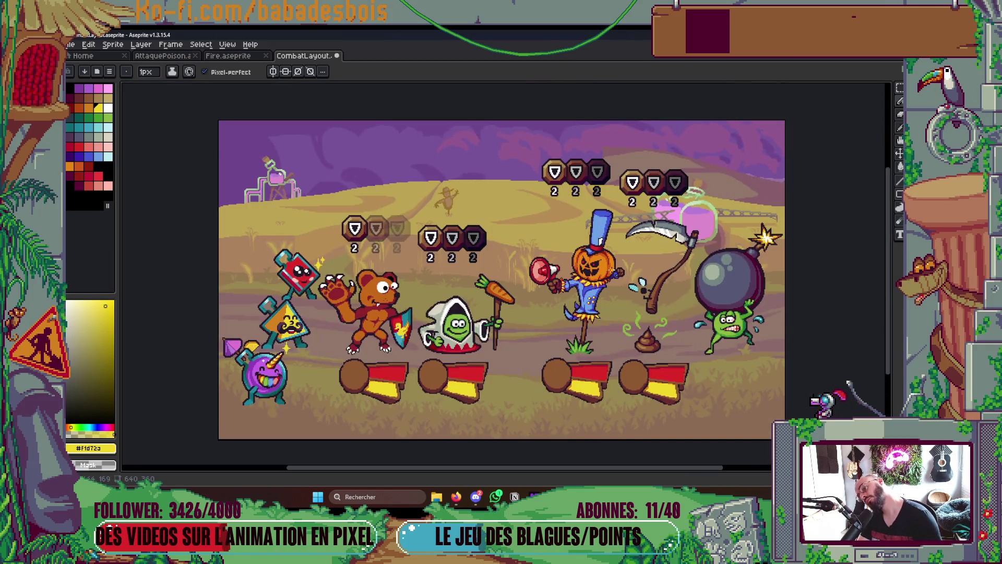
scroll(575, 296, up, 5)
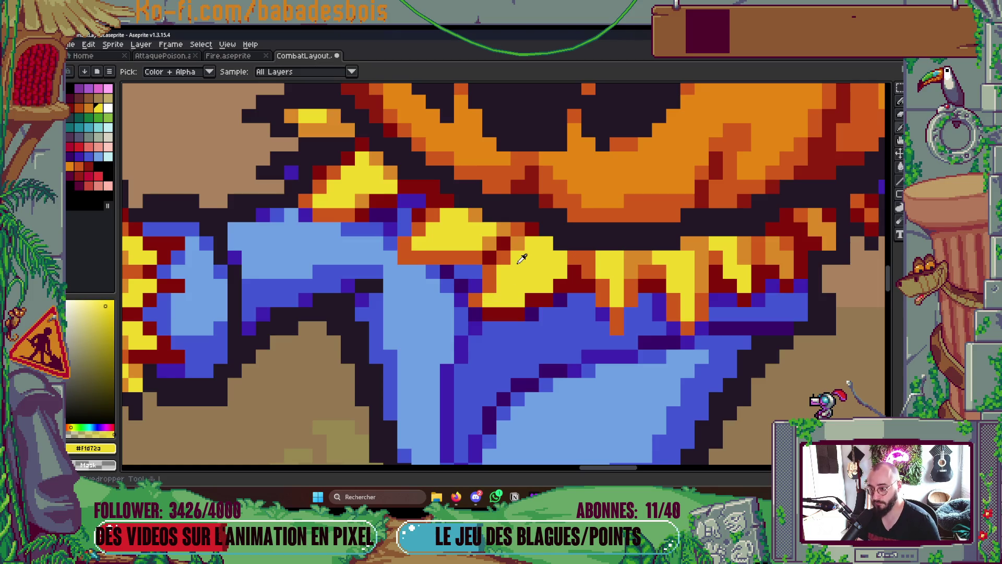
Sample light orange and the coat's dark purple, then save CombatLayout
alt+click(519, 245)
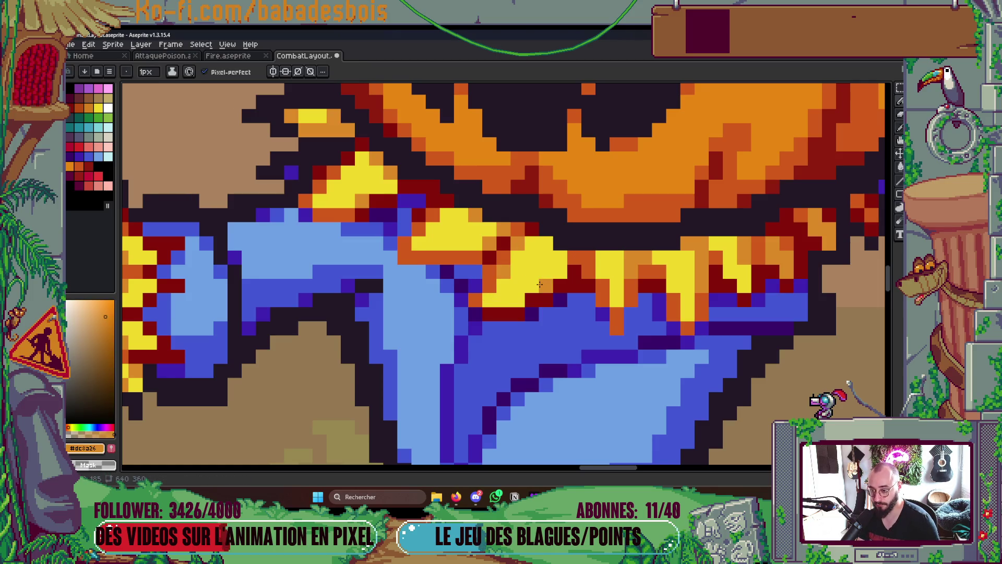
scroll(603, 271, down, 5)
scroll(646, 259, up, 1)
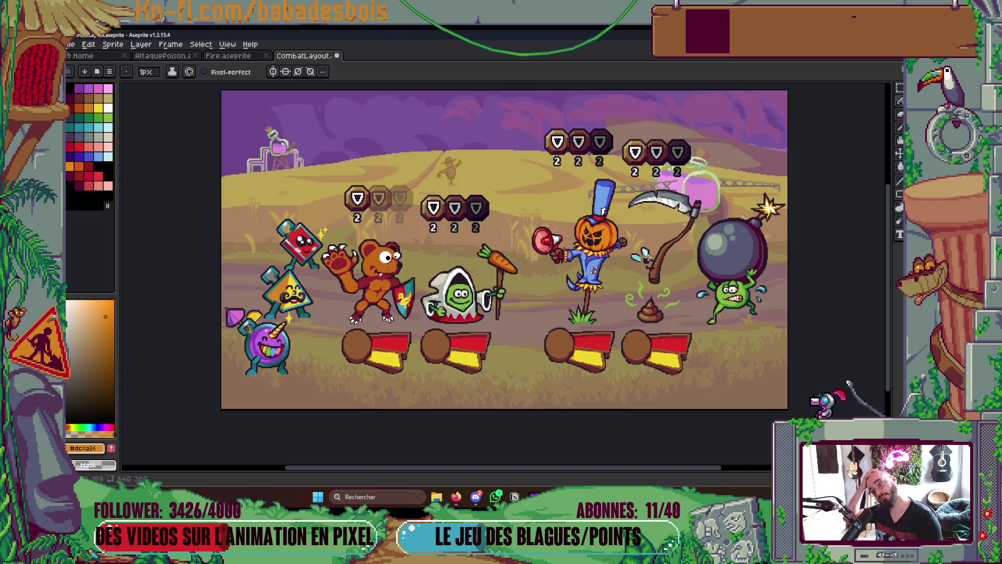
scroll(499, 261, up, 10)
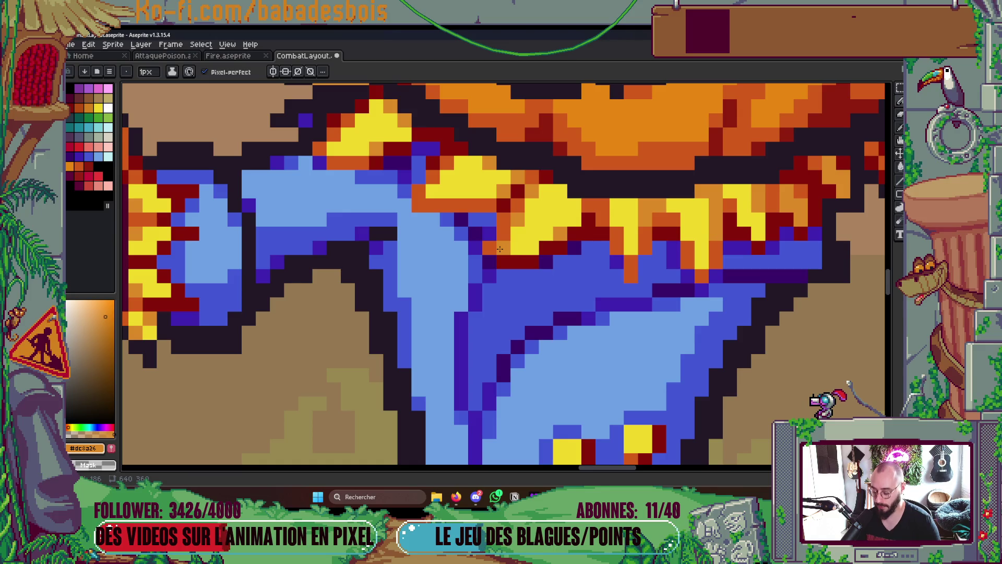
alt+click(491, 257)
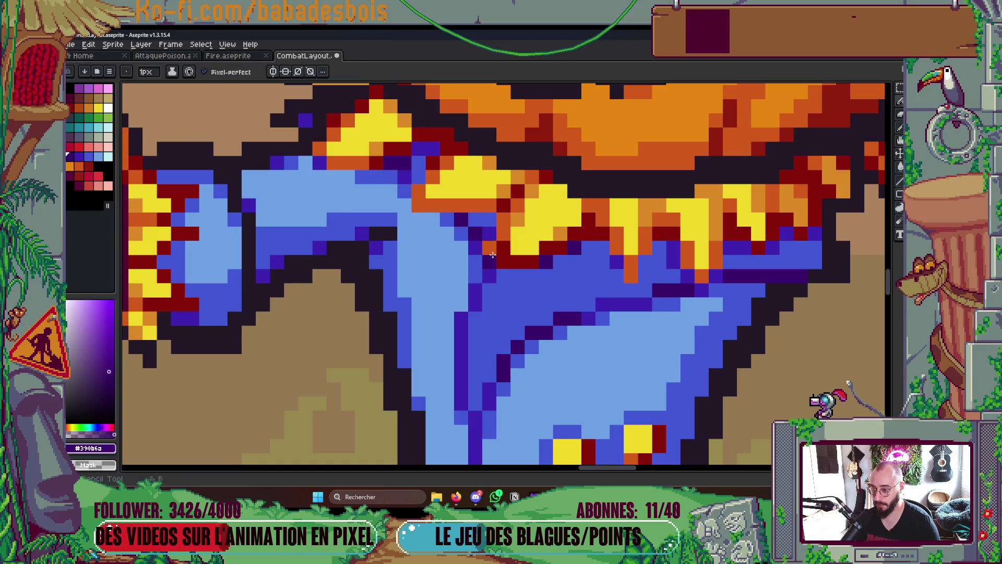
key(ctrl+0)
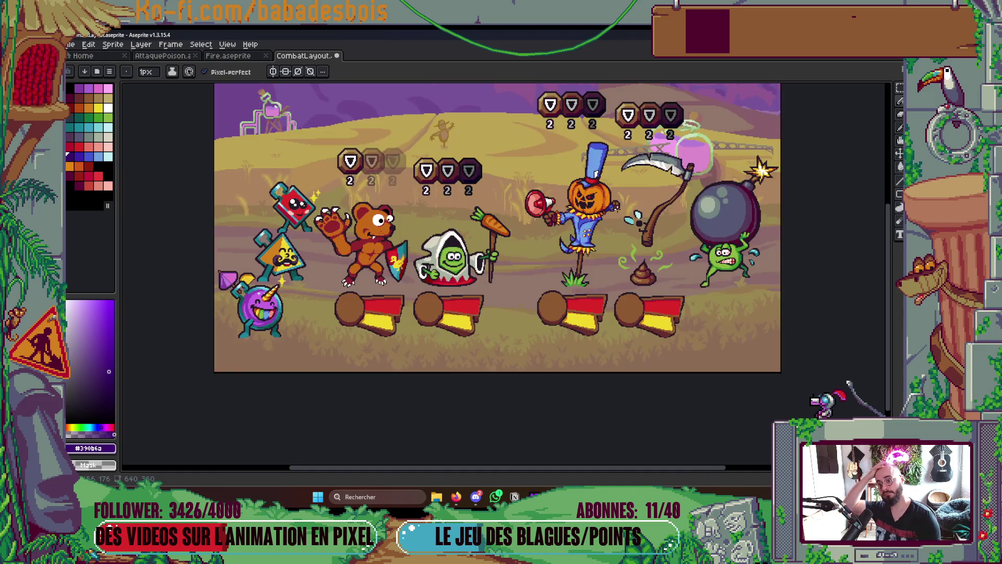
scroll(507, 241, up, 5)
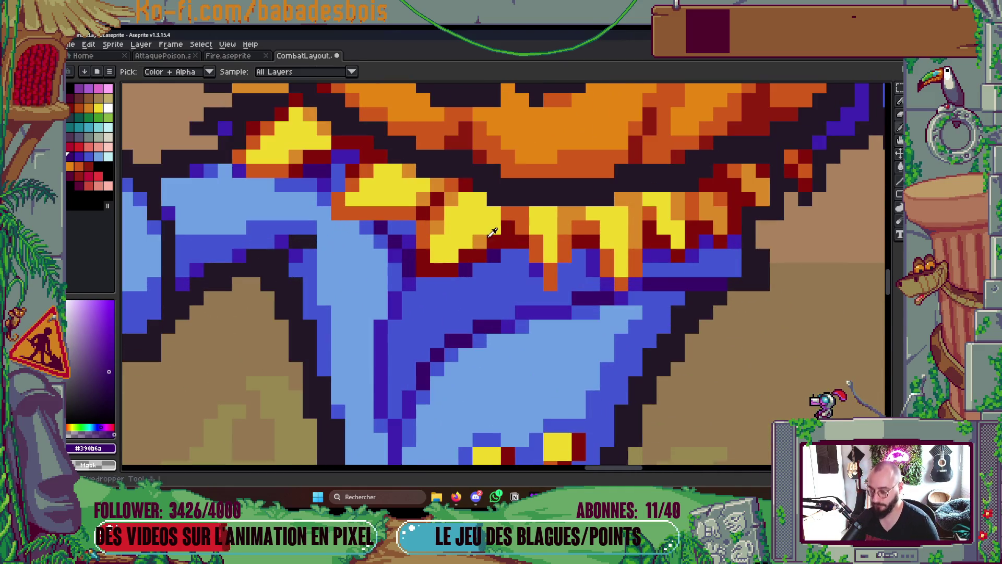
alt+click(477, 238)
scroll(448, 205, down, 5)
key(ctrl+s)
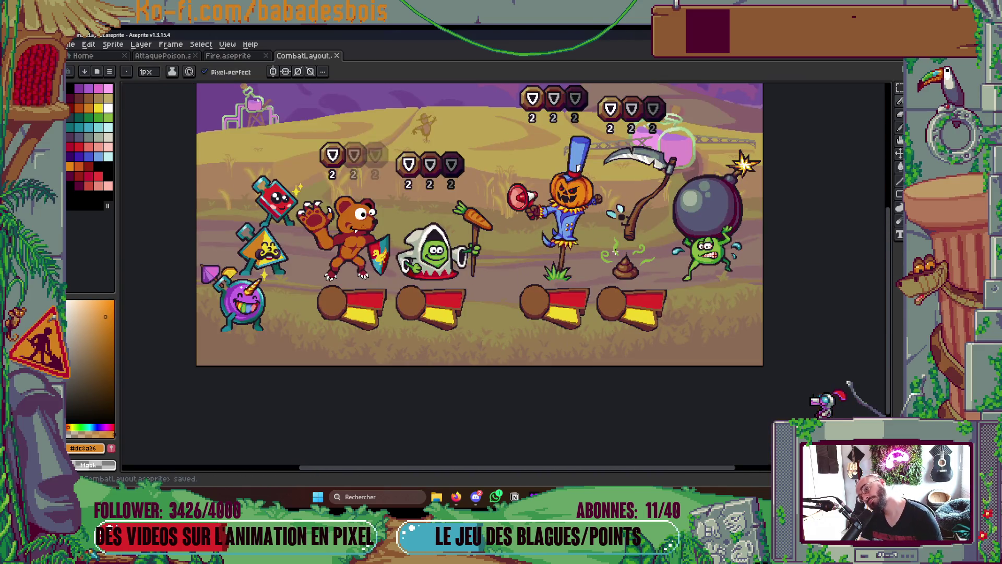
Paint a few more straw pixels on the collar and save CombatLayout
scroll(597, 285, up, 5)
drag(541, 222, 518, 243)
scroll(558, 215, down, 2)
scroll(558, 216, down, 3)
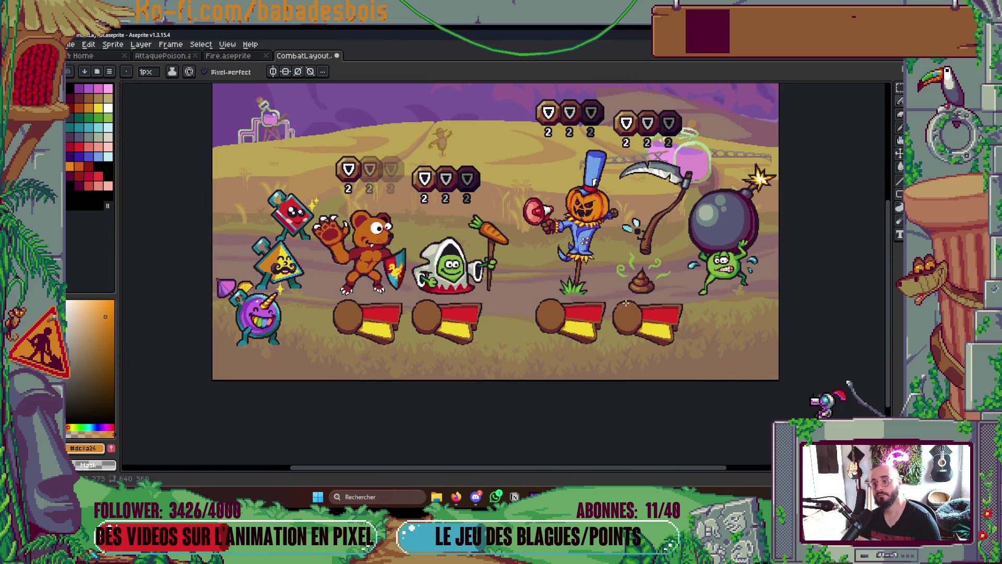
scroll(555, 297, up, 5)
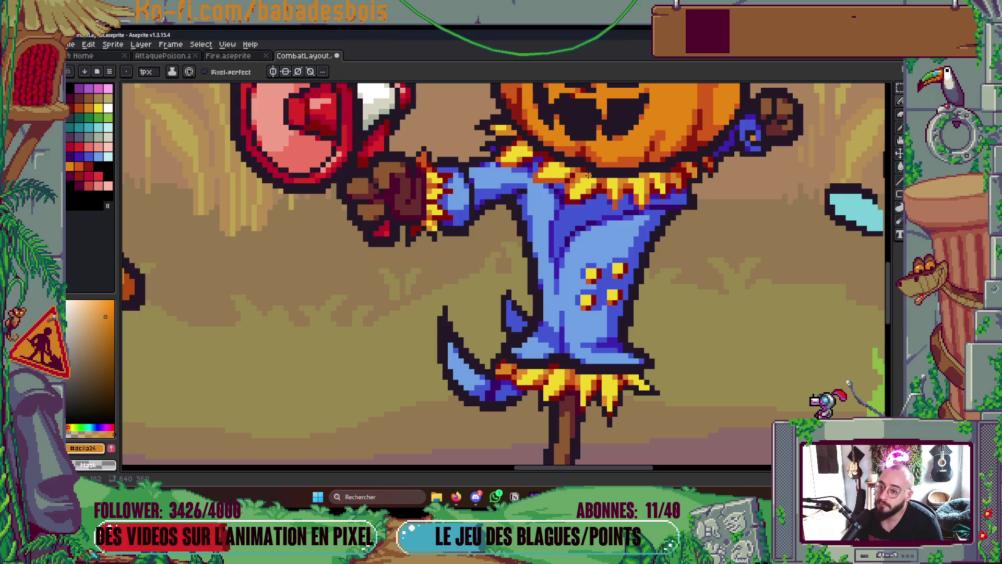
scroll(654, 188, down, 5)
key(ctrl+s)
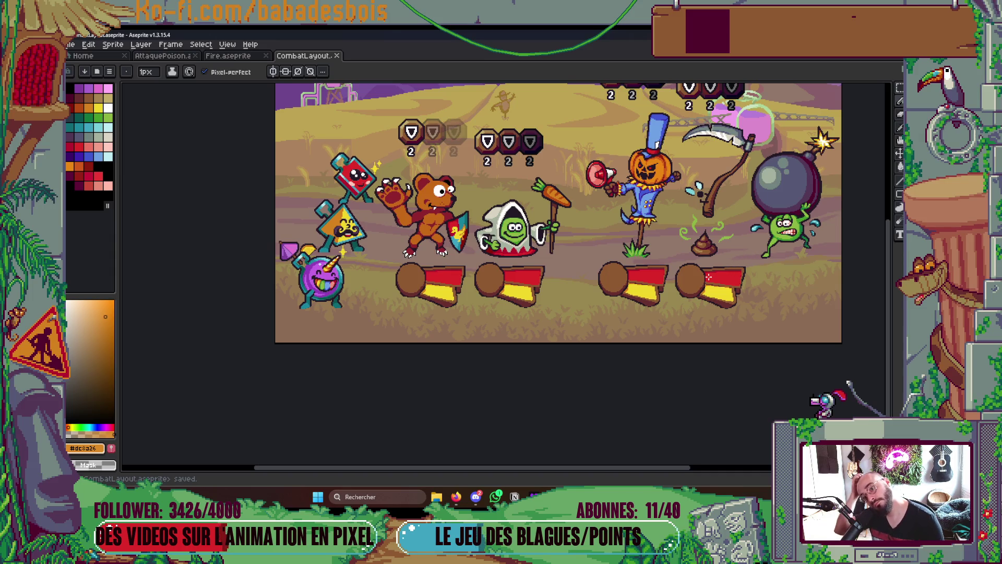
Sample the collar's dark red, save CombatLayout again, and sample the coat's blue
scroll(661, 180, up, 3)
scroll(658, 180, down, 3)
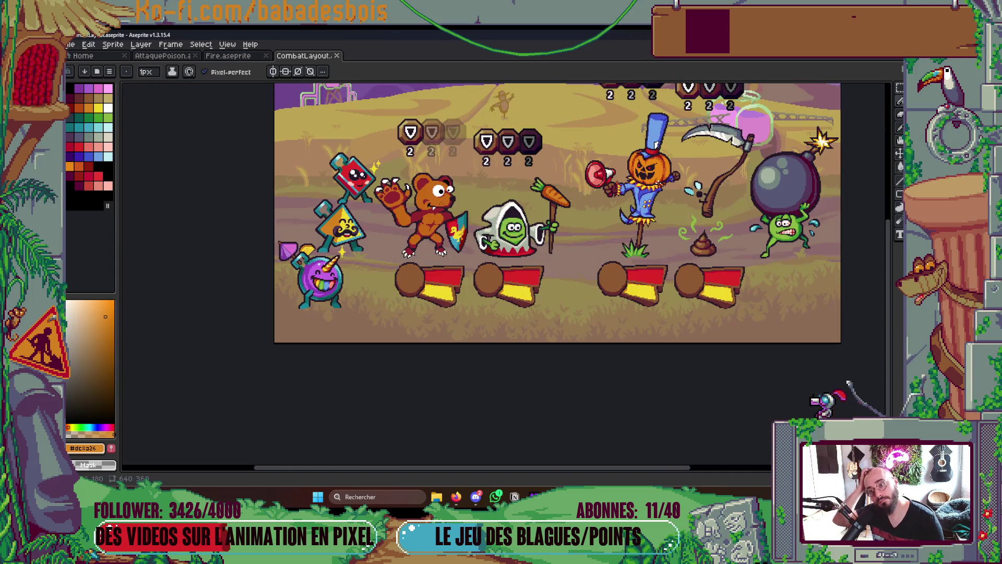
scroll(657, 183, up, 5)
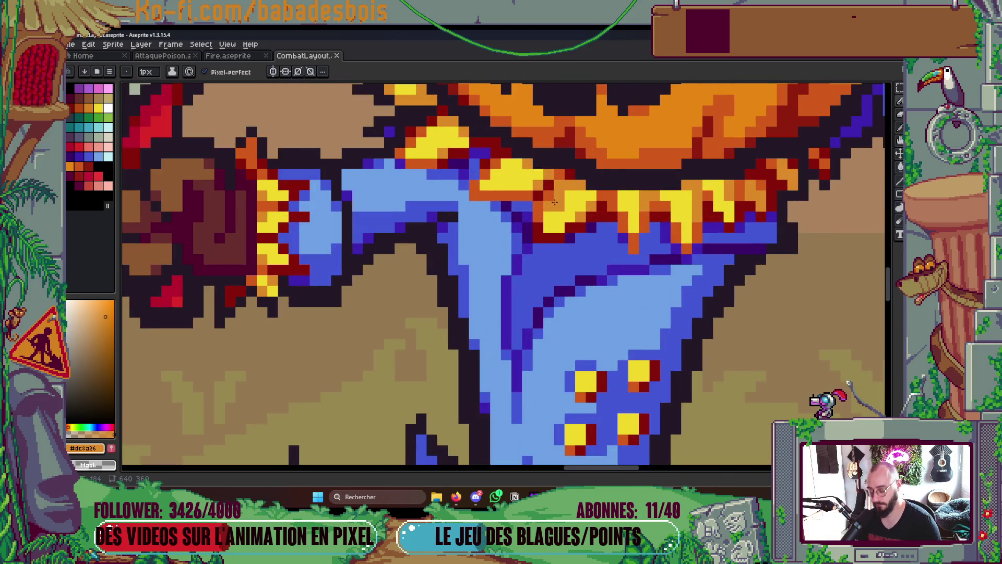
alt+click(555, 201)
scroll(554, 201, down, 3)
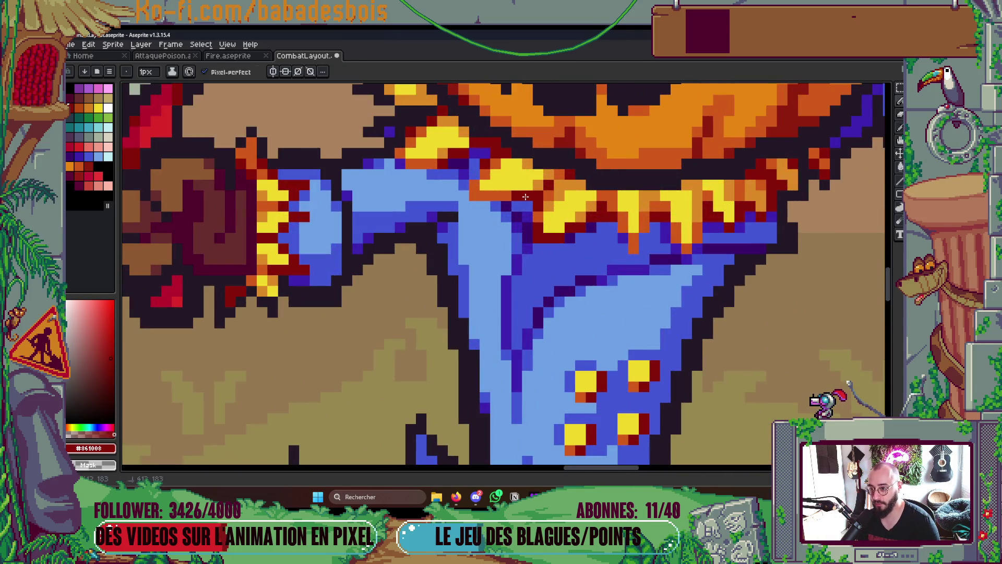
scroll(594, 180, down, 3)
key(ctrl+s)
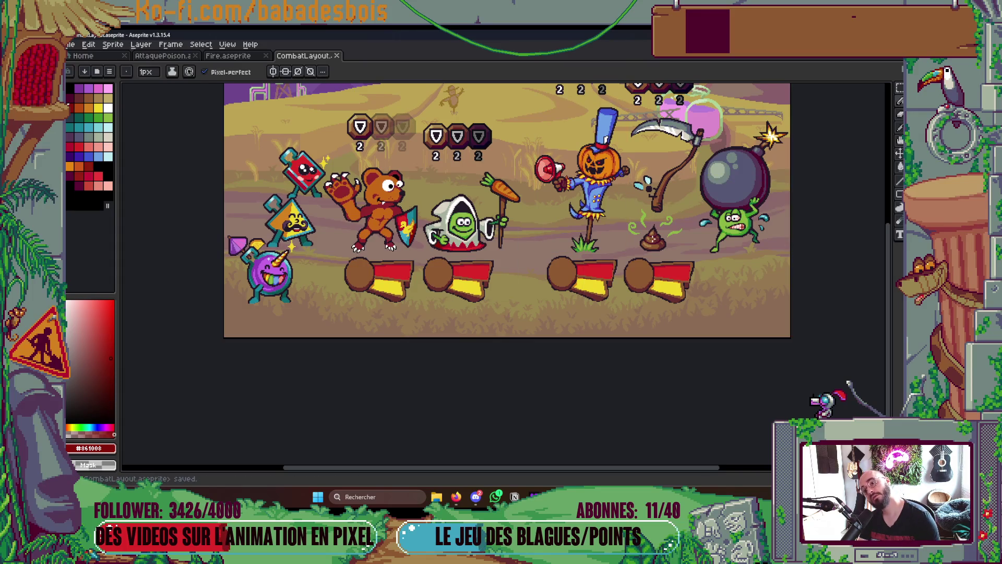
scroll(595, 180, up, 5)
key(i)
click(614, 228)
Paint a blue pixel on the collar edge with the Pencil
key(b)
click(565, 209)
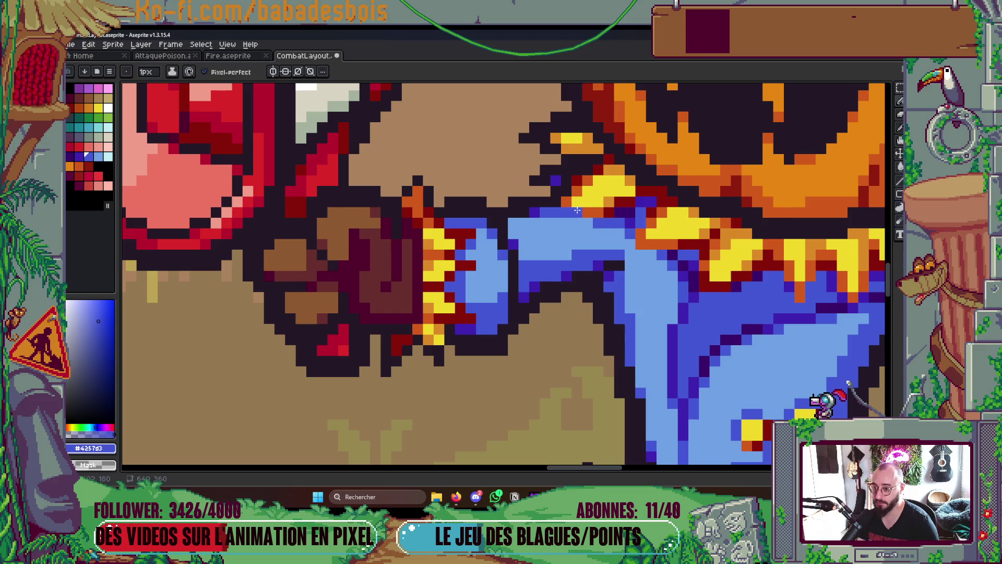
scroll(577, 210, down, 5)
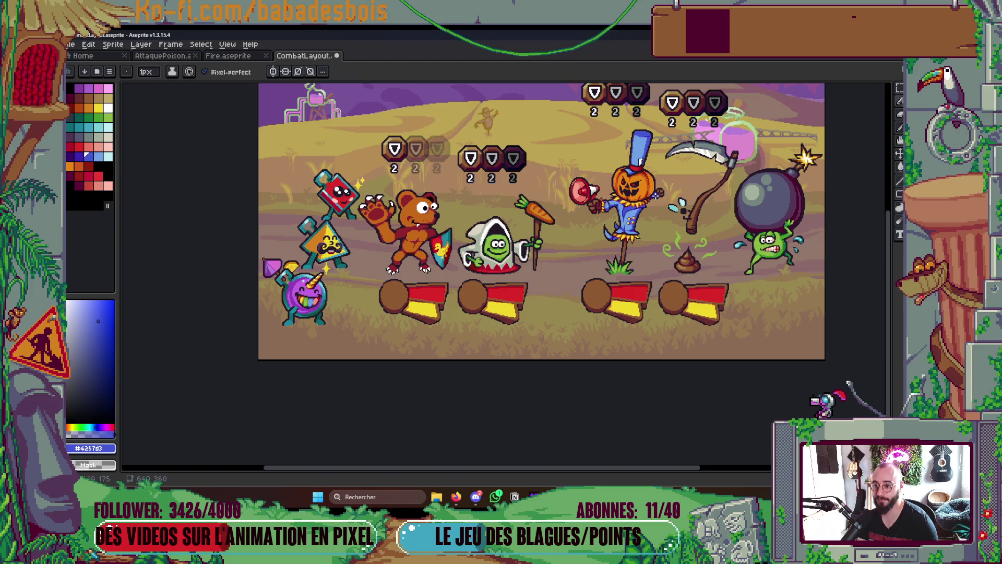
scroll(638, 203, up, 5)
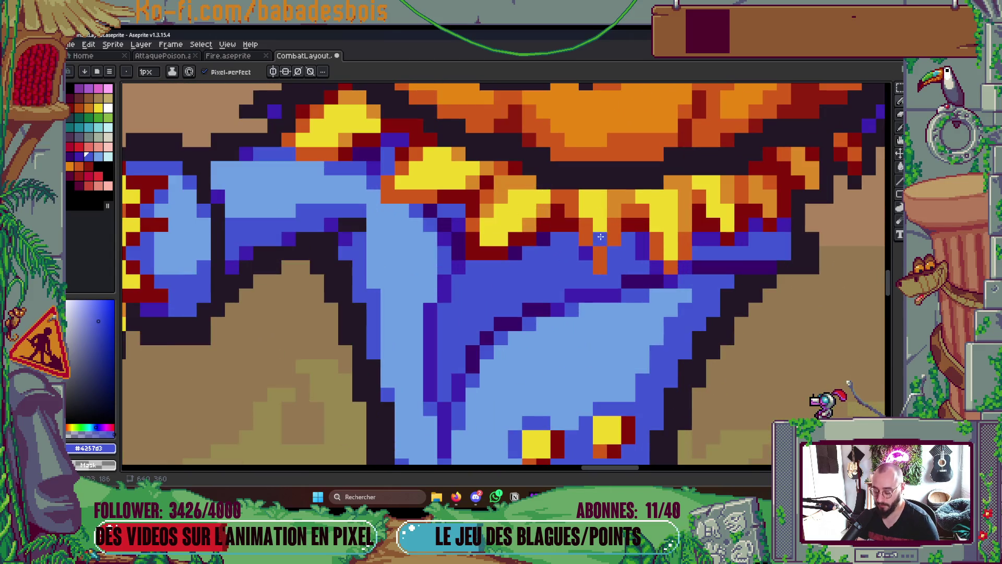
Sample the coat's dark purple and repaint two orange collar pixels with it
key(i)
click(593, 259)
key(b)
click(600, 266)
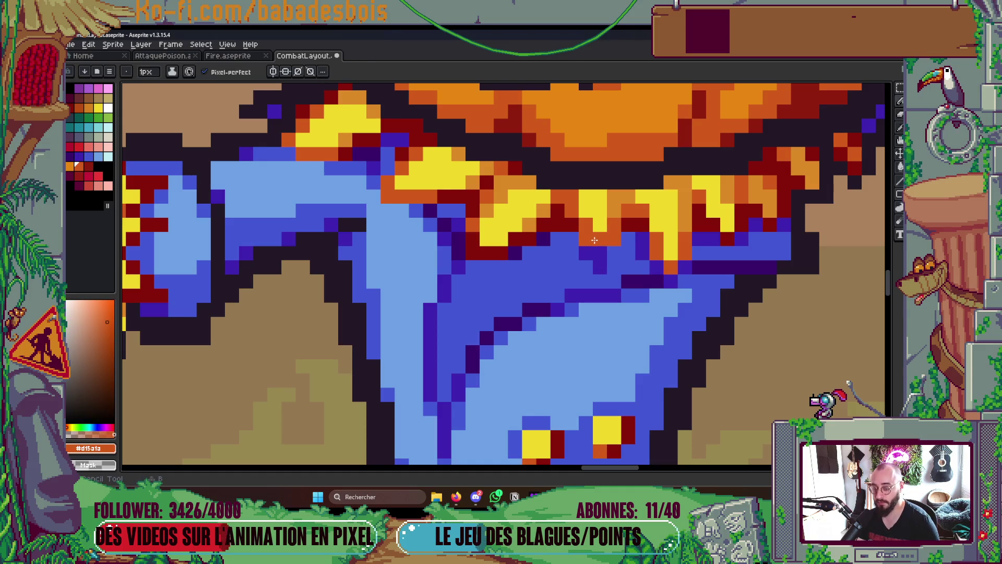
click(607, 243)
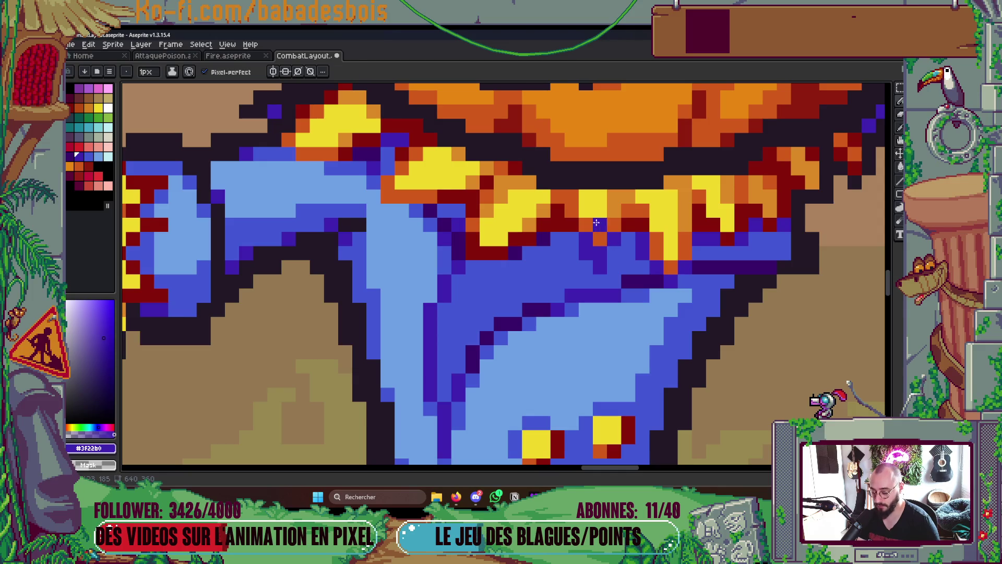
Sample the collar's orange and turn a yellow straw pixel orange
alt+click(585, 209)
click(585, 193)
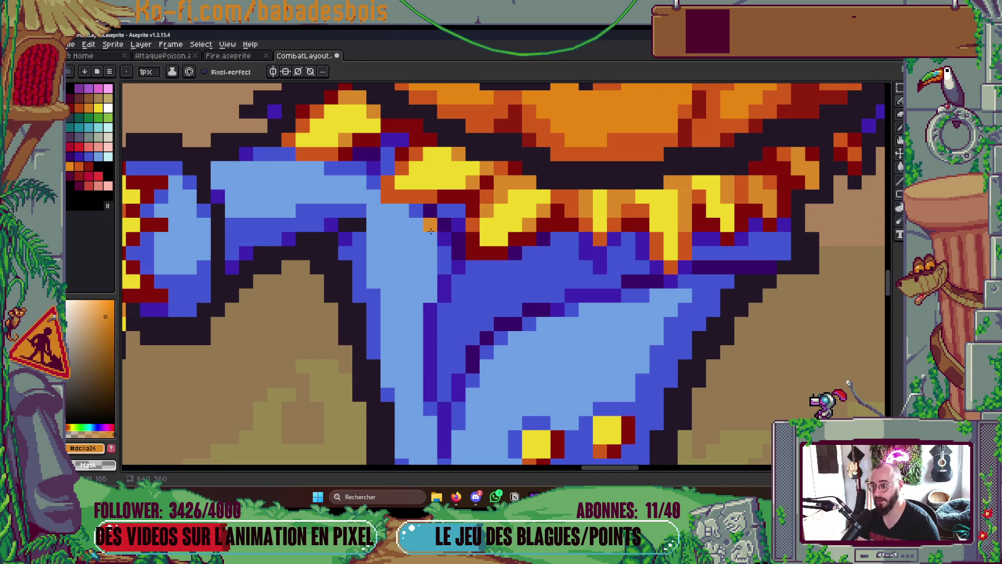
scroll(431, 231, down, 8)
scroll(601, 213, up, 2)
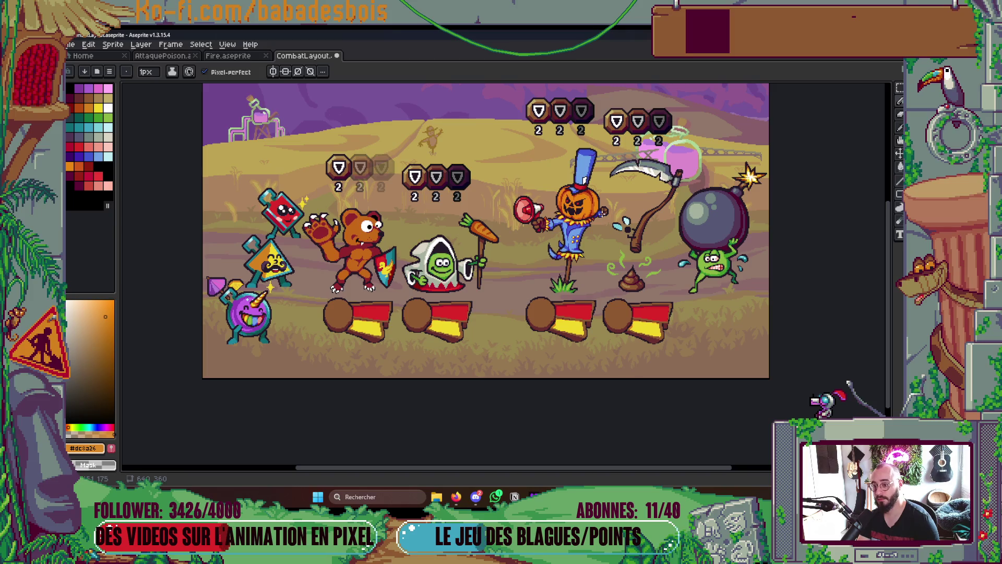
scroll(569, 246, up, 6)
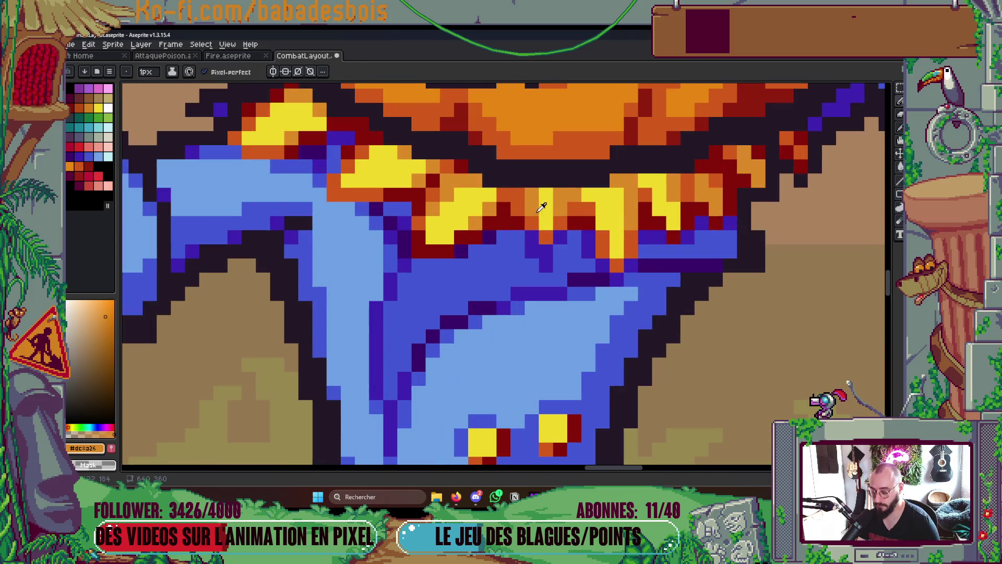
Shade three collar pixels with the collar's dark red and save the scene
alt+click(509, 219)
click(519, 195)
click(561, 208)
click(575, 195)
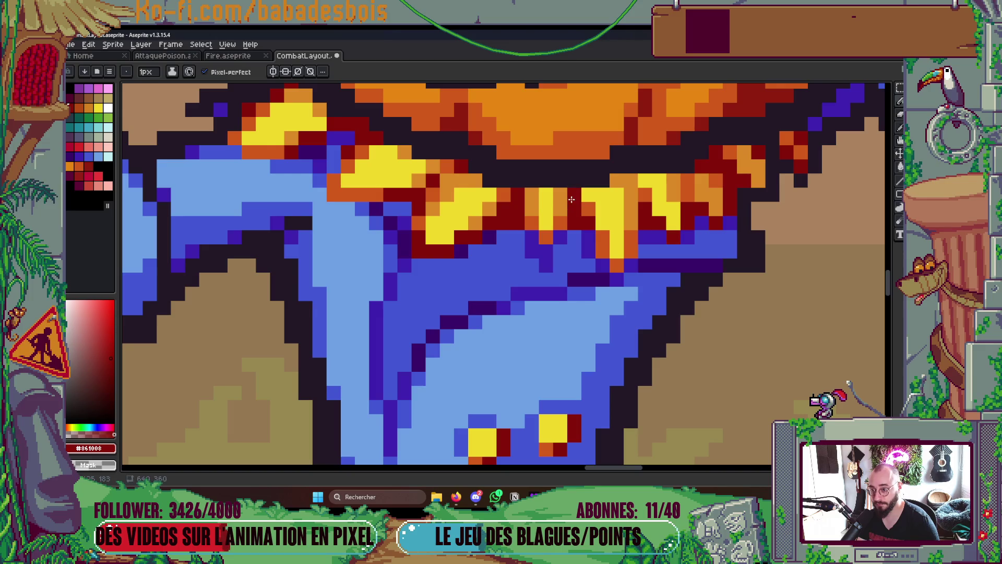
scroll(588, 204, down, 3)
scroll(587, 205, down, 6)
scroll(632, 201, up, 3)
key(ctrl+s)
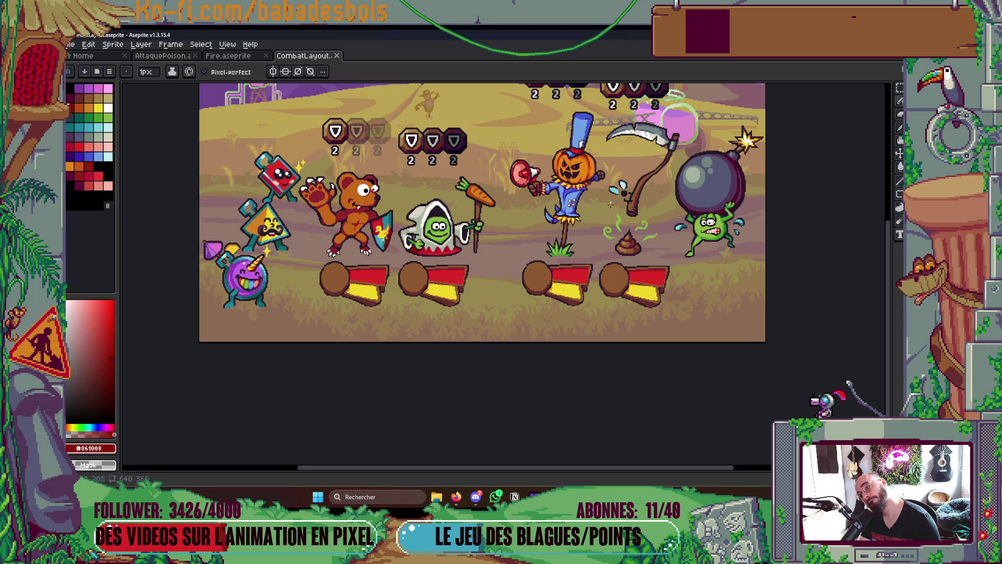
Darken a short run of collar pixels with dark red, sample dark blue, and save
scroll(589, 210, up, 6)
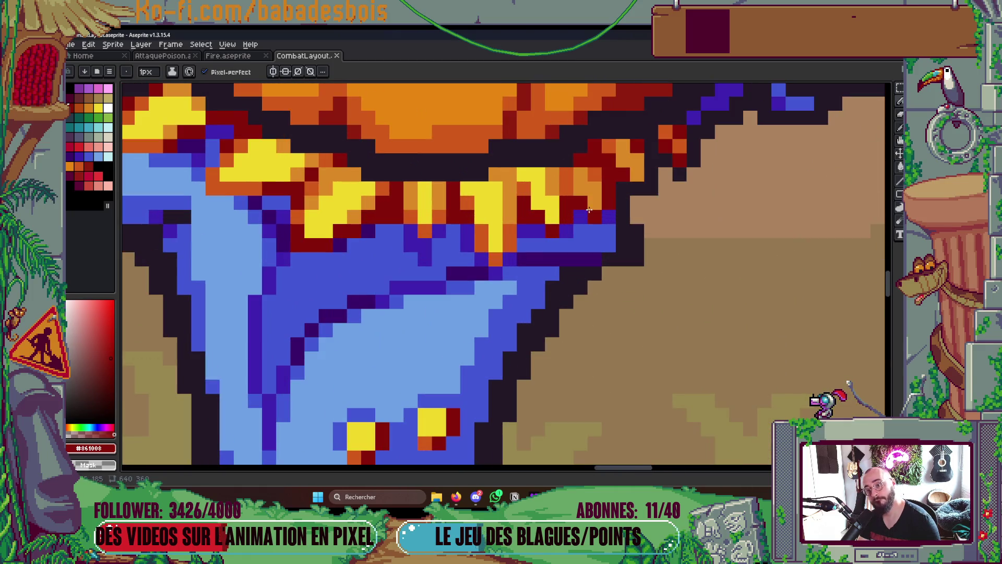
mouse_move(588, 210)
mouse_down()
mouse_move(579, 192)
mouse_move(594, 192)
mouse_move(591, 178)
mouse_up()
alt+click(594, 213)
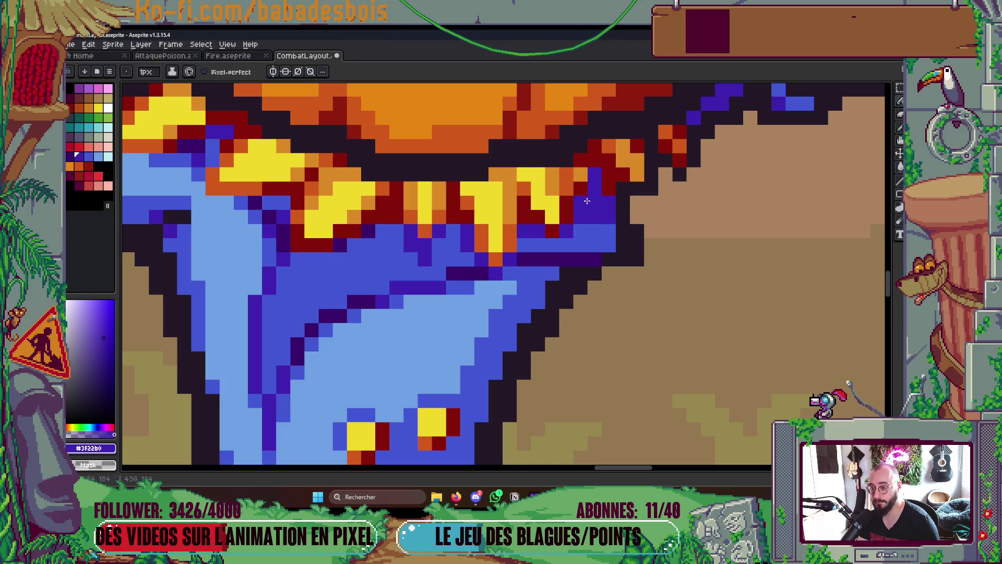
key(ctrl+s)
Paint a line of dark red pixels along the collar, then sample the coat's dark purple
scroll(587, 201, down, 5)
scroll(587, 200, up, 1)
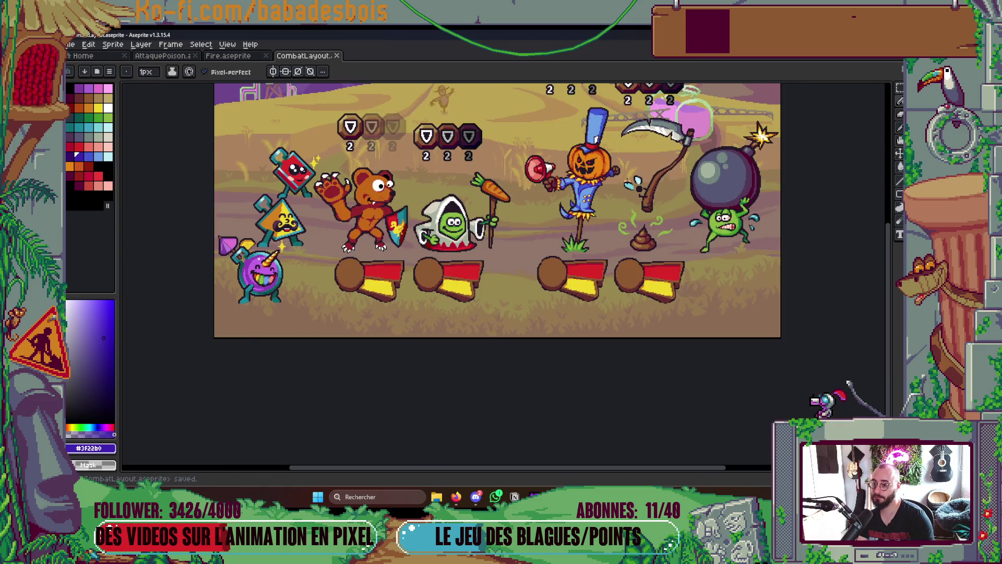
scroll(509, 171, up, 5)
scroll(505, 167, up, 1)
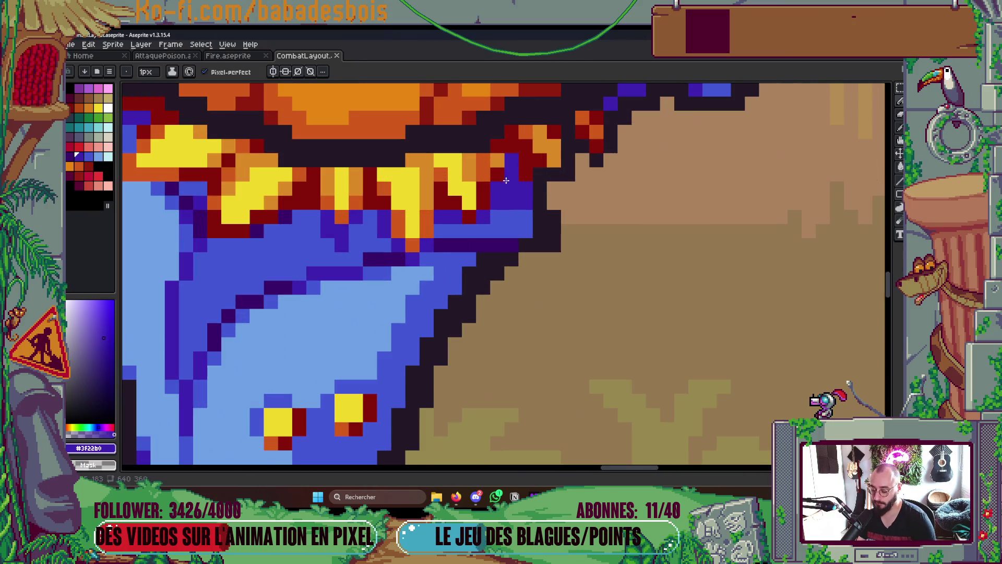
alt+click(501, 170)
mouse_move(499, 170)
mouse_down()
mouse_move(484, 160)
mouse_move(486, 176)
mouse_up()
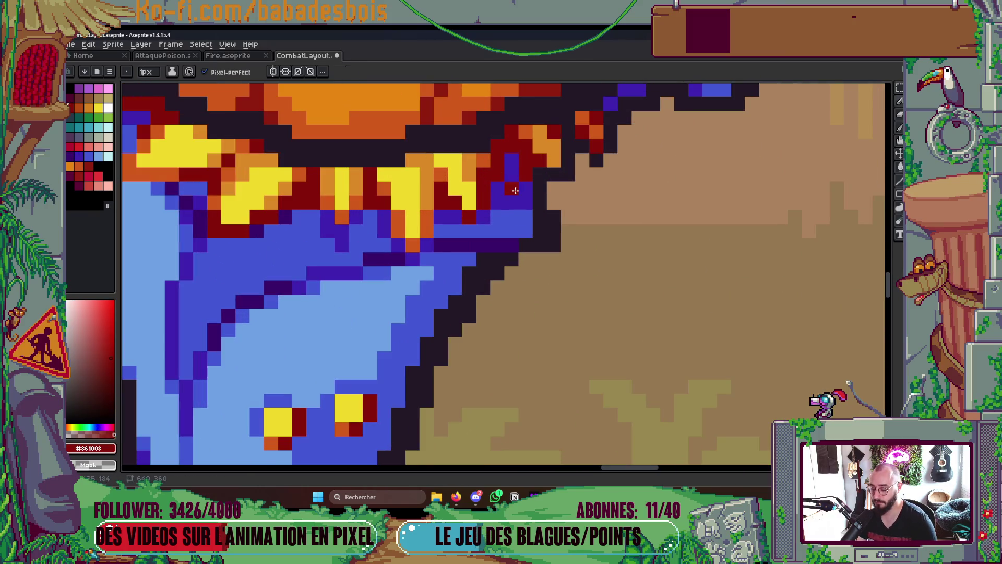
alt+click(516, 190)
scroll(515, 190, down, 4)
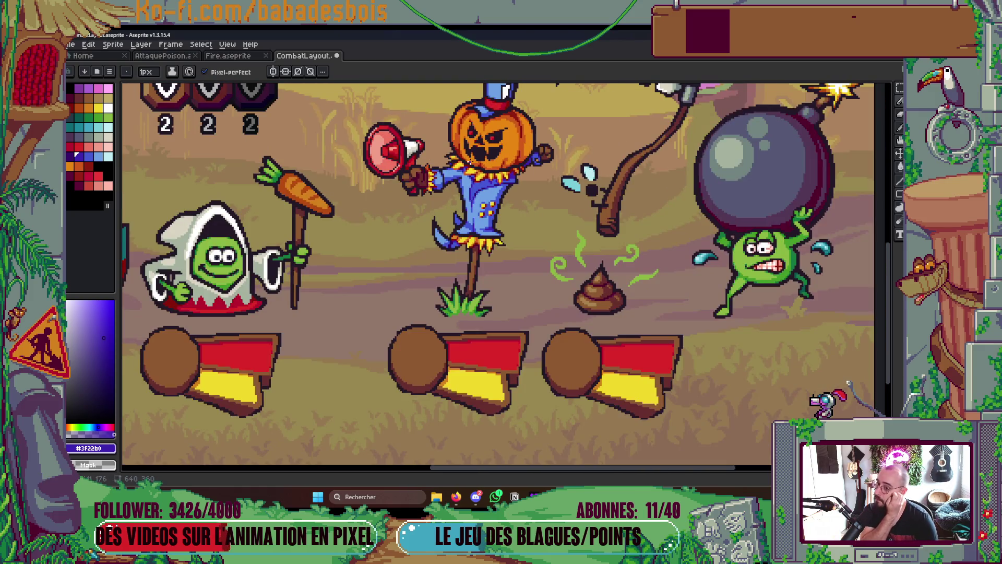
scroll(476, 166, down, 3)
scroll(483, 163, up, 1)
scroll(488, 160, down, 1)
scroll(500, 176, up, 1)
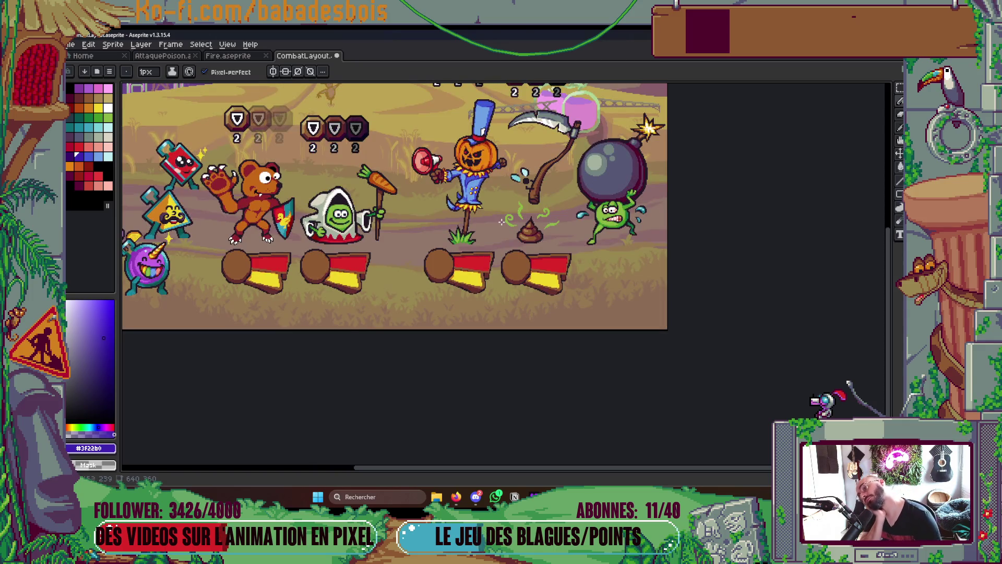
scroll(516, 218, up, 1)
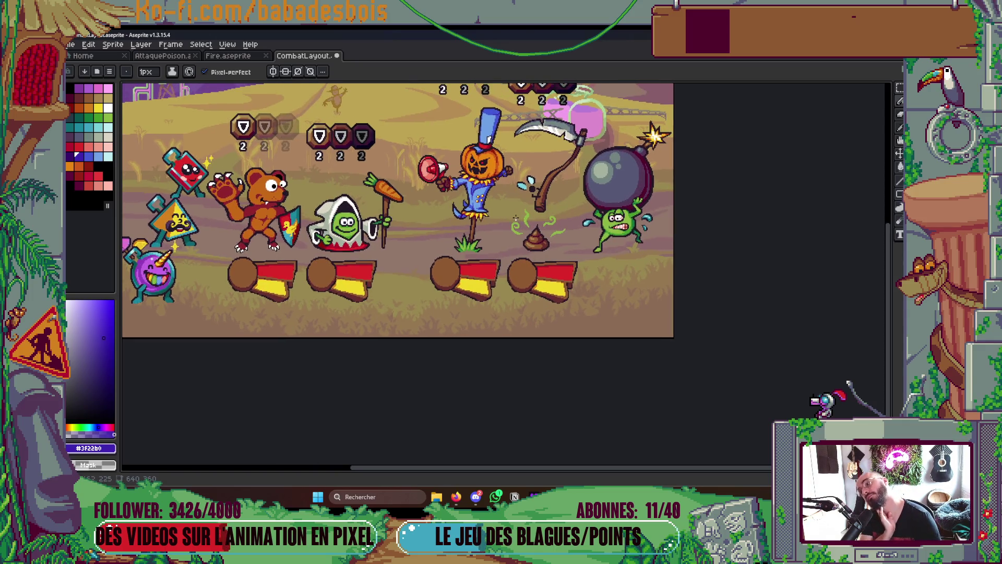
scroll(493, 236, up, 5)
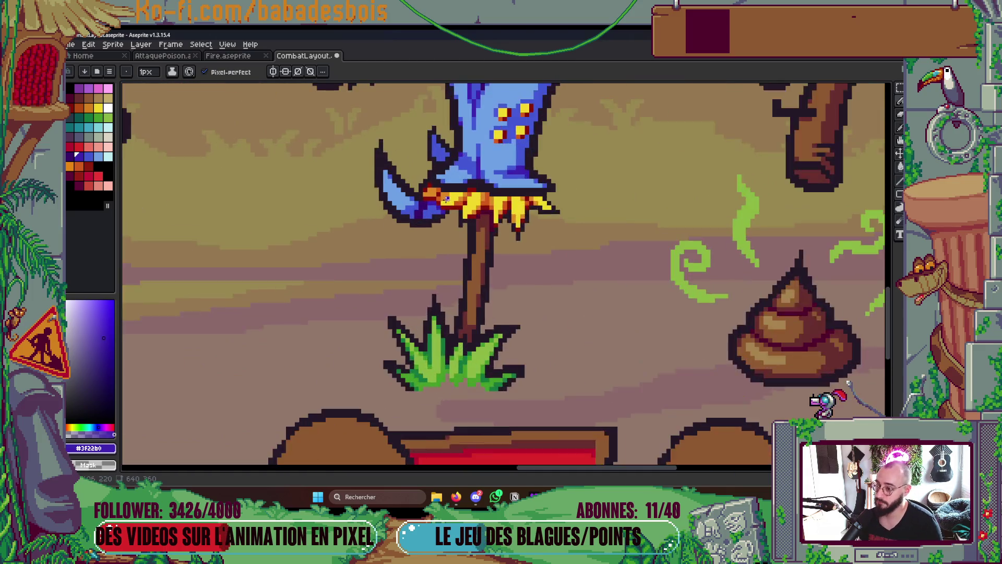
Sample the collar's dark orange #d15a1a, then the lighter orange #dc8a26, and pan the scene
alt+click(436, 179)
scroll(491, 172, down, 4)
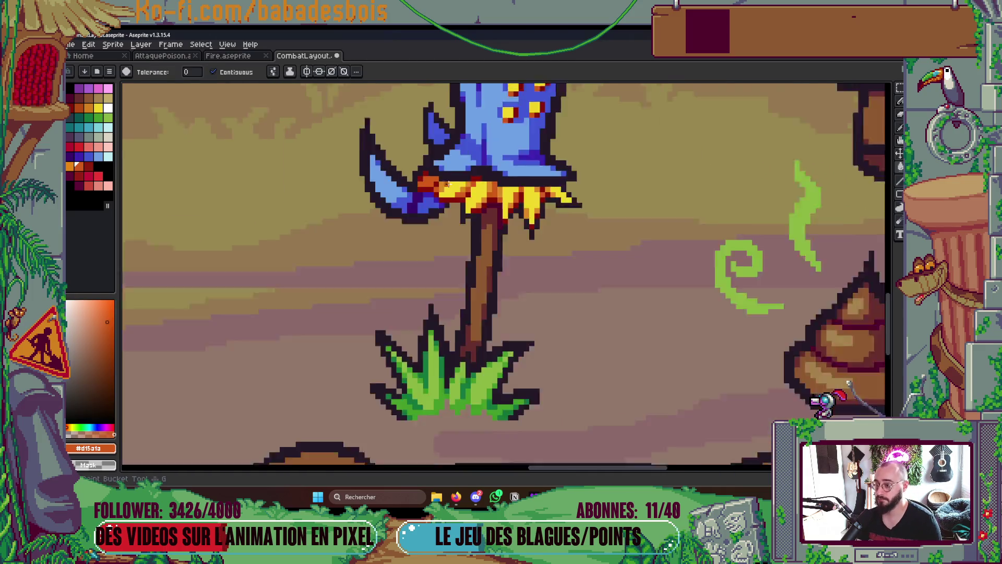
scroll(493, 177, up, 5)
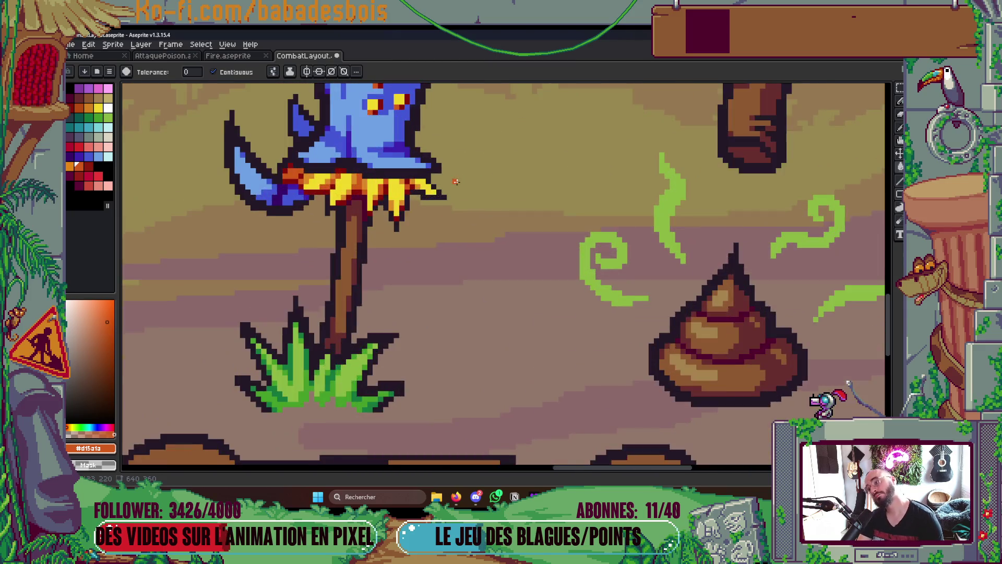
alt+click(423, 193)
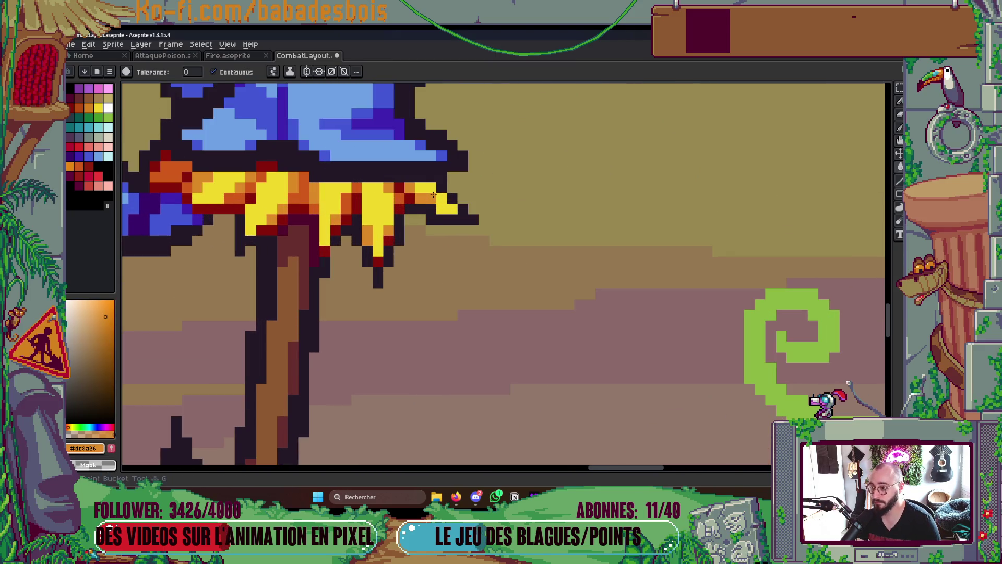
scroll(443, 192, down, 5)
drag(480, 214, 474, 250)
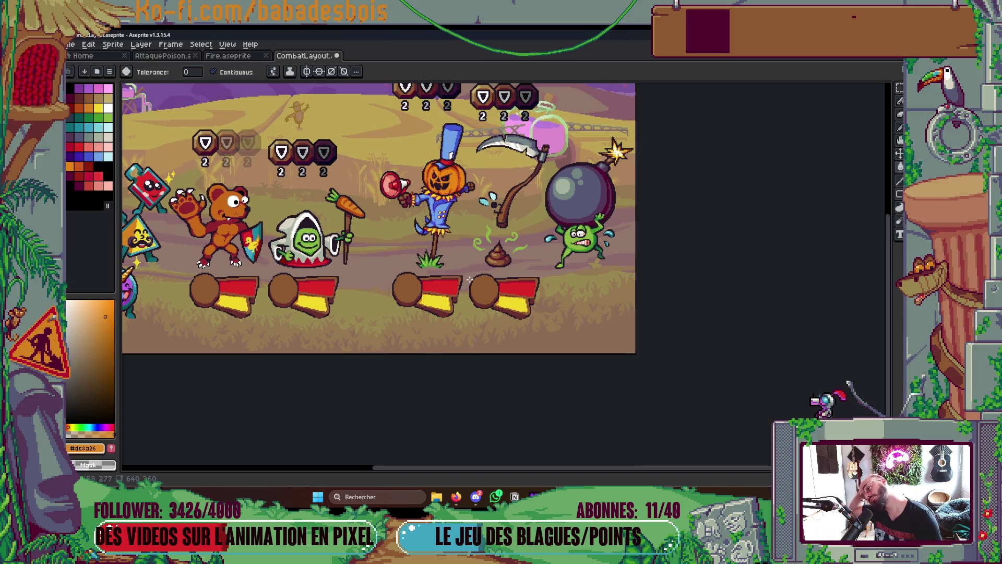
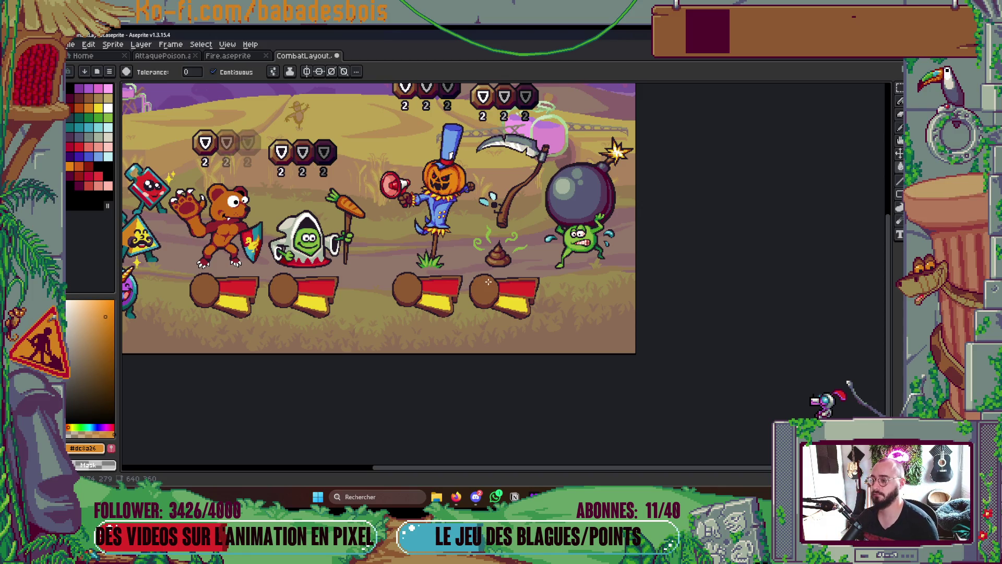
Repaint the scarecrow's orange pixels dark red with the Pencil, undoing one stray pixel
scroll(472, 239, up, 6)
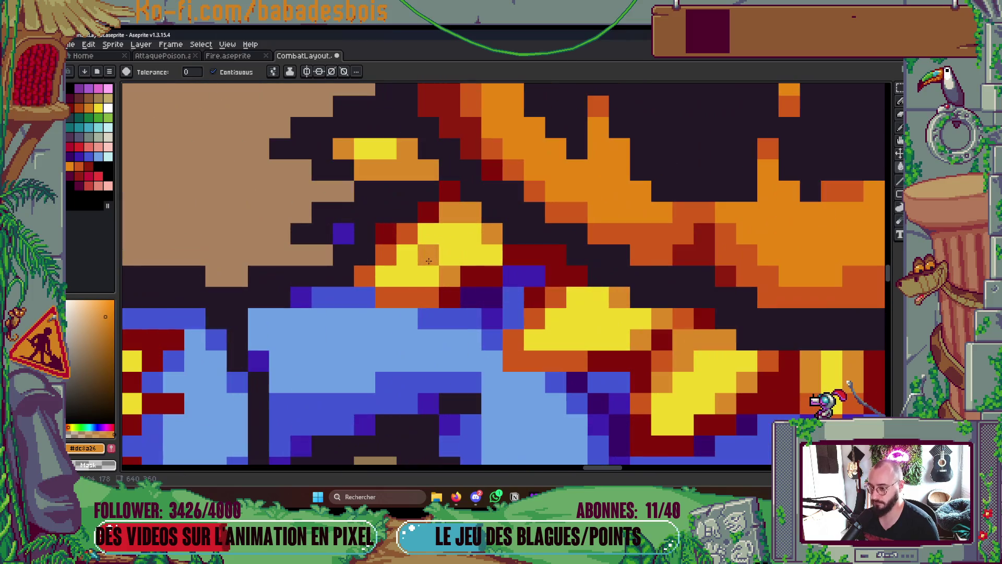
key(b)
alt+click(475, 275)
drag(454, 296, 398, 292)
click(518, 281)
key(ctrl+z)
alt+click(409, 251)
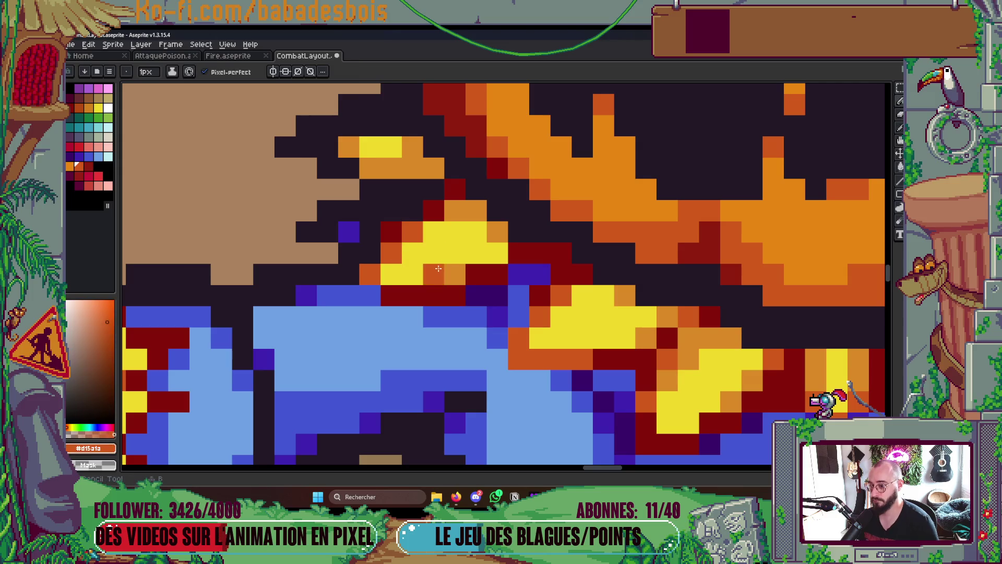
Save CombatLayout.aseprite and bring up the layers list
scroll(509, 260, down, 3)
scroll(509, 259, up, 2)
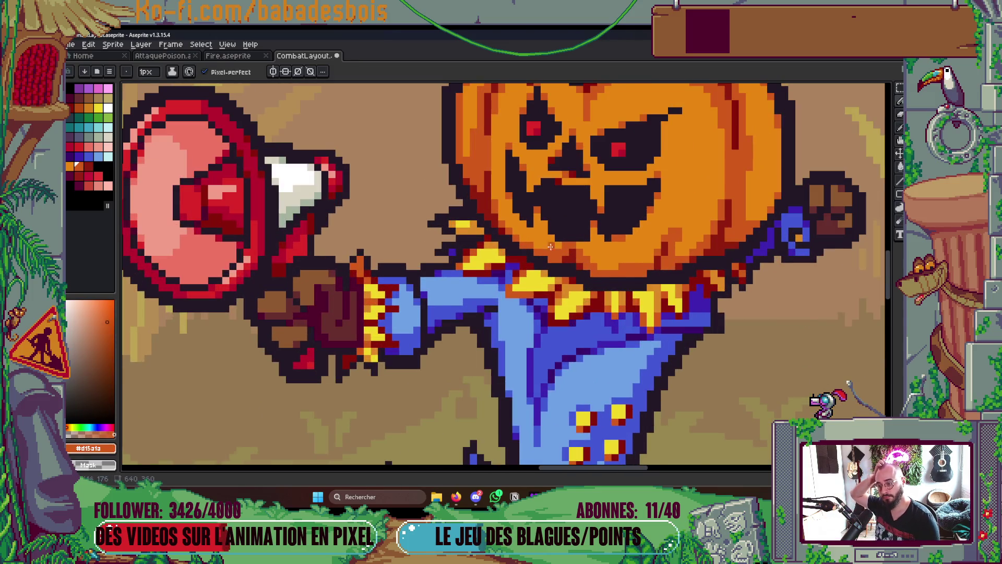
key(ctrl+s)
scroll(574, 249, down, 4)
scroll(595, 250, up, 2)
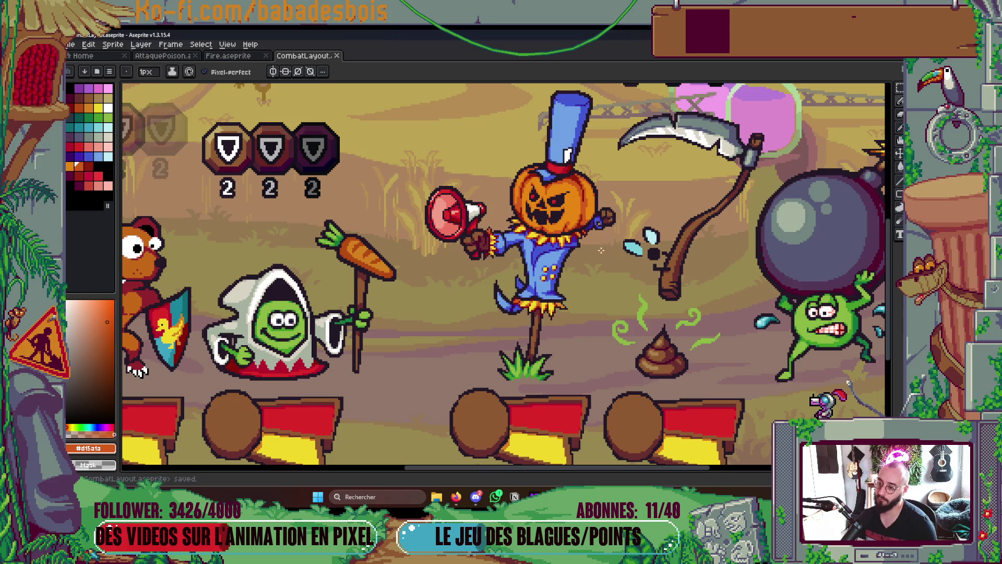
scroll(514, 214, down, 2)
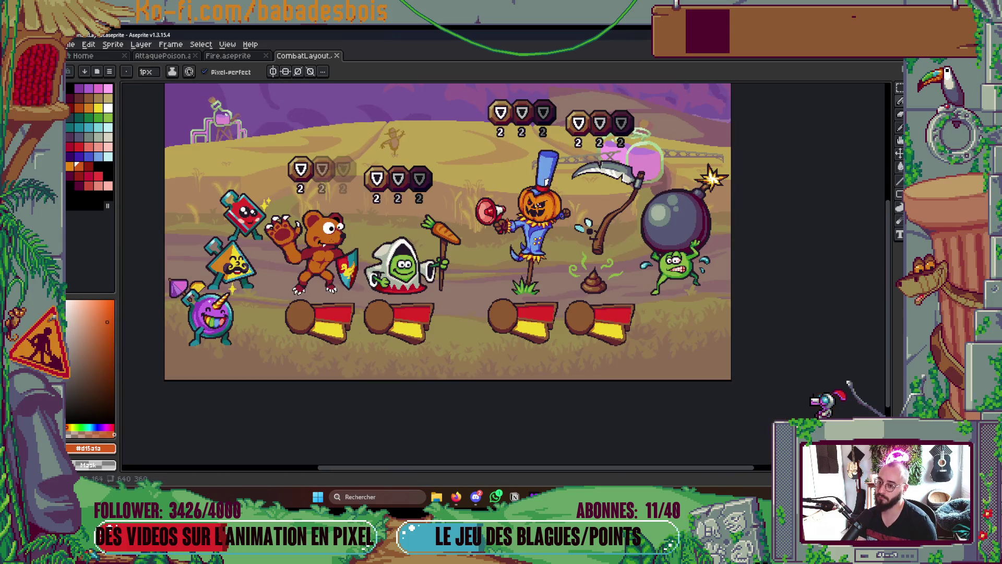
key(ctrl+s)
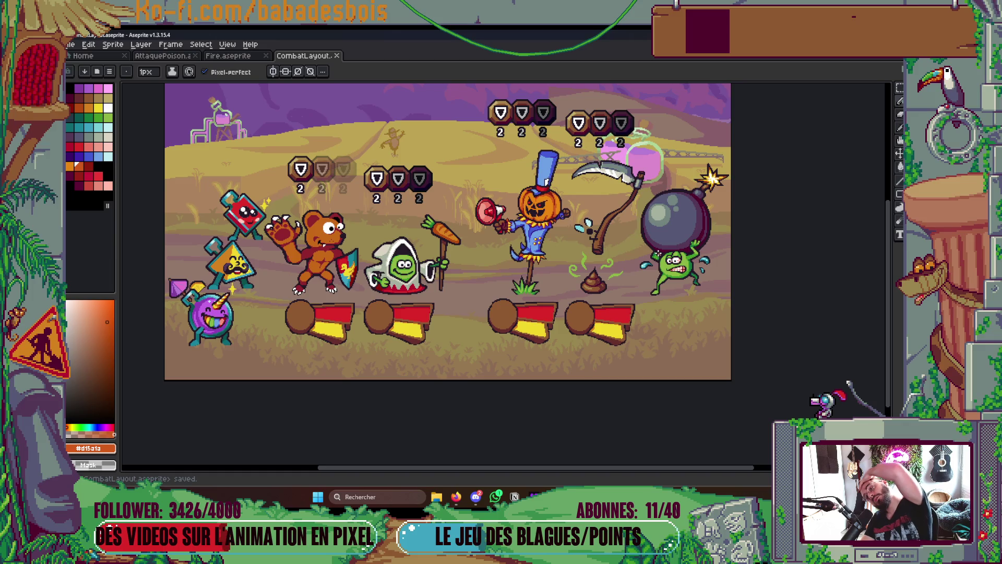
key(ctrl)
key(Tab)
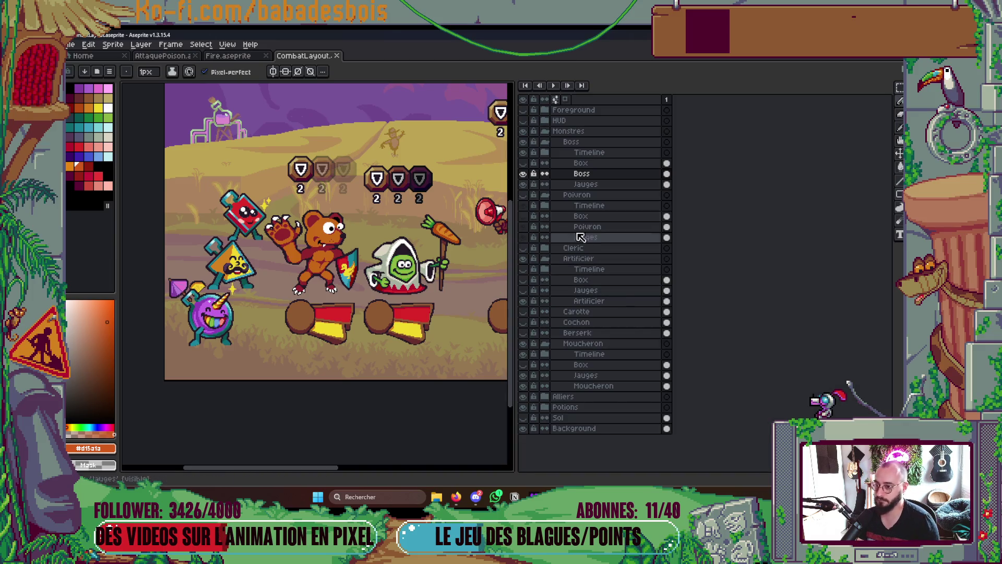
Solo the scarecrow layer and trim the sprite to the scarecrow's bounds
alt+click(531, 175)
key(Tab)
key(ctrl)
key(ctrl+alt+shift+s)
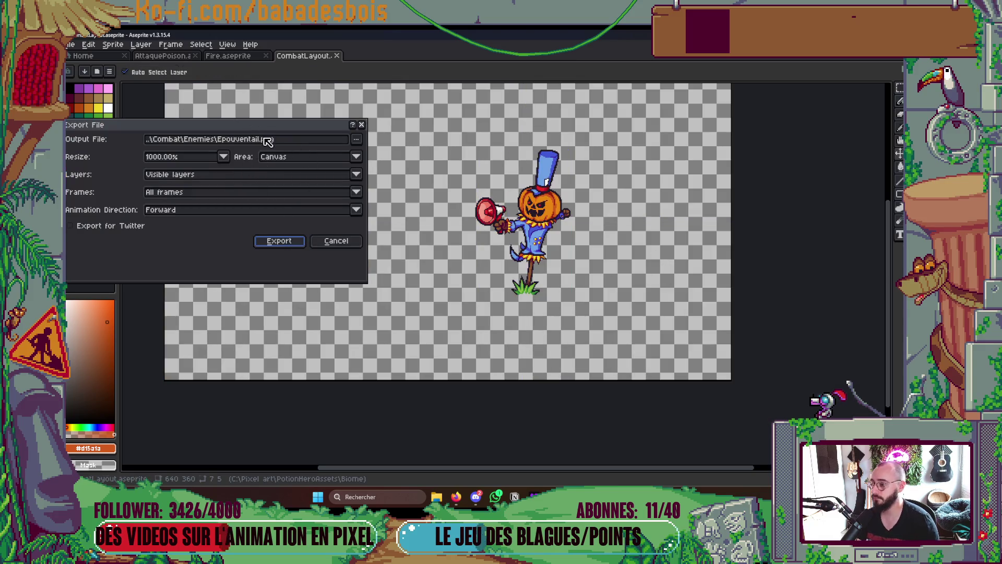
key(Escape)
click(90, 44)
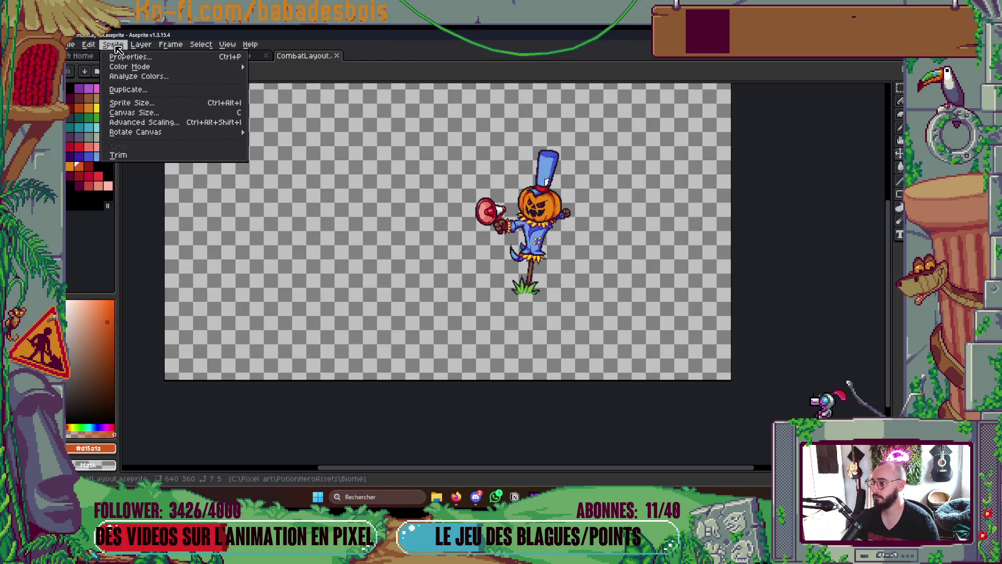
click(152, 156)
Export the trimmed scarecrow over Epouventail.png and paste it onto the Miro board
key(ctrl+alt+shift+s)
click(279, 242)
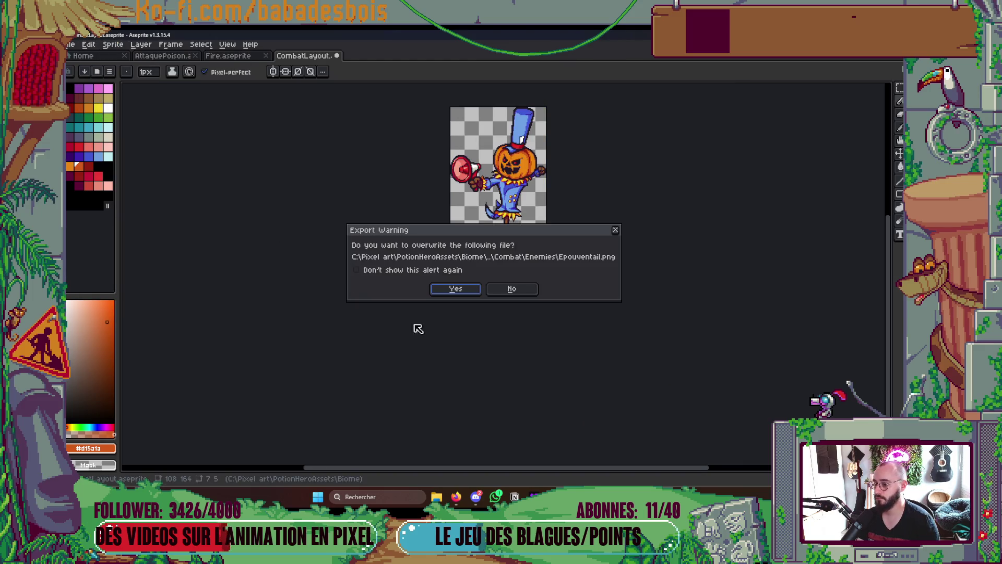
click(467, 294)
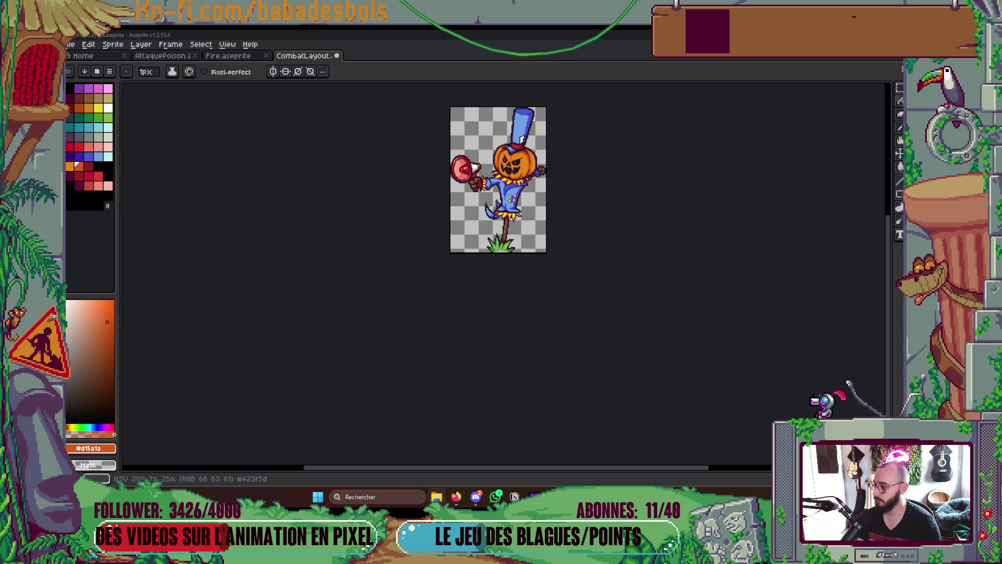
key(alt+Tab)
key(alt+Tab)
key(ctrl+v)
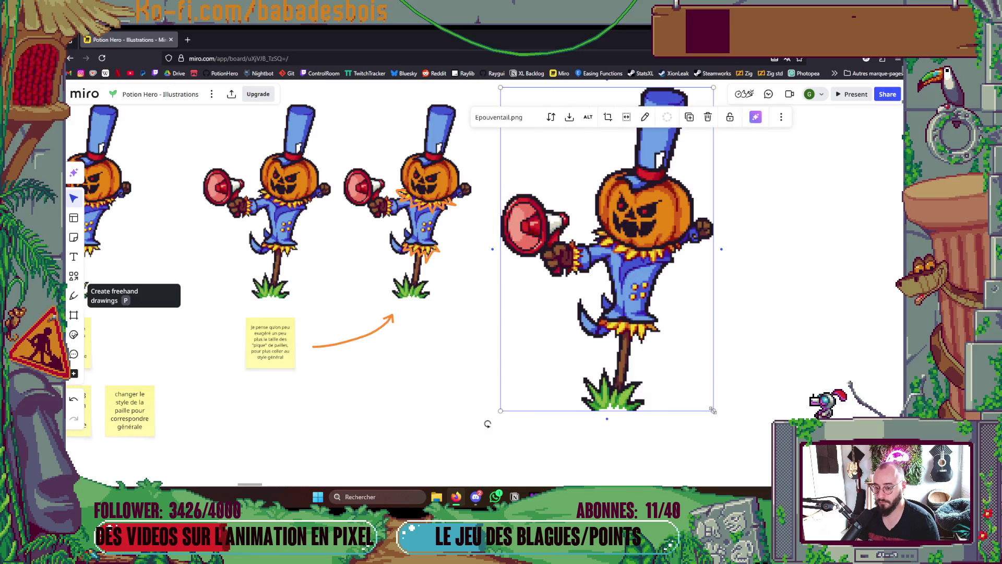
Shrink and nudge the new scarecrow image so it matches its neighbours in the row
mouse_move(713, 410)
mouse_down()
mouse_move(628, 289)
mouse_move(640, 298)
mouse_up()
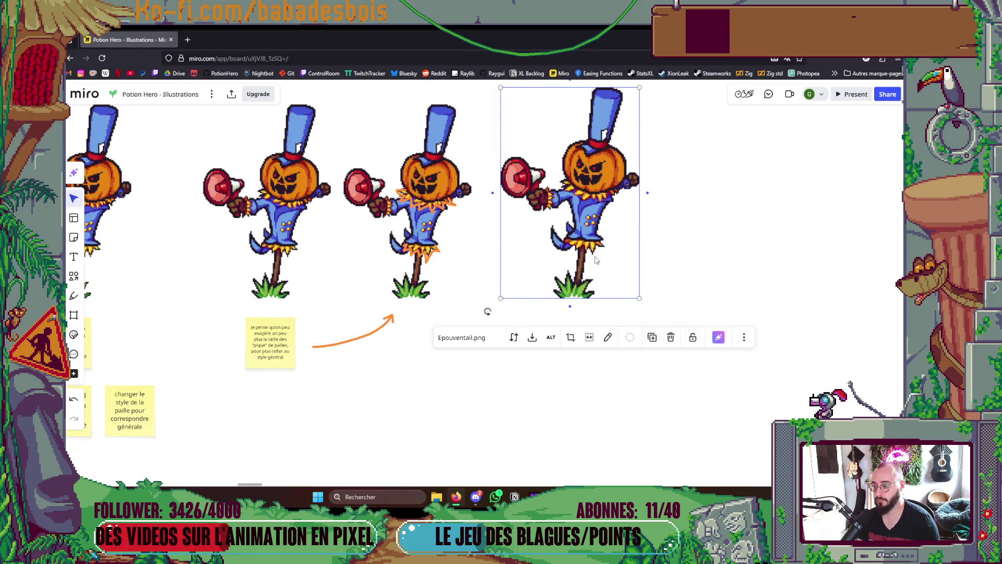
drag(589, 246, 584, 250)
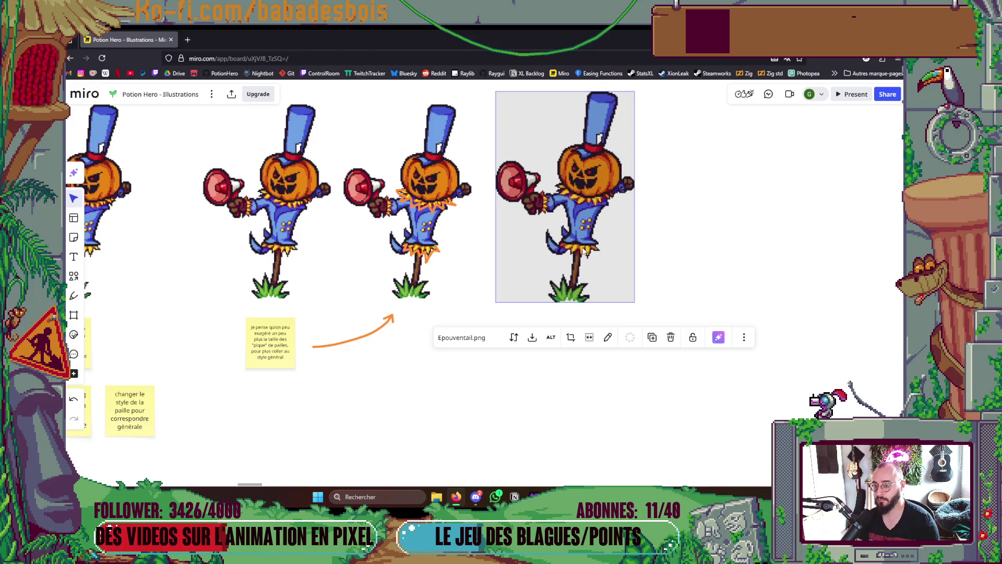
click(798, 257)
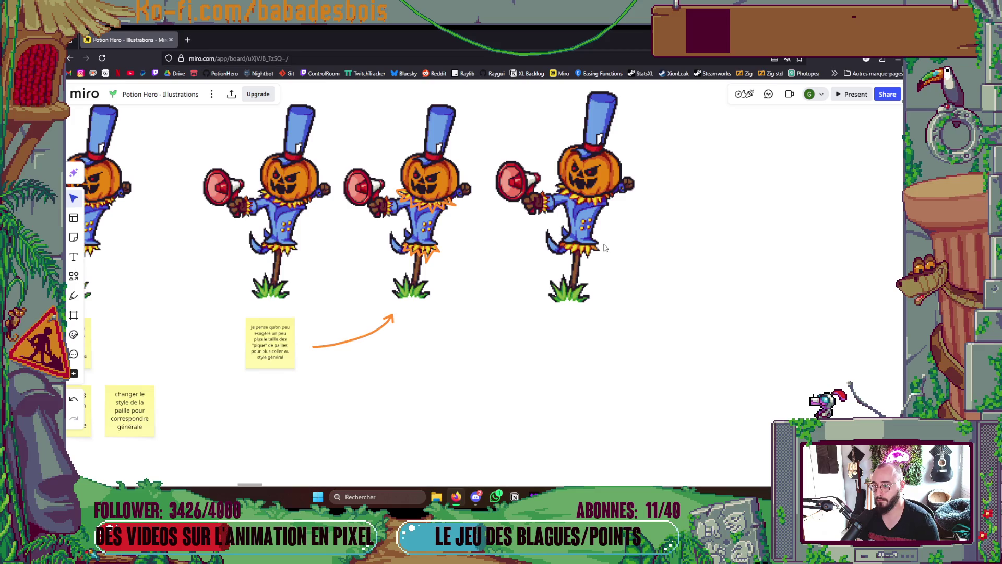
scroll(599, 240, down, 3)
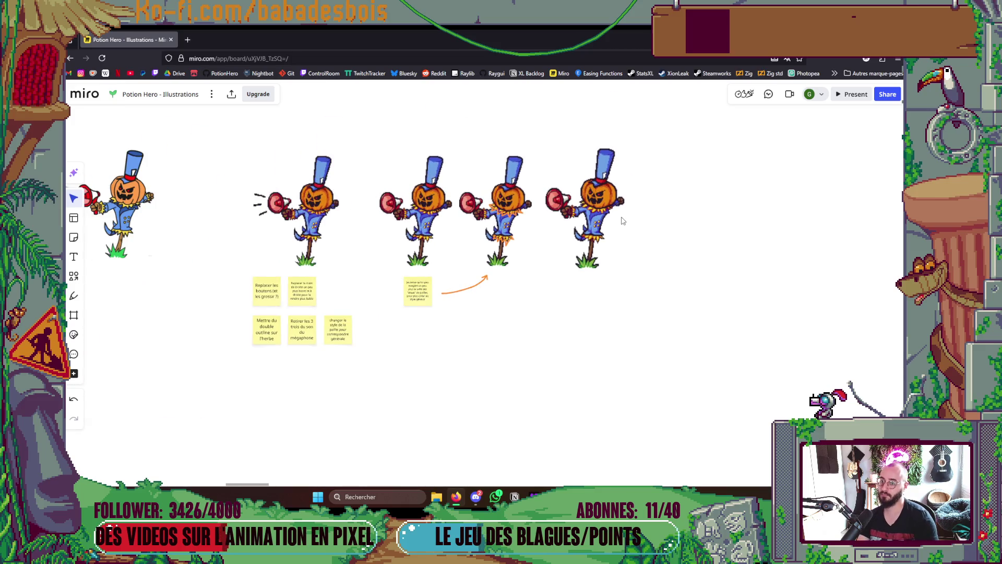
click(621, 216)
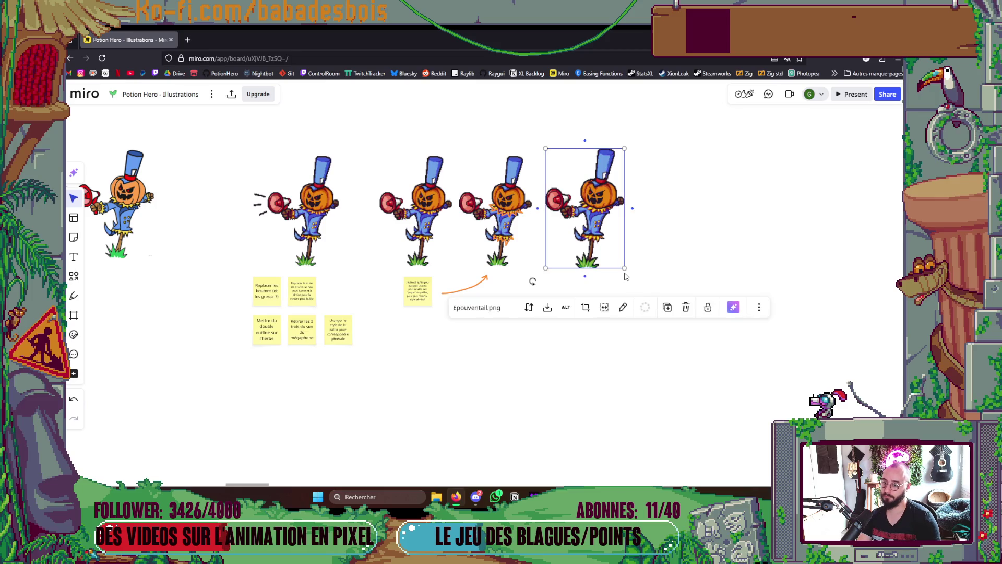
drag(621, 266, 618, 256)
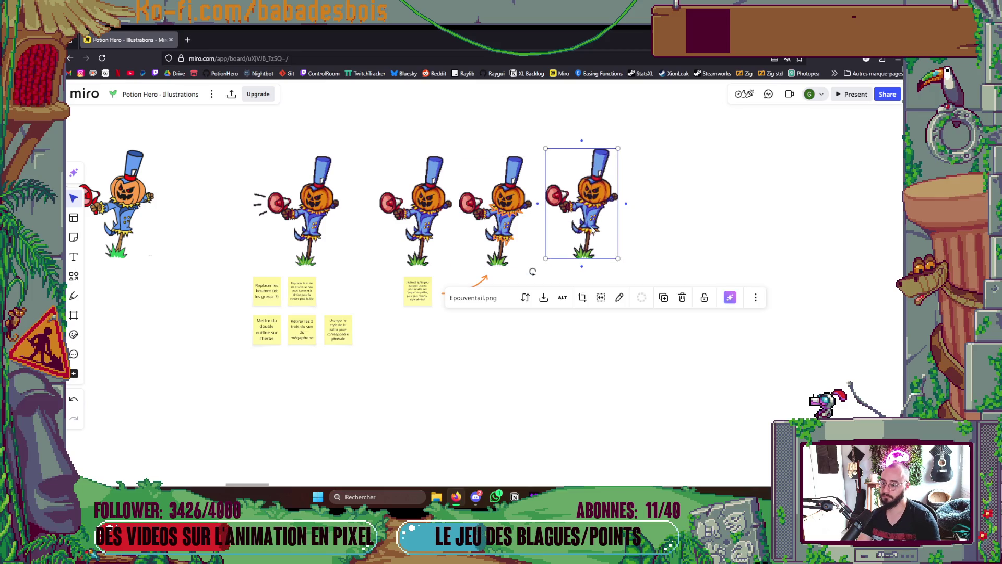
click(742, 236)
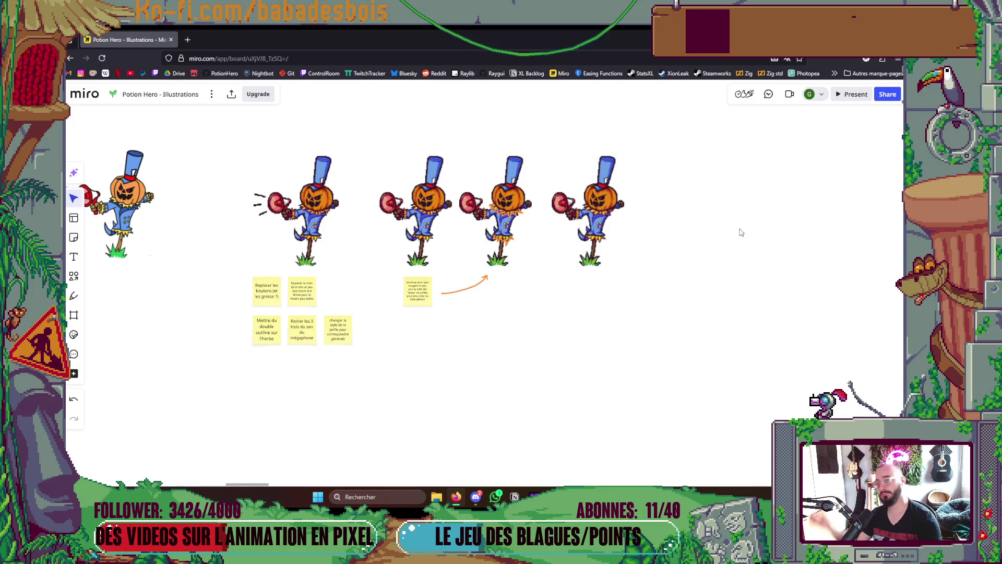
Pan around the board to review the other illustrations, then return to Aseprite
scroll(736, 232, up, 3)
scroll(729, 227, down, 1)
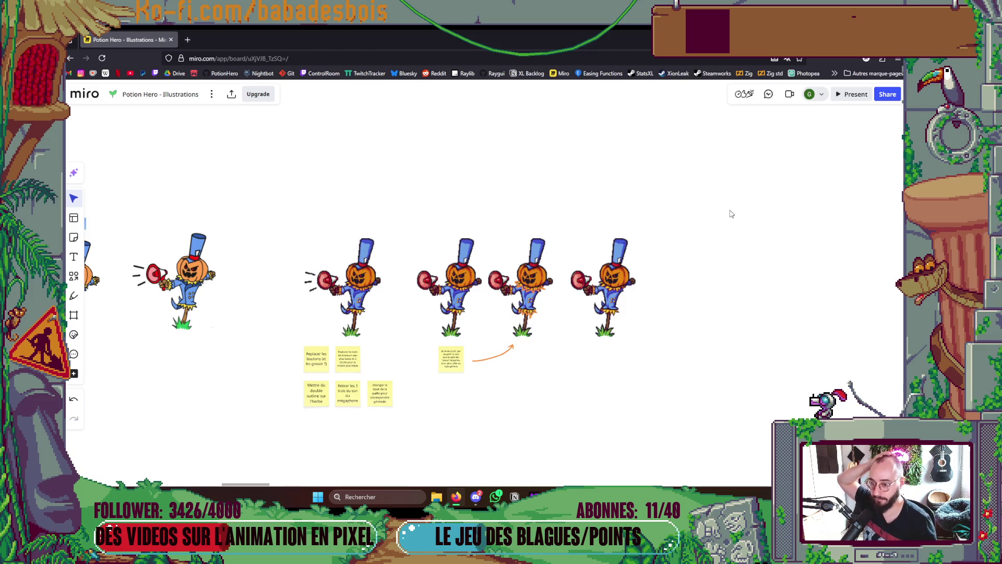
scroll(730, 214, down, 2)
drag(727, 205, 709, 285)
scroll(700, 282, up, 3)
scroll(550, 260, up, 5)
scroll(550, 259, up, 3)
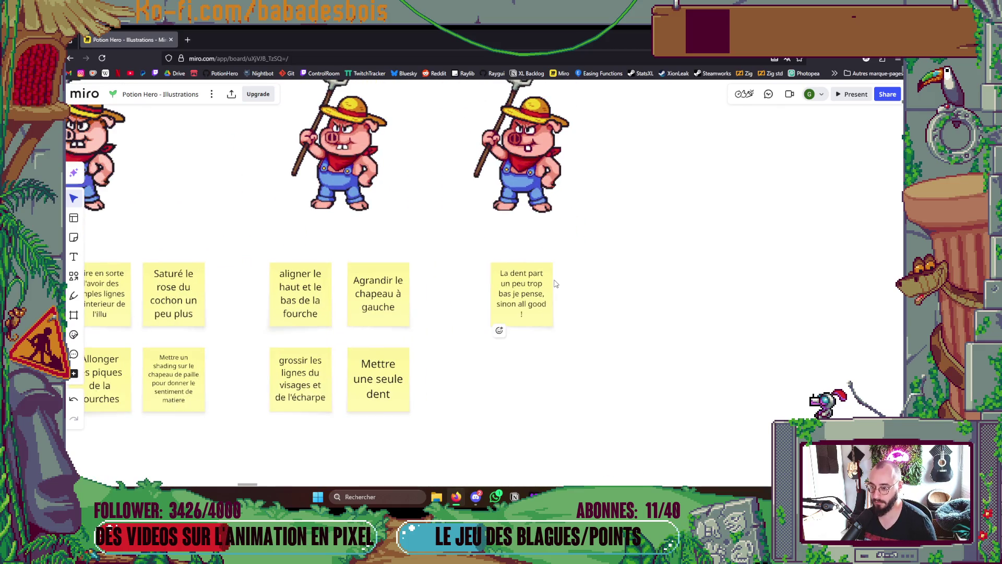
key(alt+Tab)
scroll(530, 295, up, 3)
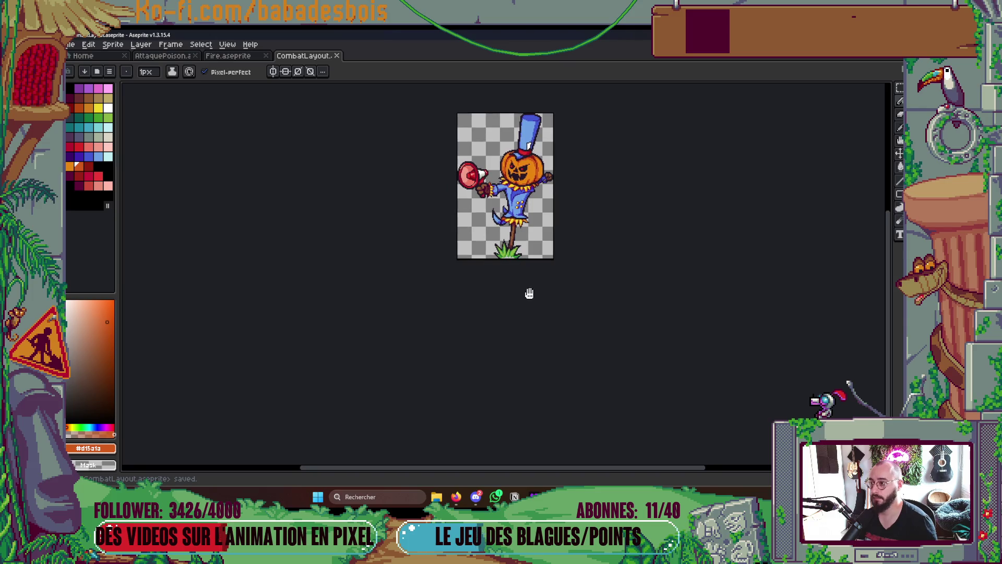
Turn on the Cochon pig layer's visibility and zoom in on the pig
key(Tab)
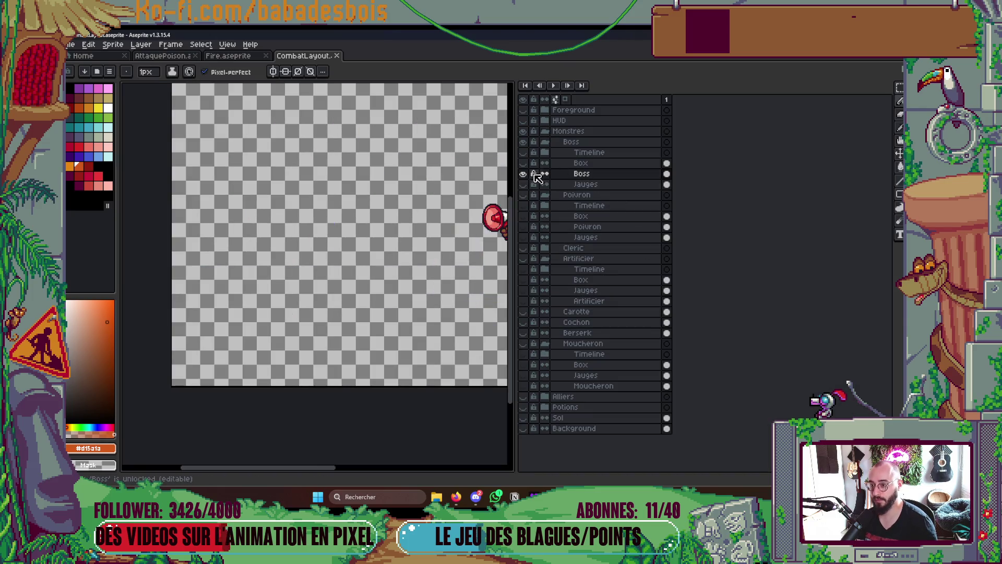
click(523, 173)
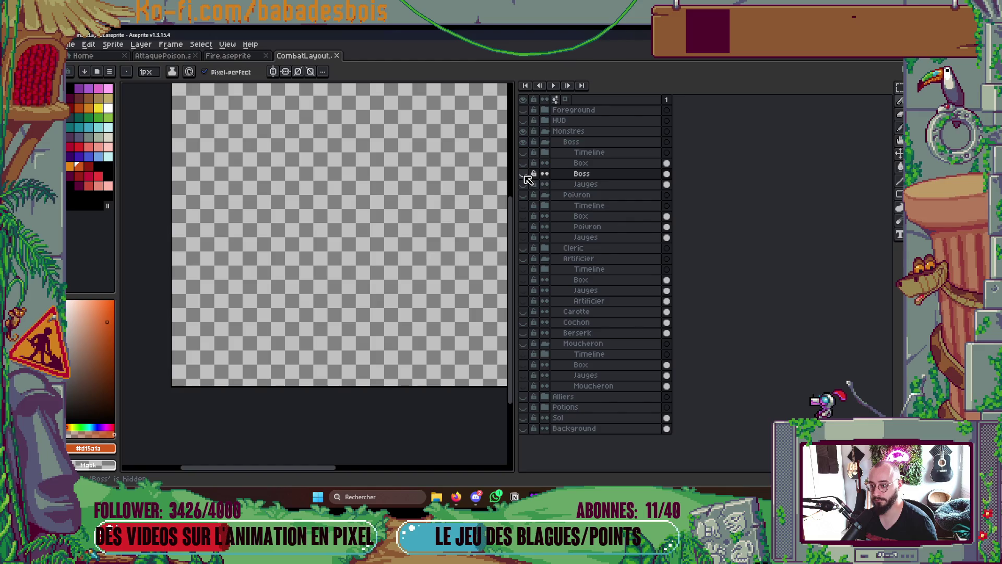
click(523, 174)
key(Tab)
key(Tab)
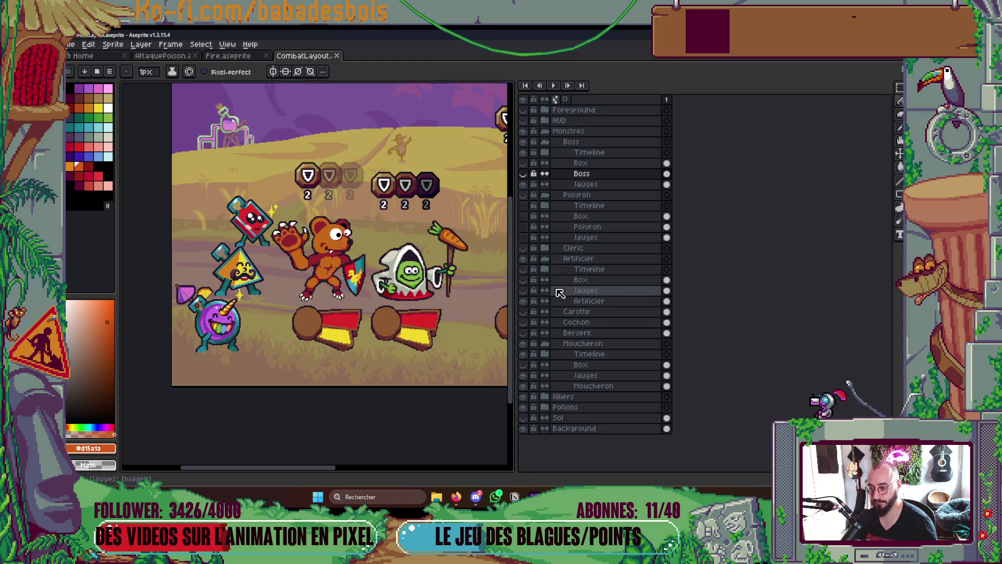
click(523, 323)
key(Tab)
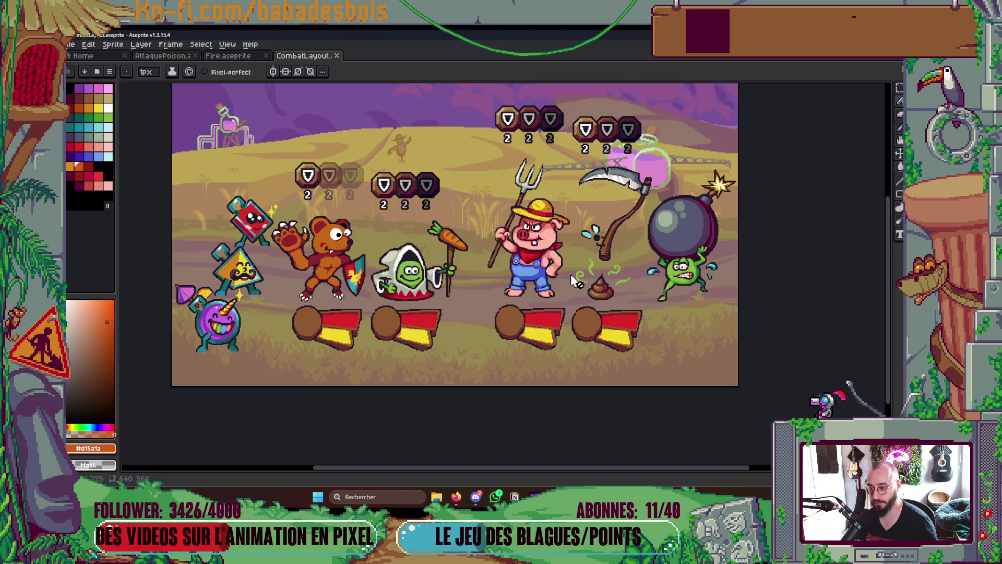
scroll(557, 265, up, 4)
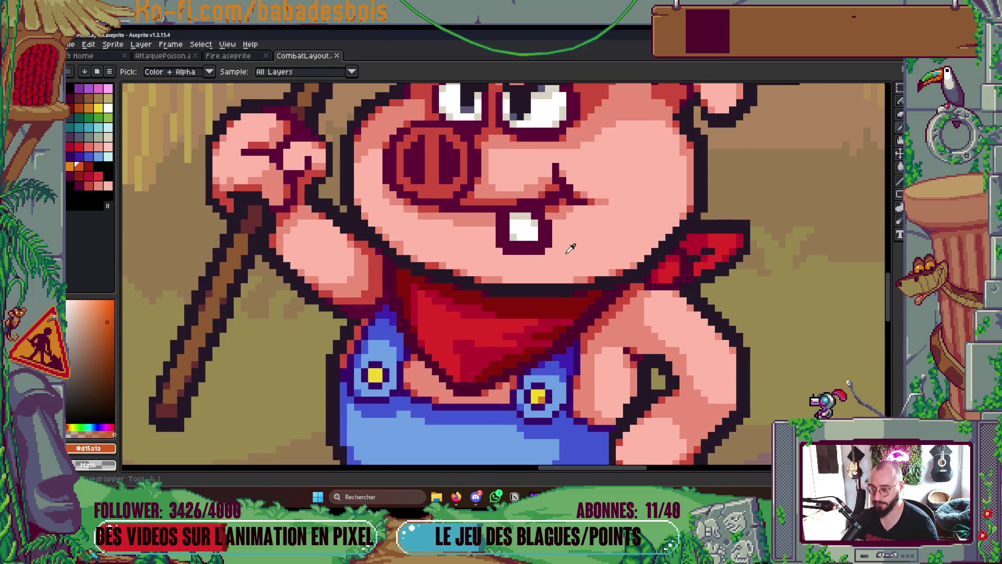
Eyedrop the pig's light pink skin colour and check the Miro notes about the pig
key(i)
click(571, 248)
key(b)
key(alt+Tab)
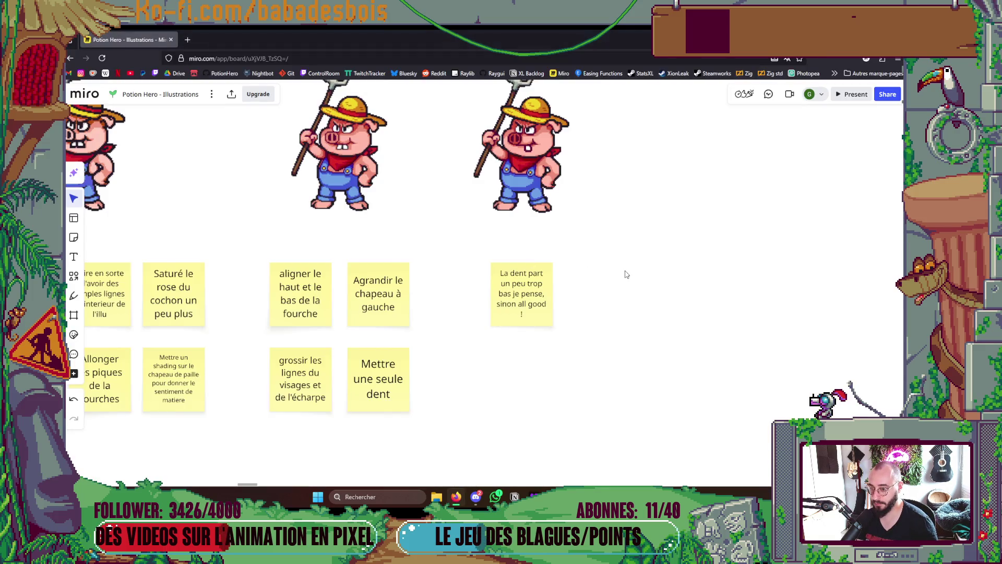
key(alt+Tab)
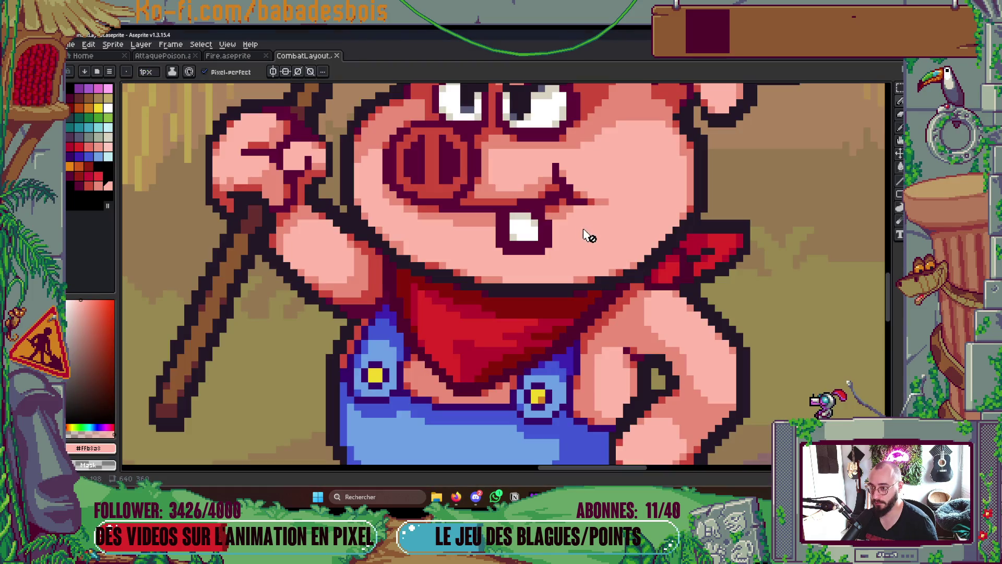
Fix the pig's mouth: a dark maroon pixel on the chin, pink over the lower outline
alt+click(517, 256)
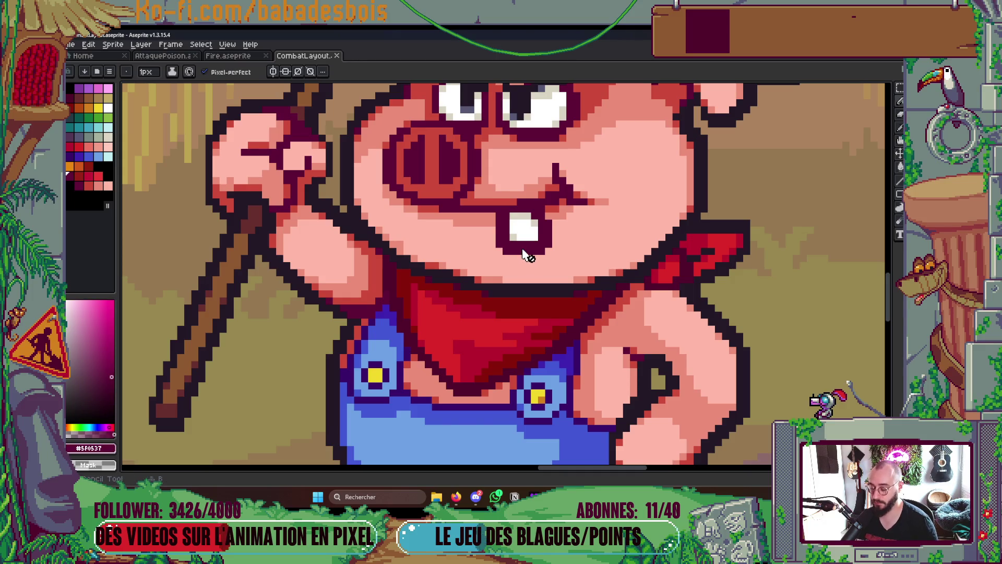
key(Tab)
click(506, 272)
key(Tab)
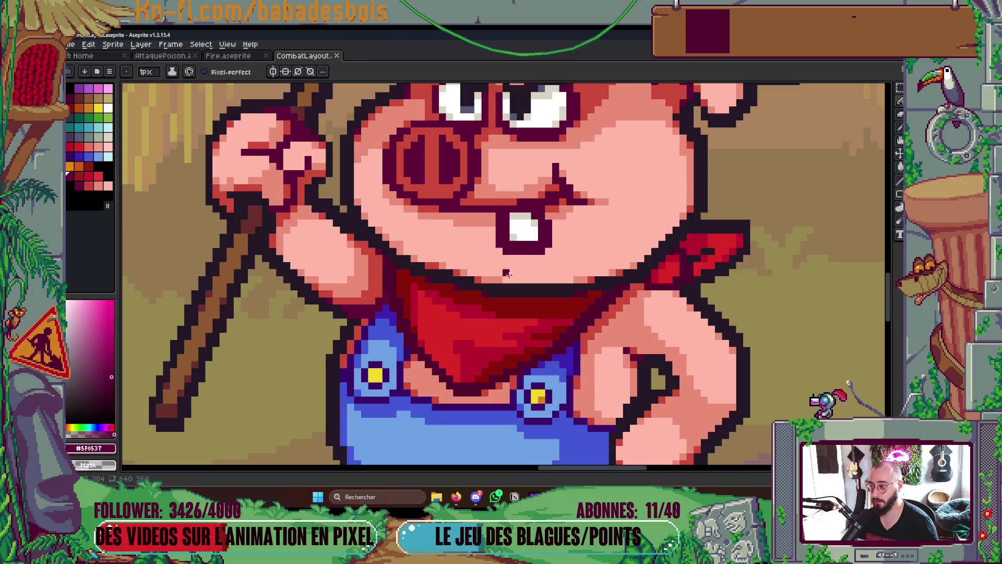
alt+click(533, 261)
drag(506, 251, 547, 246)
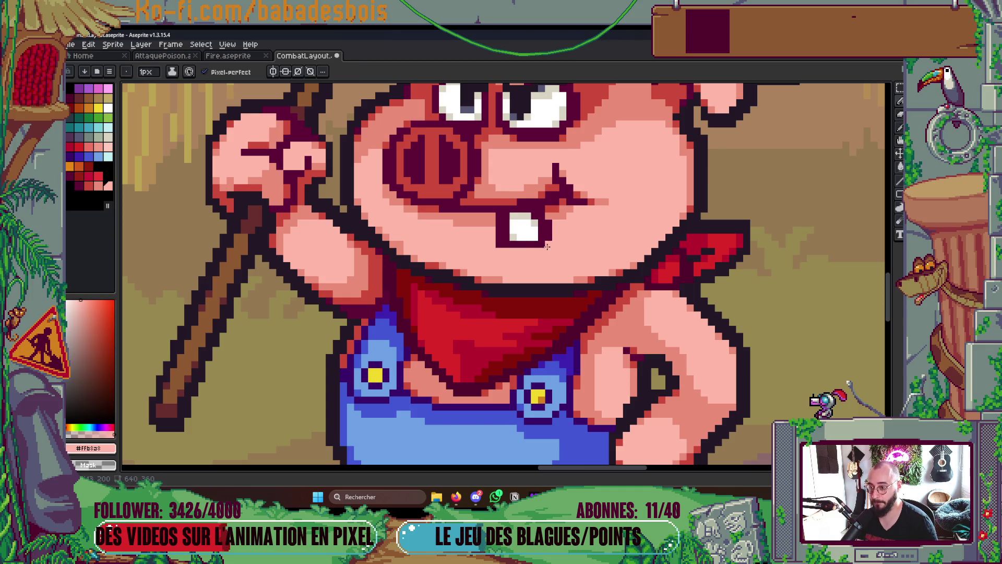
Save CombatLayout.aseprite and leave only the Cochon layer visible
key(ctrl+s)
scroll(500, 243, down, 5)
scroll(610, 232, up, 1)
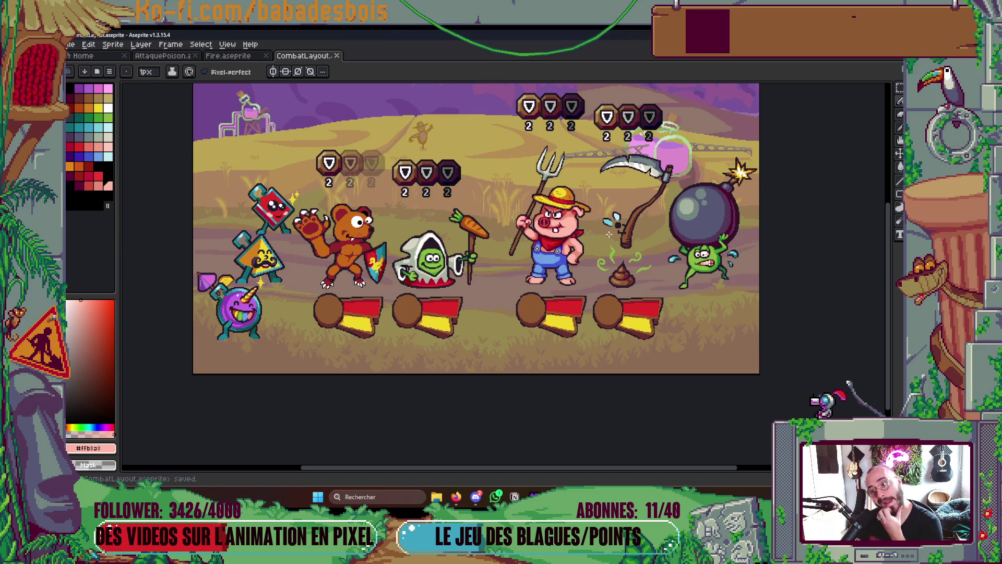
scroll(484, 250, up, 8)
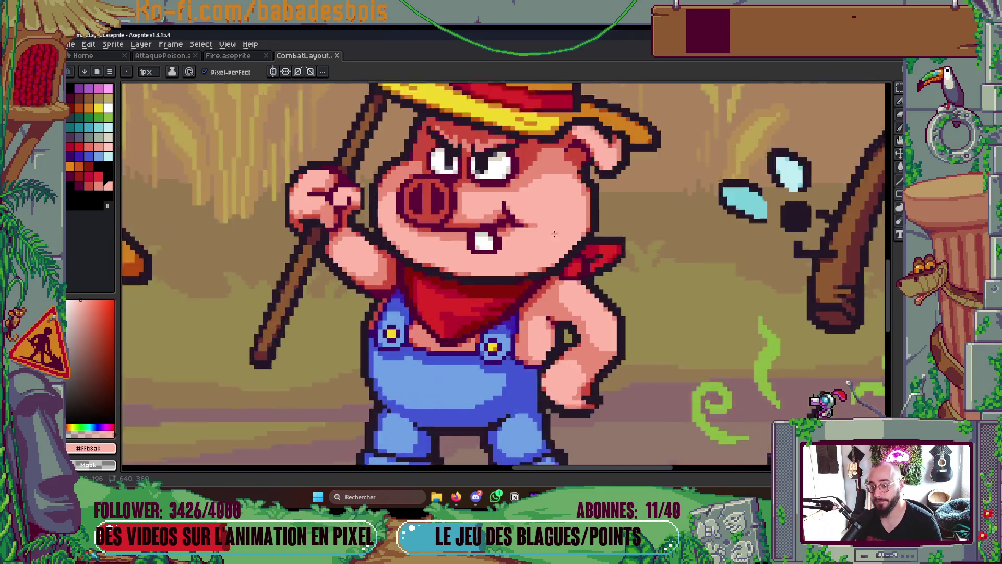
scroll(483, 250, down, 7)
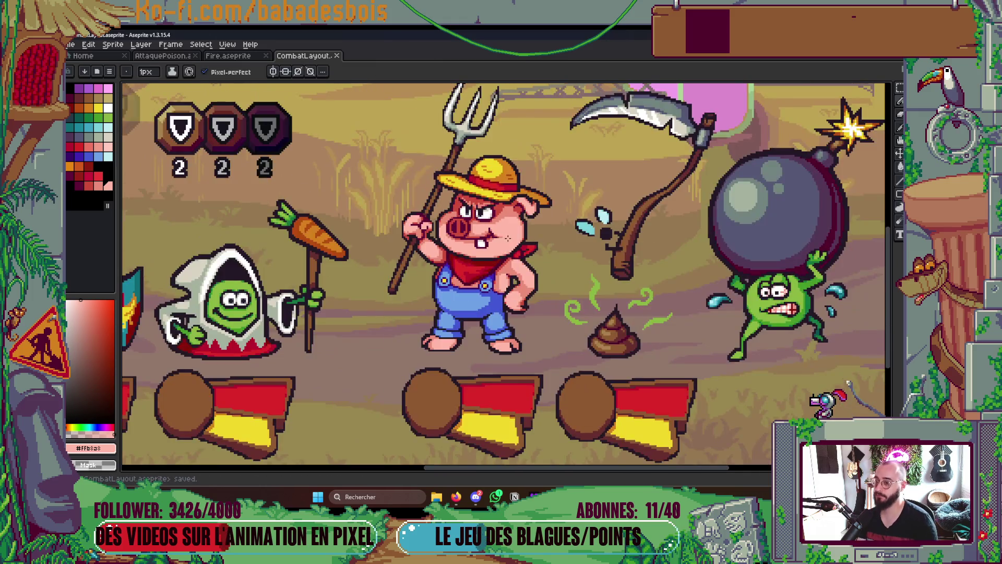
scroll(513, 237, down, 1)
key(Tab)
key(Tab)
key(Tab)
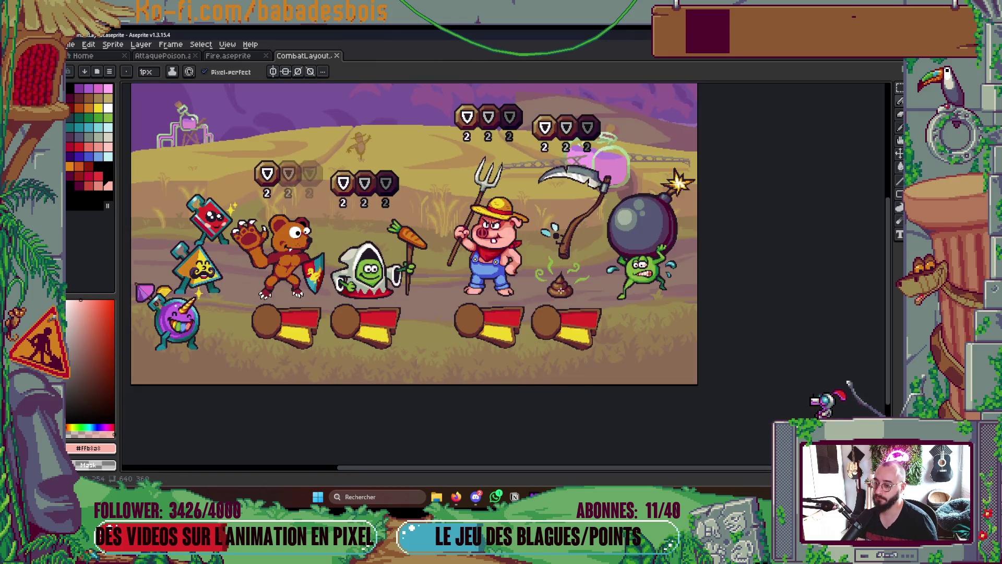
alt+click(524, 322)
key(Tab)
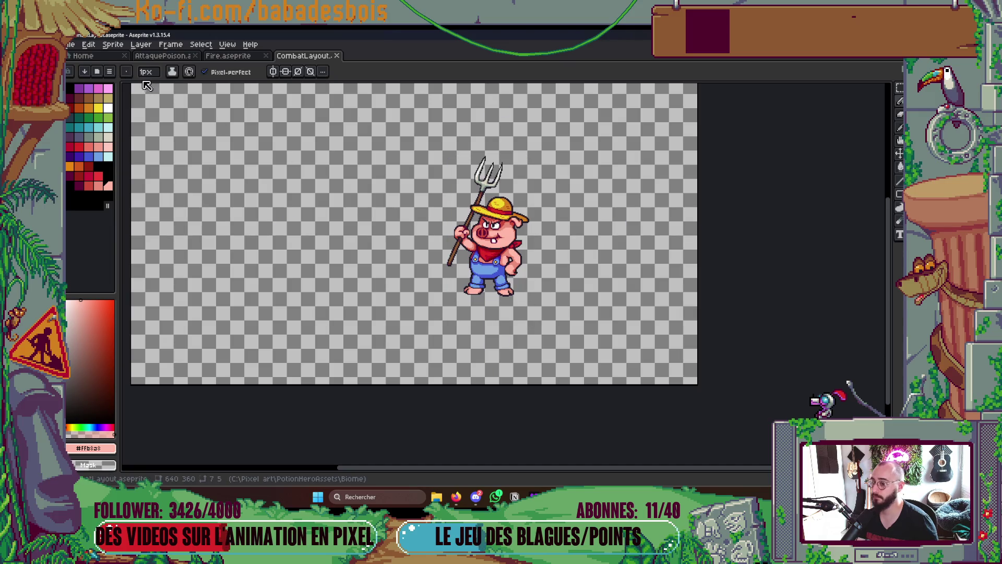
Trim the canvas tightly around the pig with Sprite > Trim
click(119, 59)
click(124, 56)
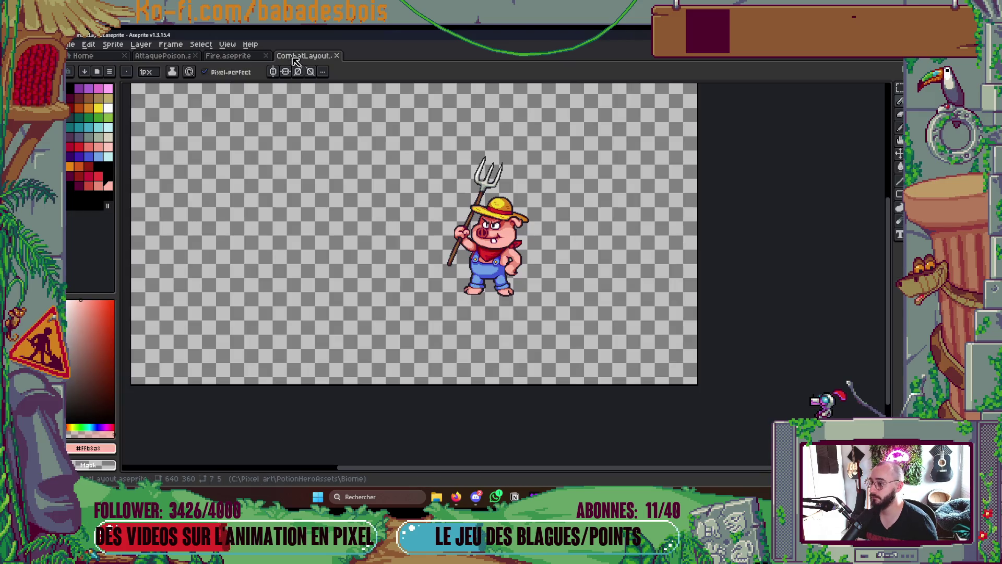
click(88, 44)
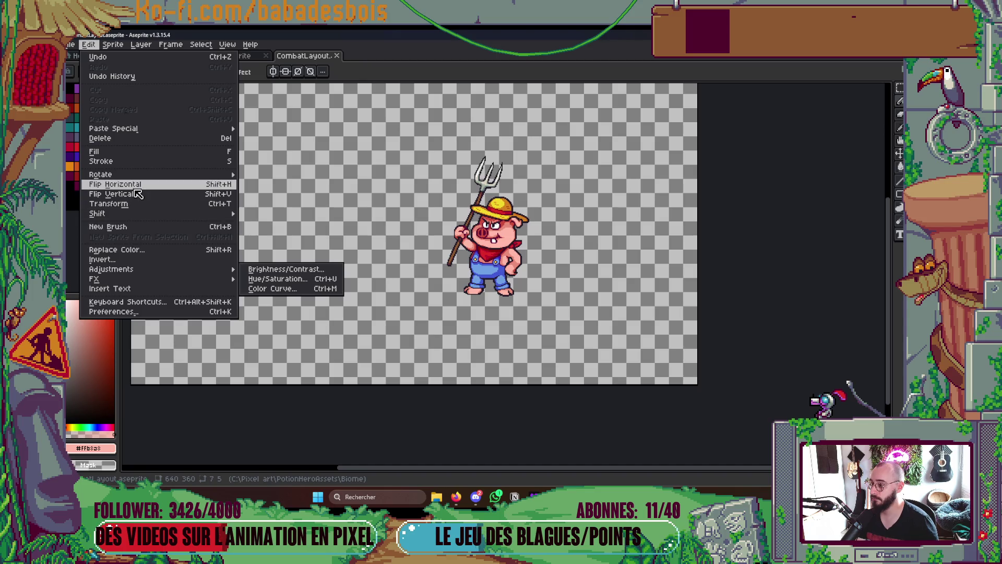
click(114, 46)
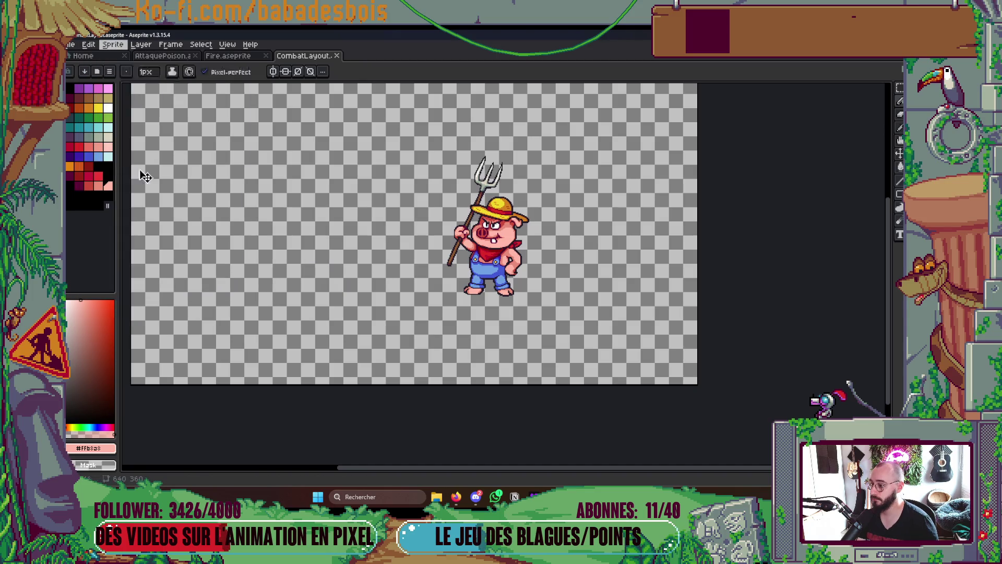
click(114, 46)
click(118, 155)
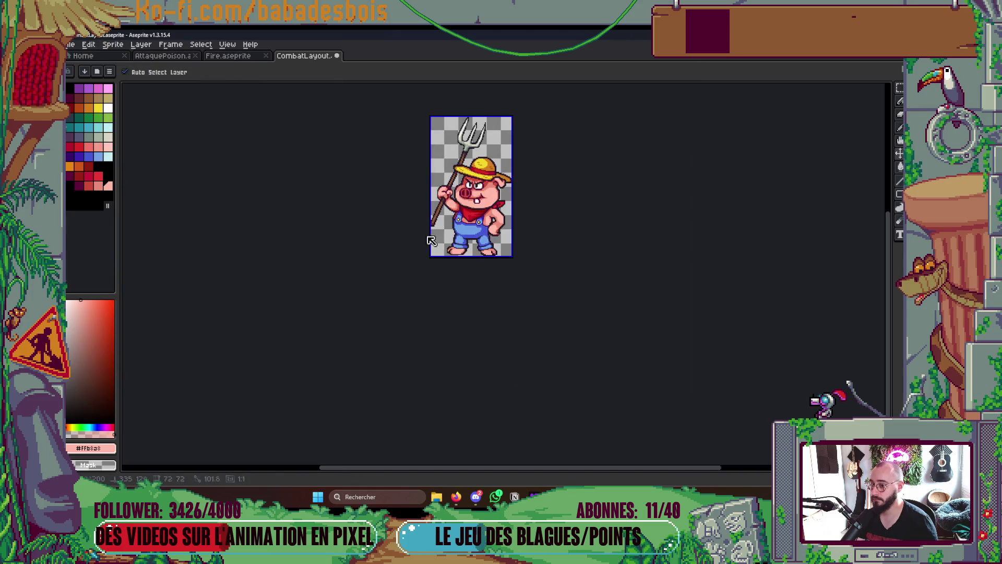
Export the trimmed pig over the existing Cochon.png in the Enemies folder
key(ctrl+alt+shift+s)
click(356, 140)
click(381, 154)
click(528, 204)
click(682, 377)
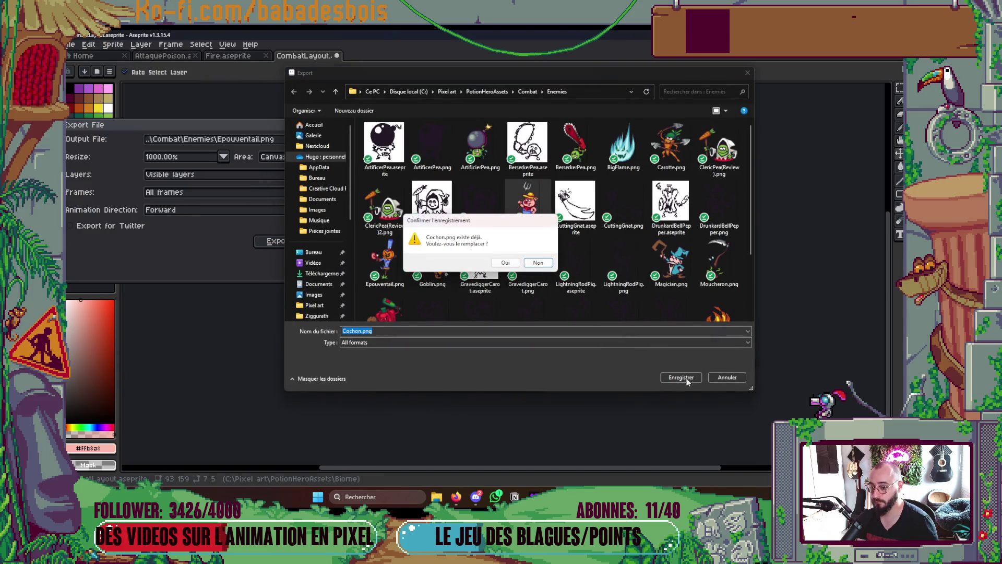
click(504, 263)
click(291, 241)
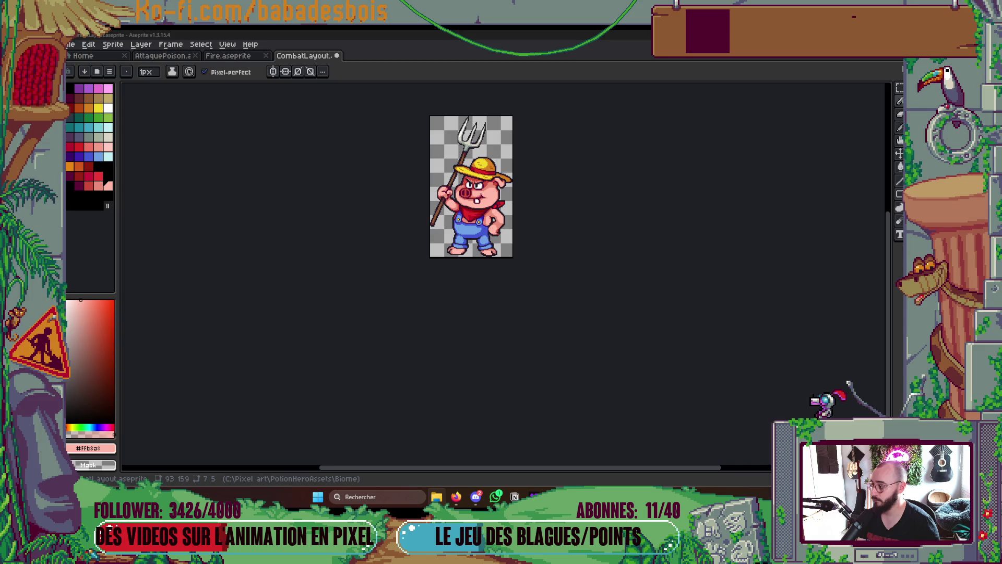
key(alt+Tab)
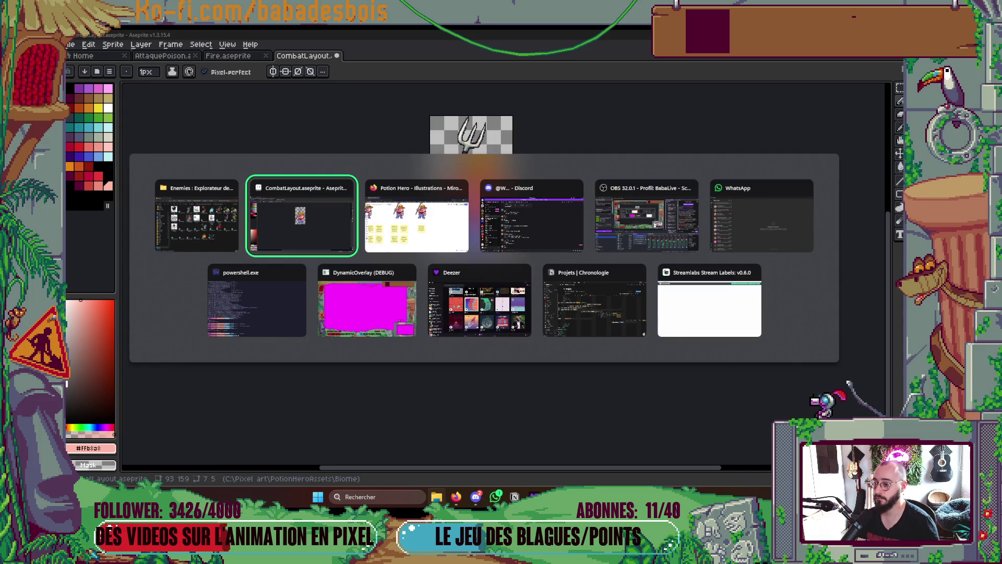
Shrink the new pig image and line it up at the end of the pig row
scroll(610, 301, up, 3)
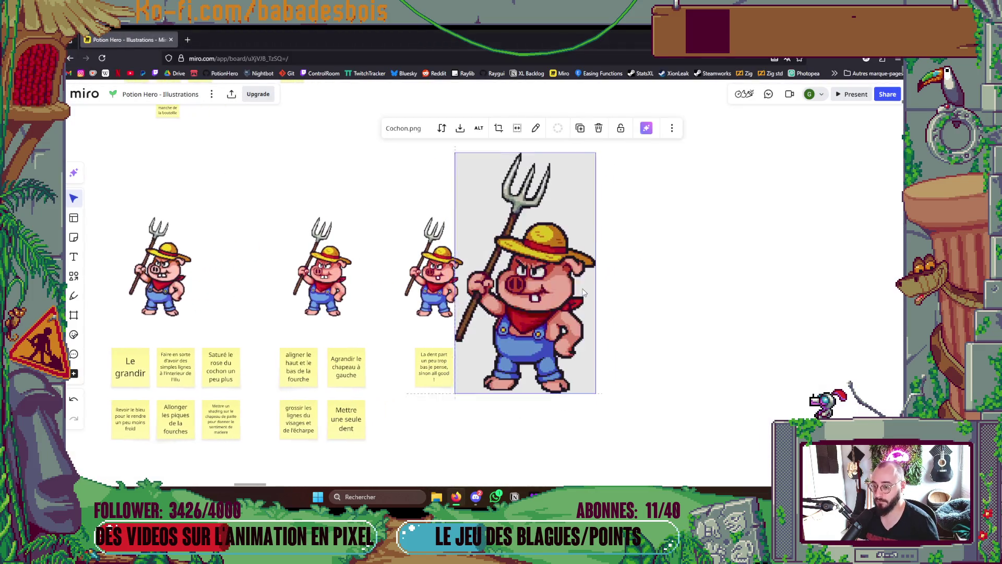
drag(616, 370, 558, 276)
mouse_move(531, 222)
mouse_down()
mouse_move(568, 290)
mouse_move(561, 275)
mouse_up()
mouse_move(596, 333)
mouse_down()
mouse_move(577, 290)
mouse_move(577, 302)
mouse_move(566, 296)
mouse_move(577, 316)
mouse_move(573, 295)
mouse_move(570, 307)
mouse_up()
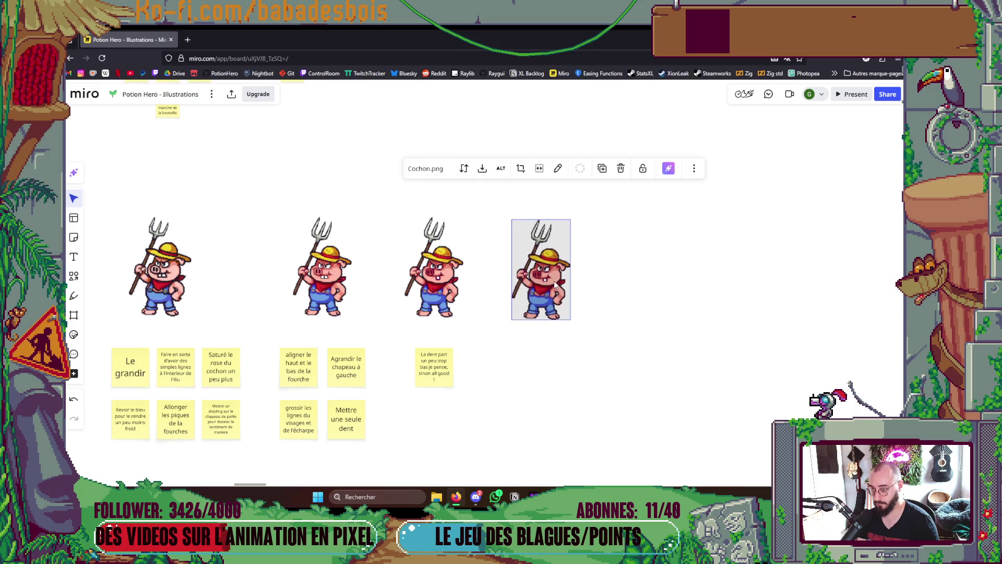
click(673, 303)
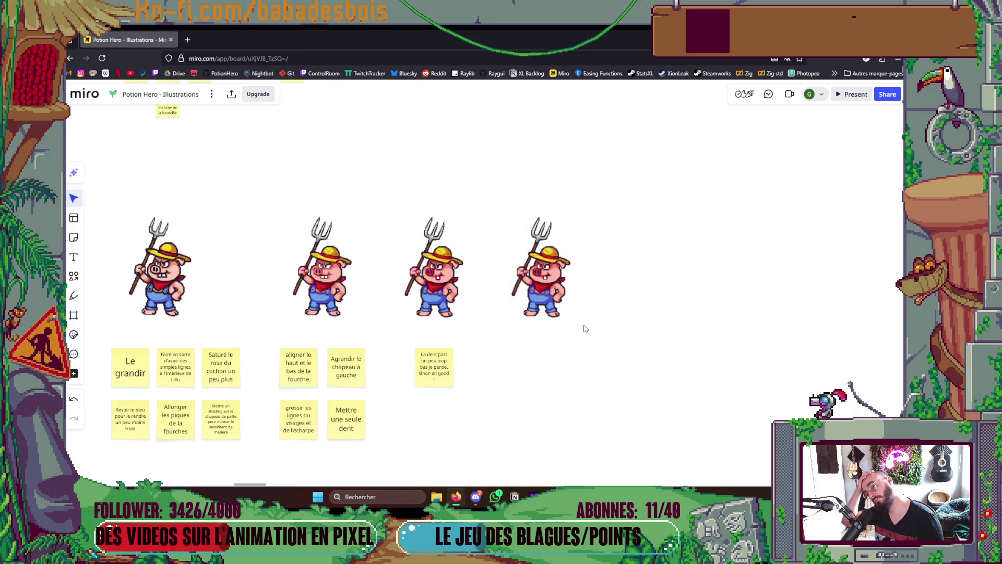
Look over the board, then return to Aseprite
scroll(543, 342, up, 3)
scroll(544, 331, down, 5)
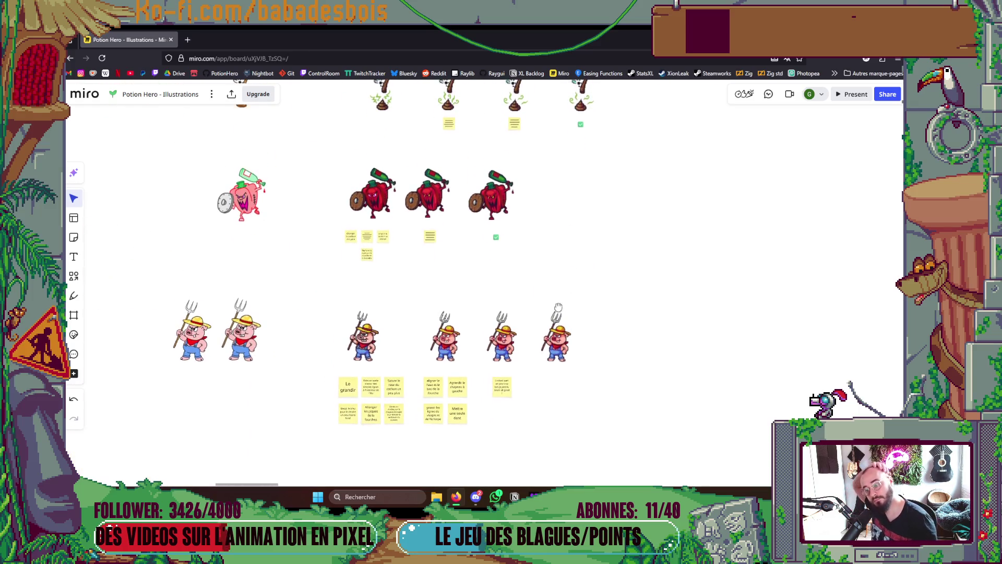
scroll(542, 310, up, 1)
scroll(548, 255, up, 7)
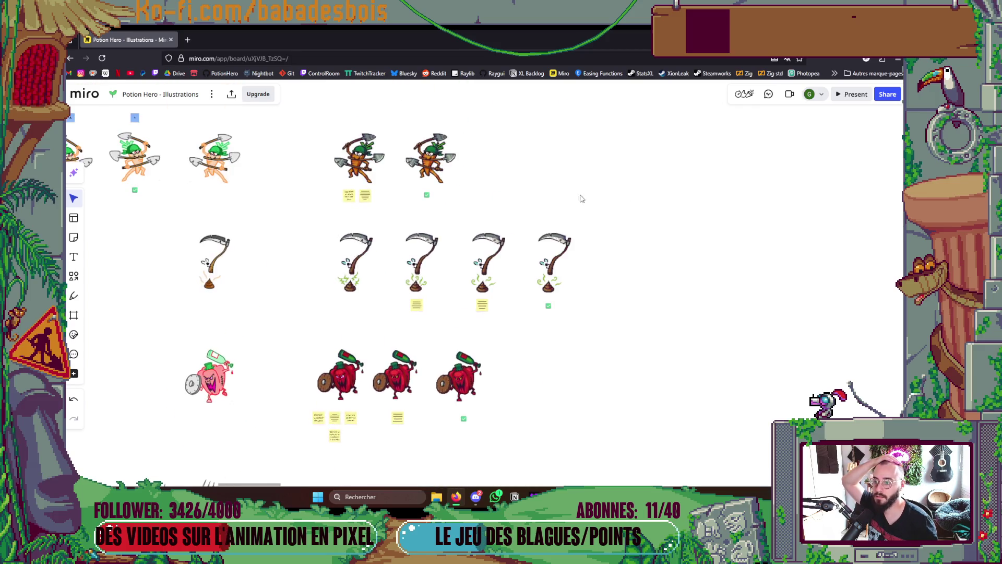
scroll(536, 228, up, 5)
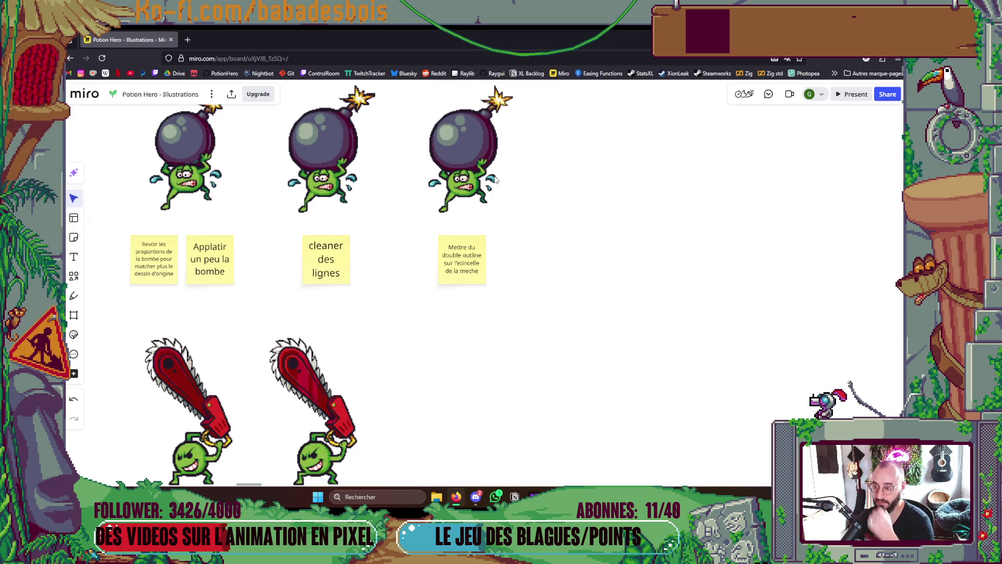
key(alt+Tab)
key(alt+Tab)
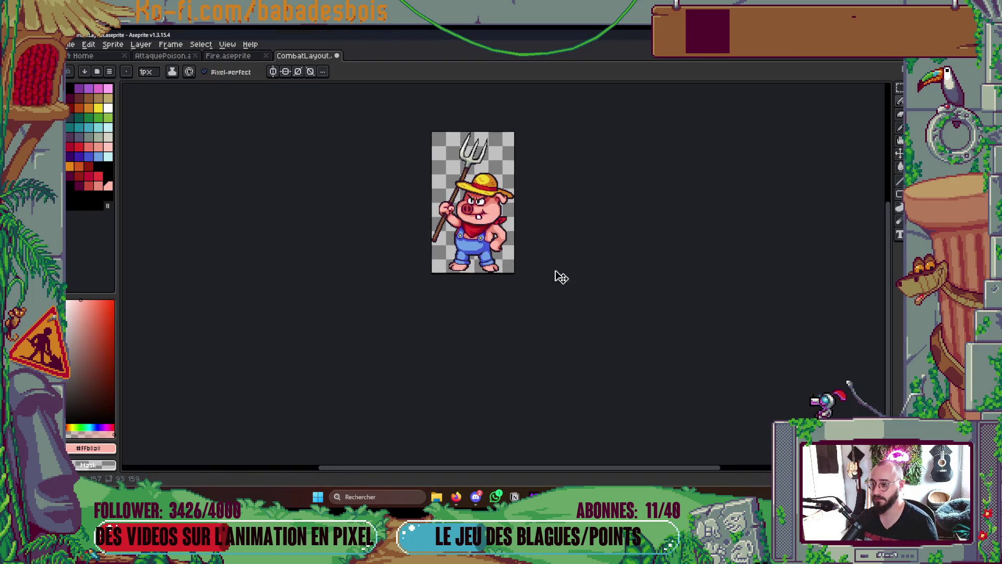
Restore the full combat scene with the Cochon layer visible again
key(Tab)
click(524, 323)
key(Tab)
key(Tab)
key(v)
click(523, 312)
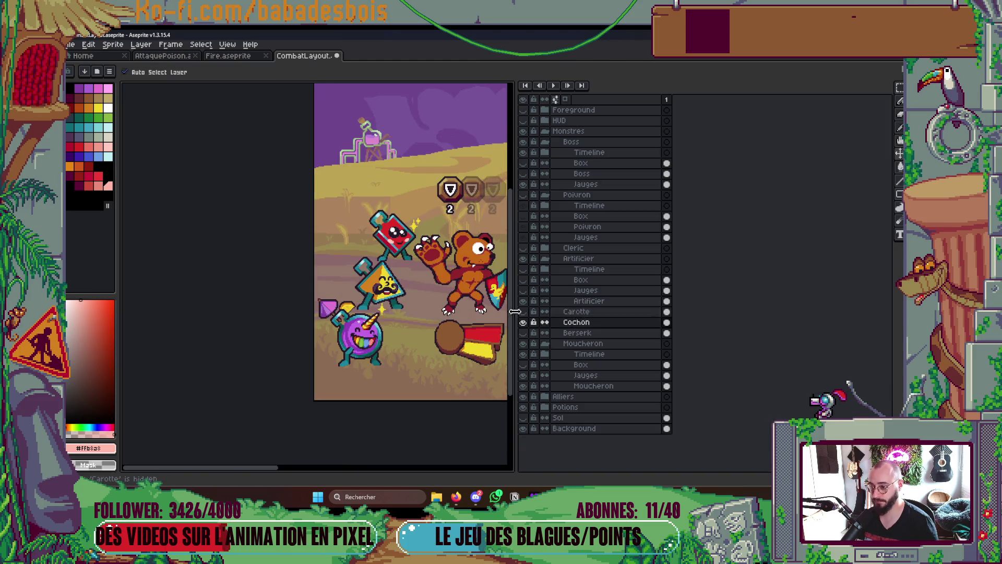
key(Tab)
key(b)
scroll(597, 186, up, 3)
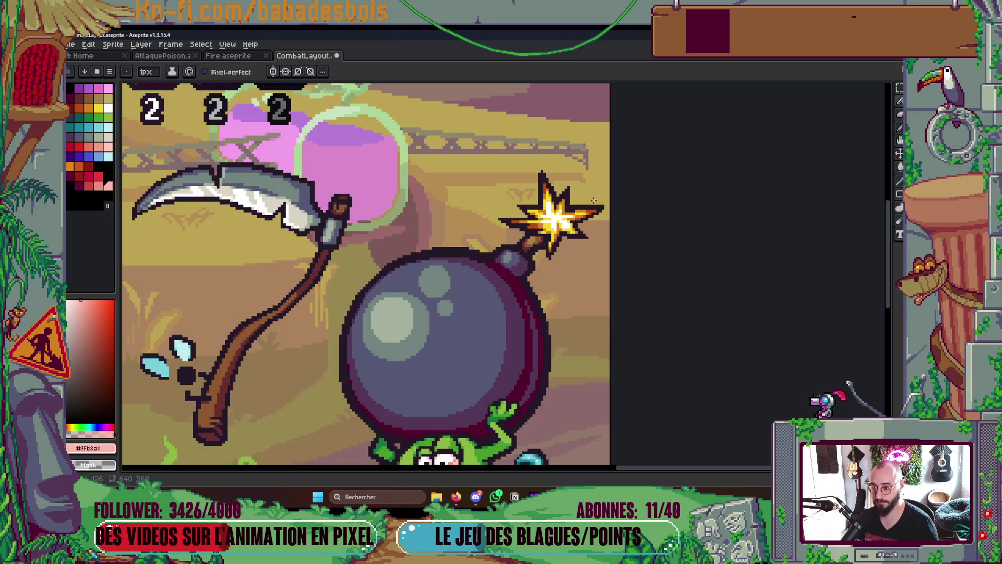
scroll(595, 203, down, 1)
Solo the Artificier bomb-carrier layer and trim the canvas around it
key(Tab)
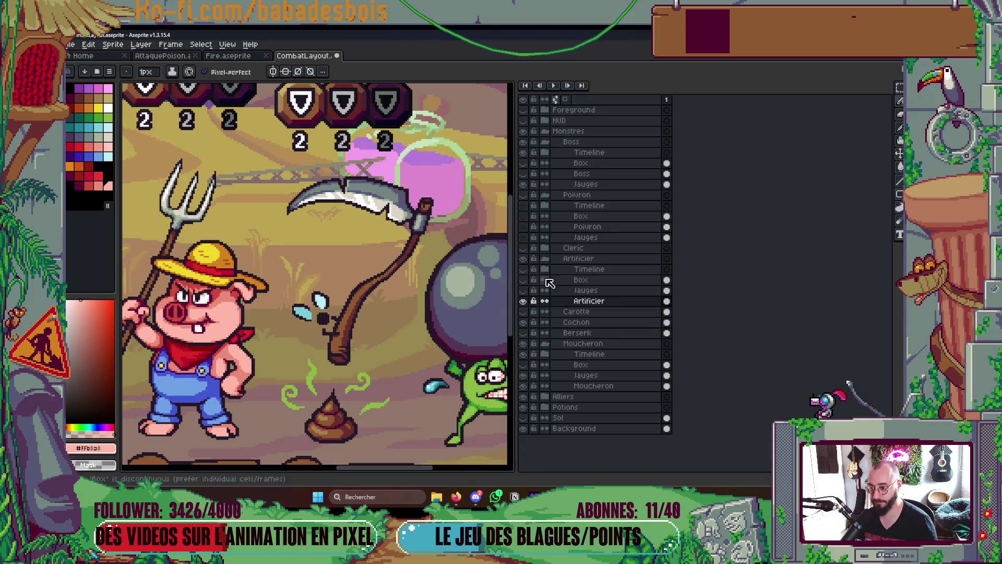
click(523, 302)
alt+click(523, 302)
key(Tab)
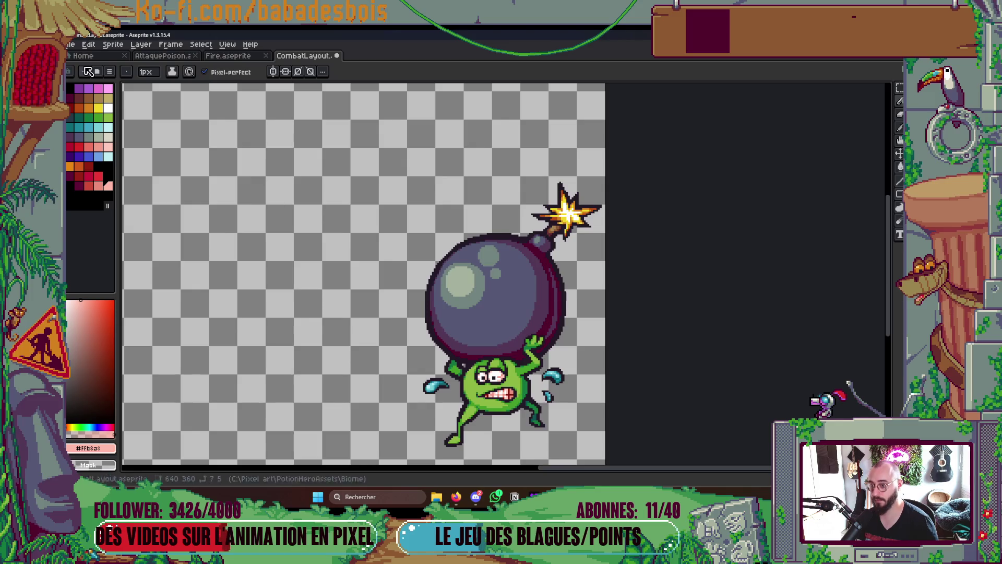
click(86, 46)
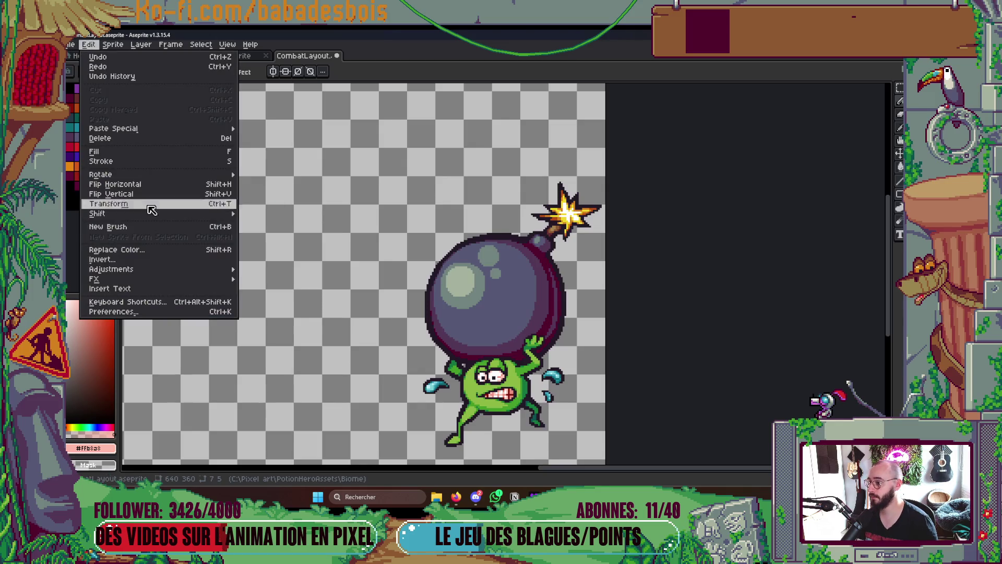
click(112, 45)
click(139, 158)
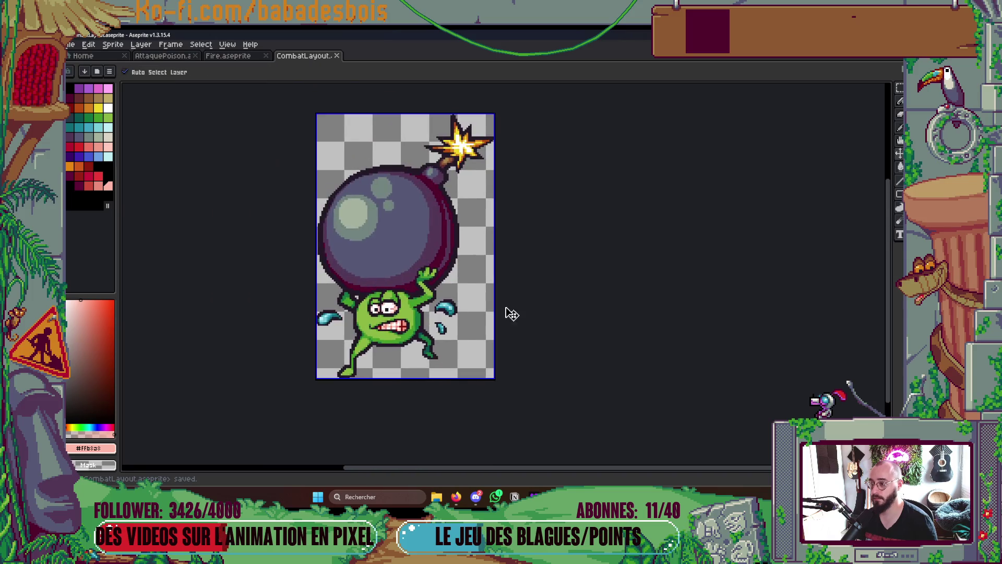
Export the trimmed bomb carrier over the existing ArtificierPea.png
key(ctrl+alt+shift+s)
click(356, 138)
click(389, 155)
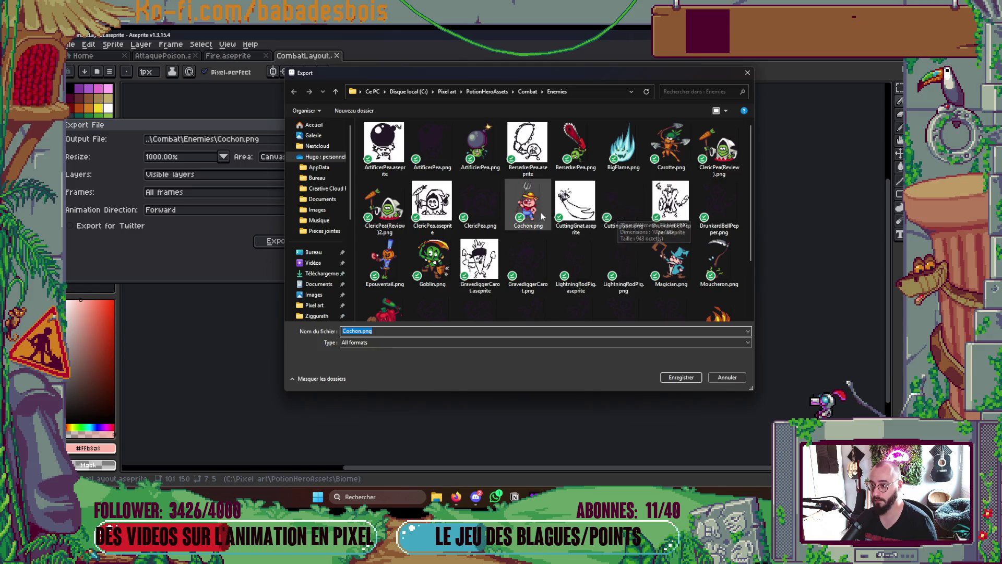
click(481, 146)
click(685, 379)
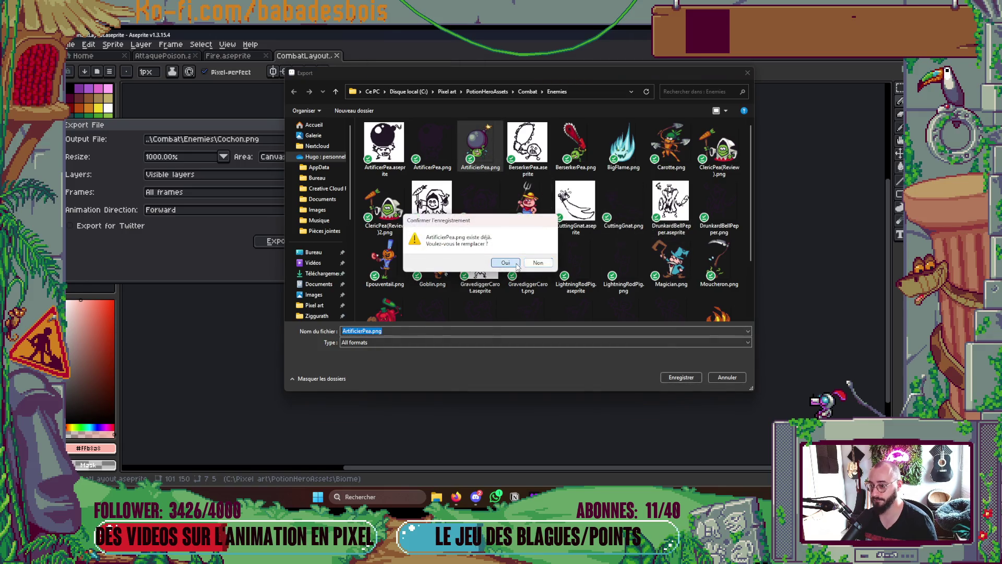
click(506, 265)
click(287, 243)
Undo the crop, save CombatLayout.aseprite, and make all layer groups visible again
key(ctrl+z)
key(ctrl+z)
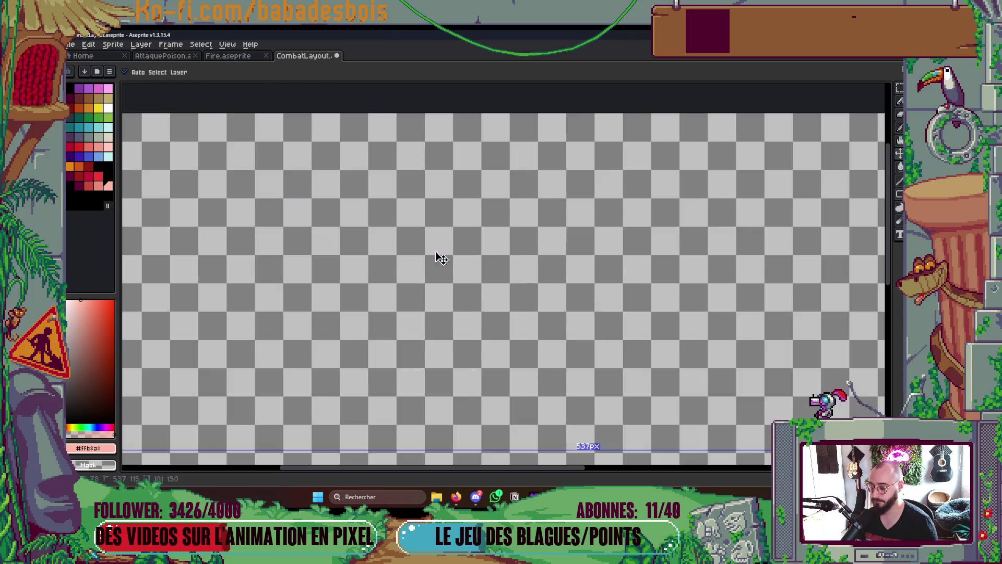
scroll(595, 256, down, 3)
drag(595, 256, 589, 256)
key(ctrl+s)
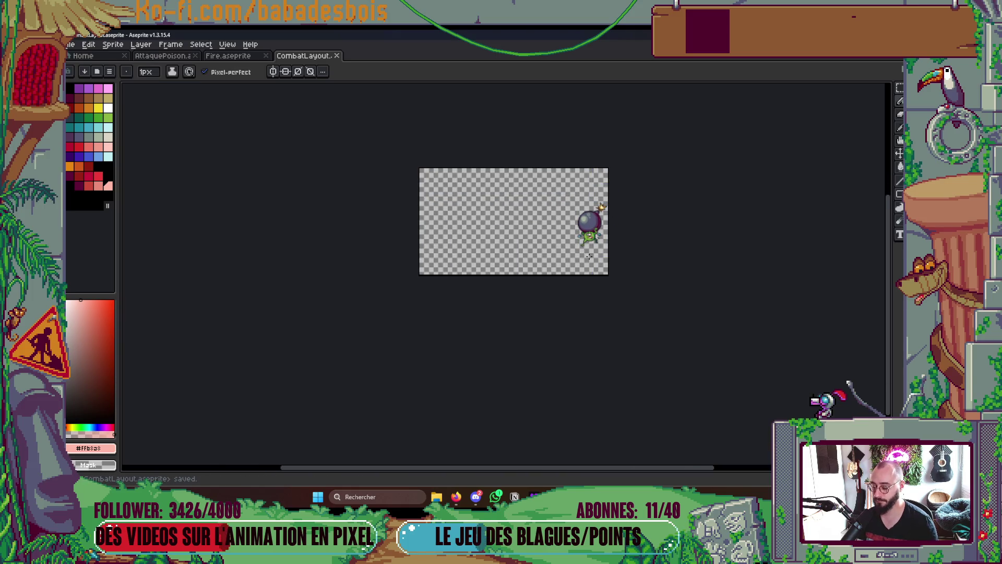
key(Tab)
click(527, 297)
key(Tab)
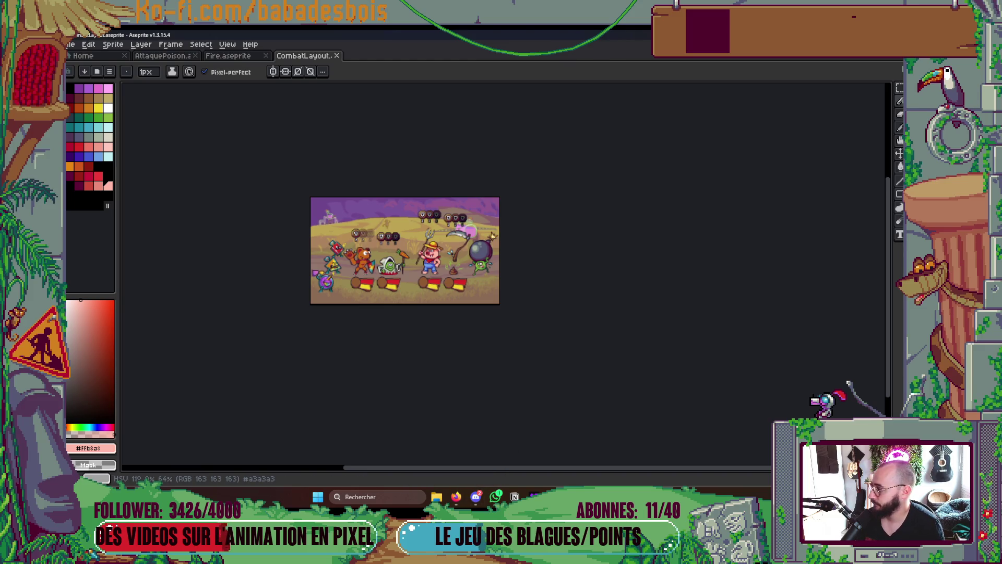
key(alt+Tab)
key(alt+Tab)
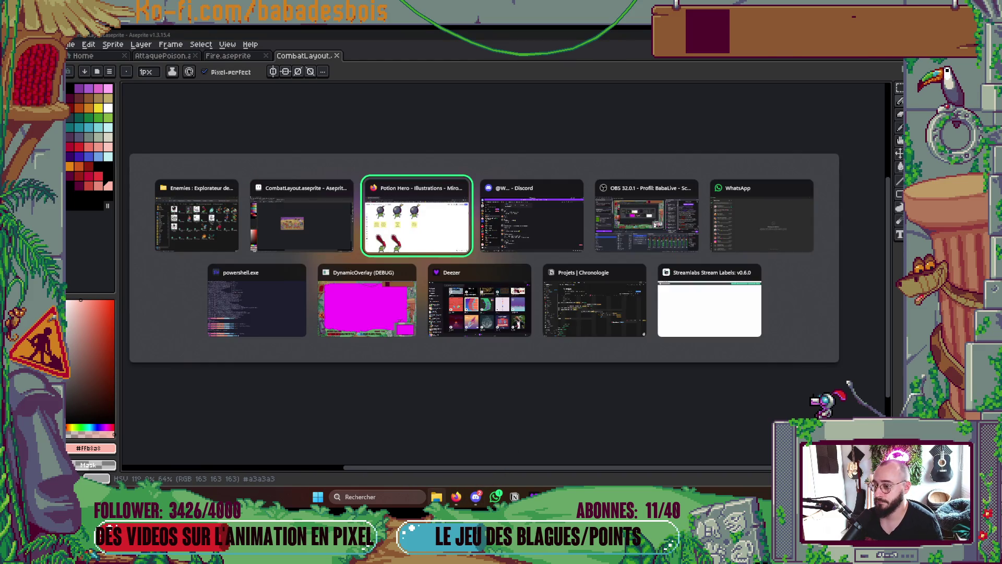
Paste the ArtificierPea bomb carrier and shrink it to match the other bombs in its row
key(ctrl+v)
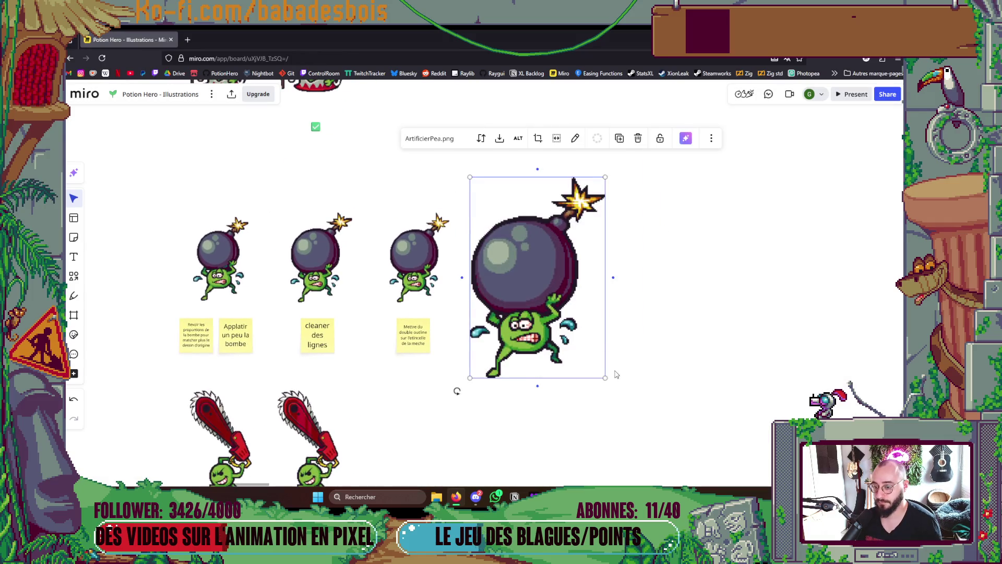
mouse_move(604, 374)
mouse_down()
mouse_move(564, 318)
mouse_move(563, 292)
mouse_move(563, 311)
mouse_move(542, 276)
mouse_up()
drag(558, 197, 551, 215)
click(643, 248)
scroll(647, 249, down, 5)
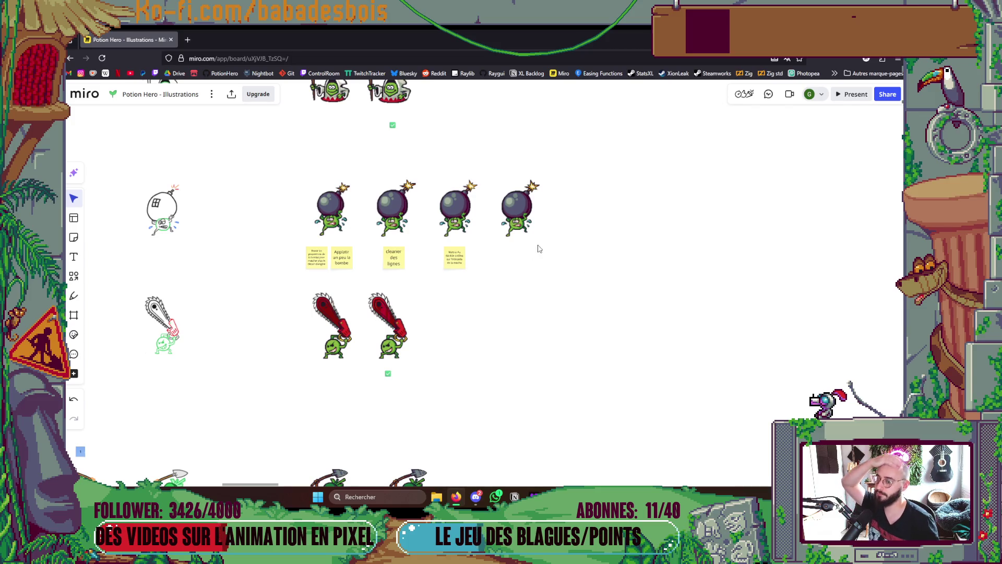
scroll(541, 295, down, 10)
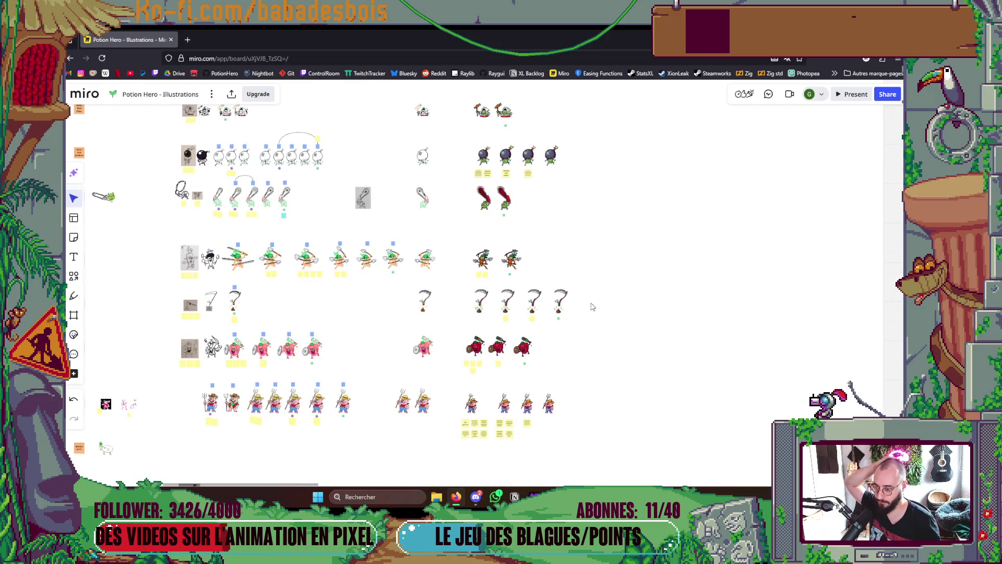
scroll(595, 262, down, 5)
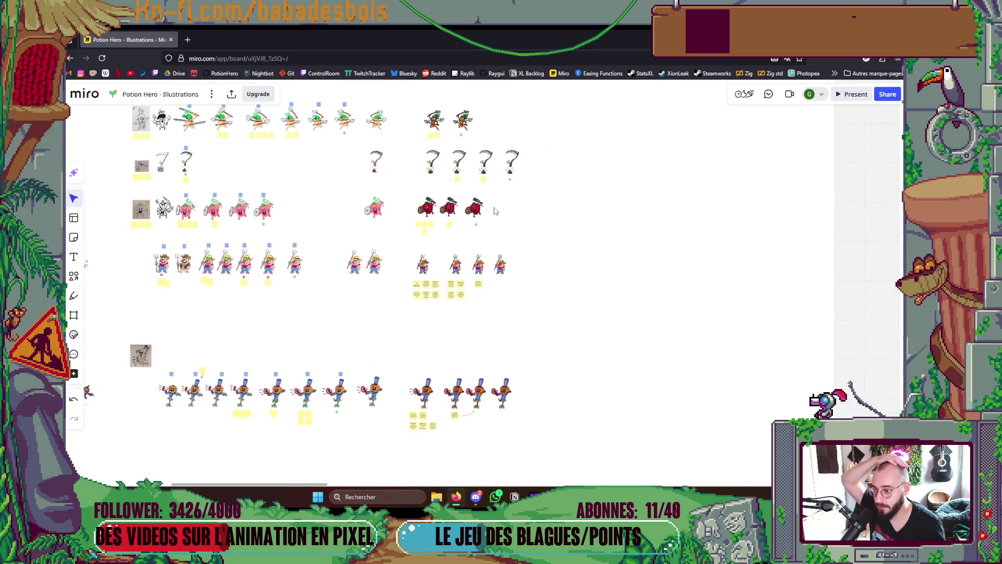
scroll(504, 223, up, 2)
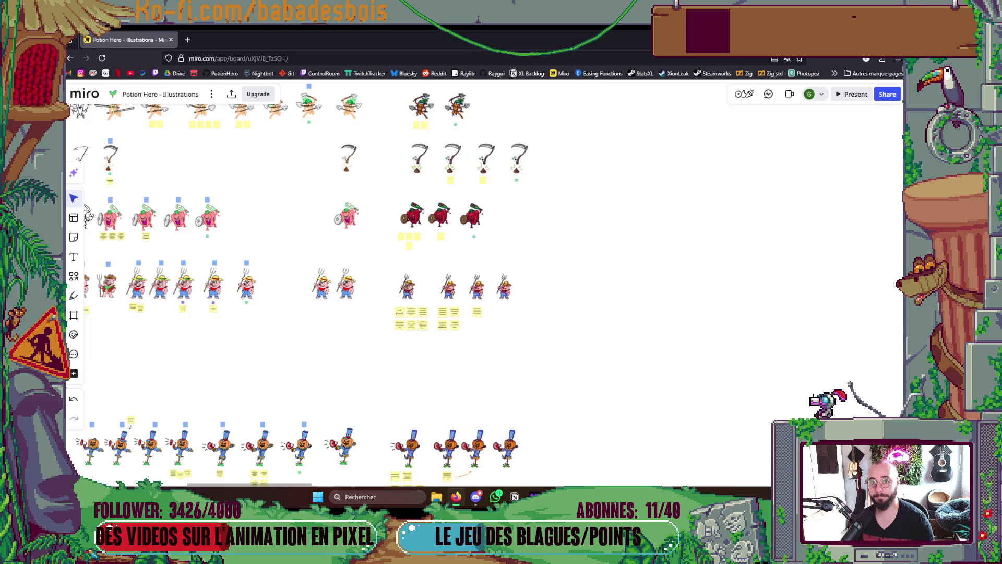
key(alt+Tab)
key(1)
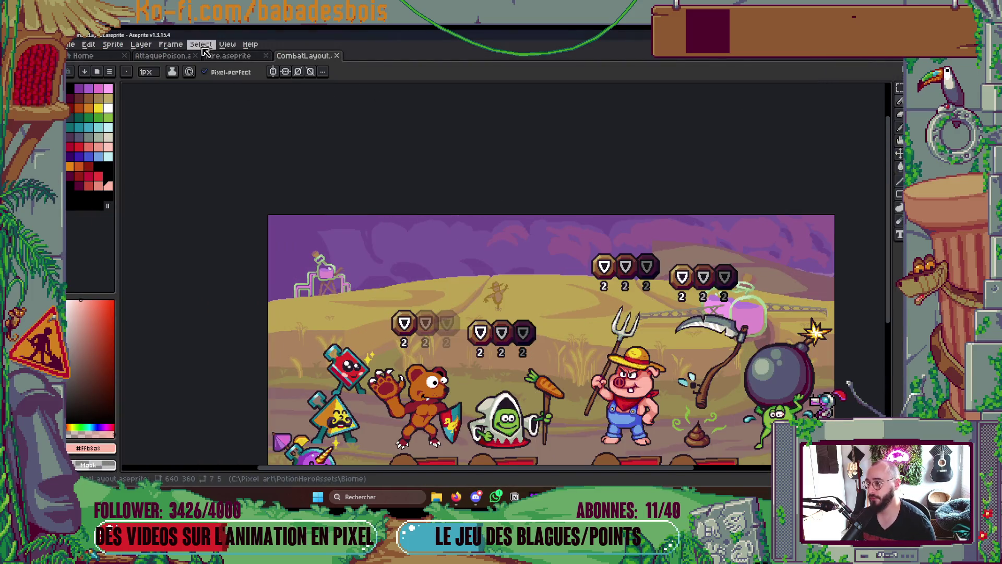
click(456, 496)
scroll(577, 371, down, 2)
Pan across the Potion Hero Miro board to the Animation spell checklist
scroll(504, 313, right, 15)
scroll(577, 324, right, 15)
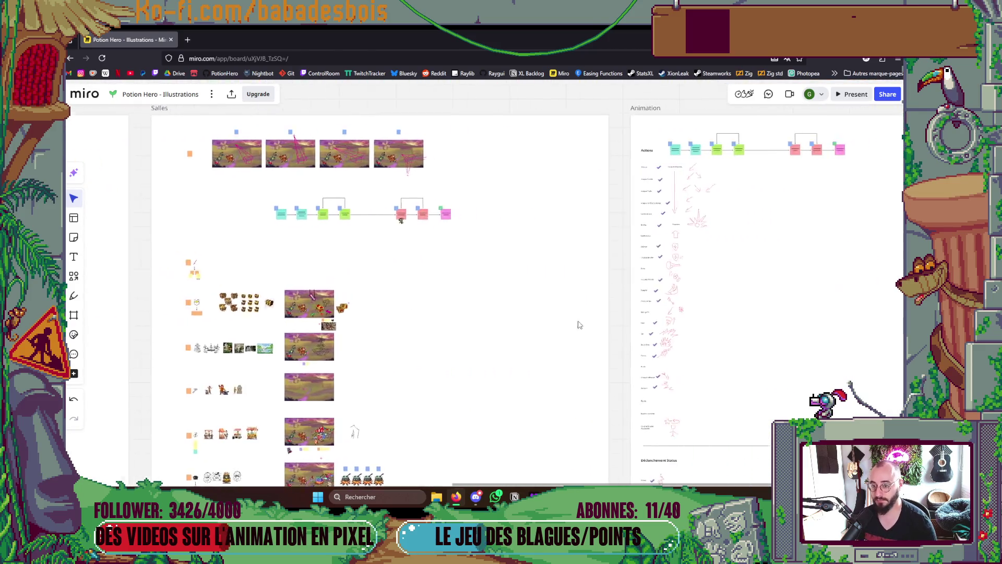
scroll(417, 339, up, 3)
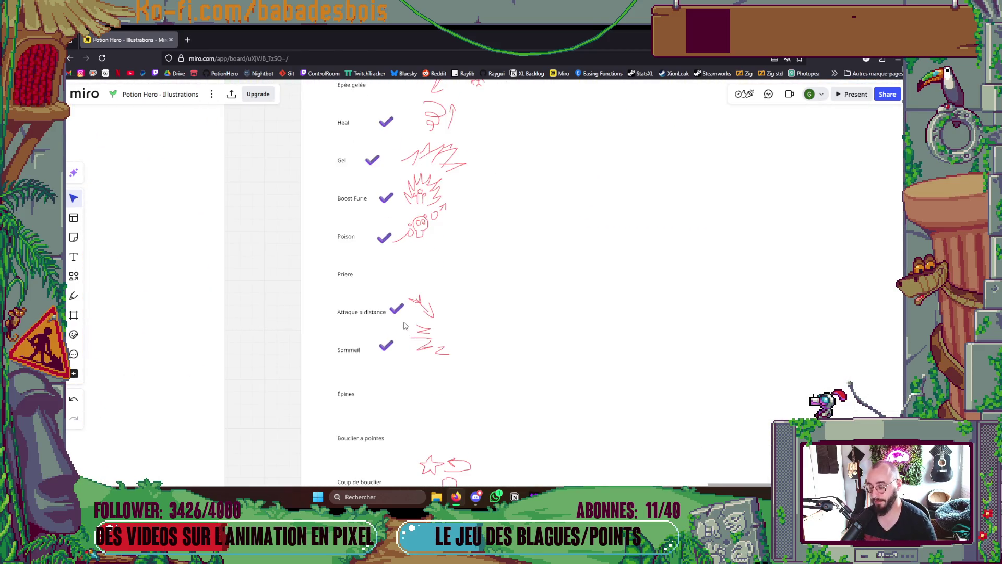
key(alt+Tab)
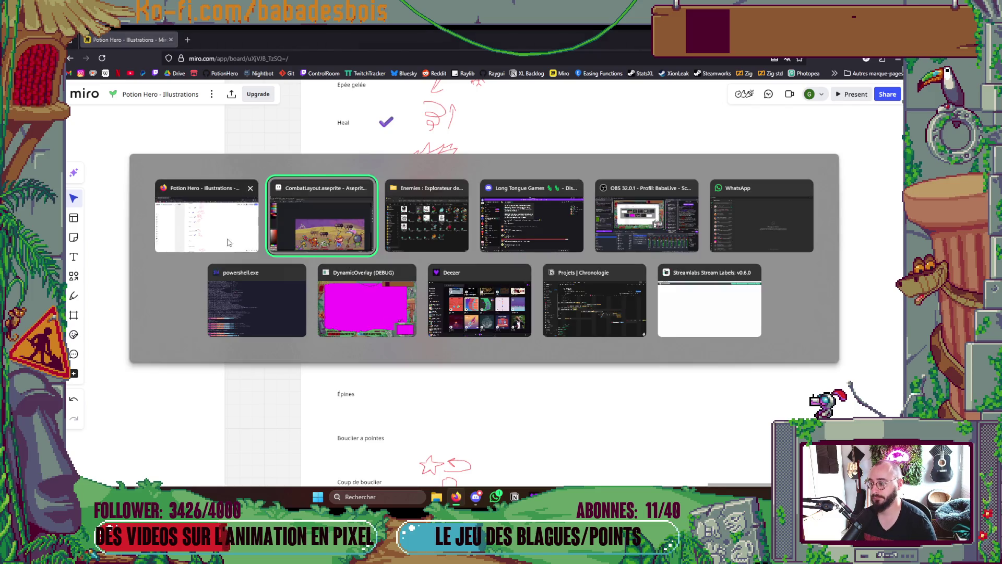
click(224, 230)
scroll(407, 314, down, 2)
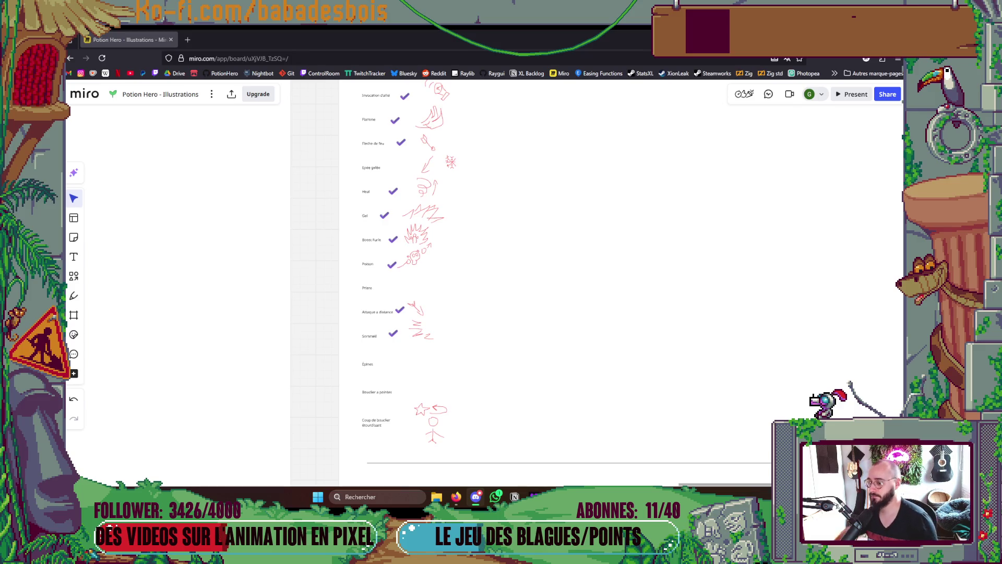
scroll(357, 366, down, 2)
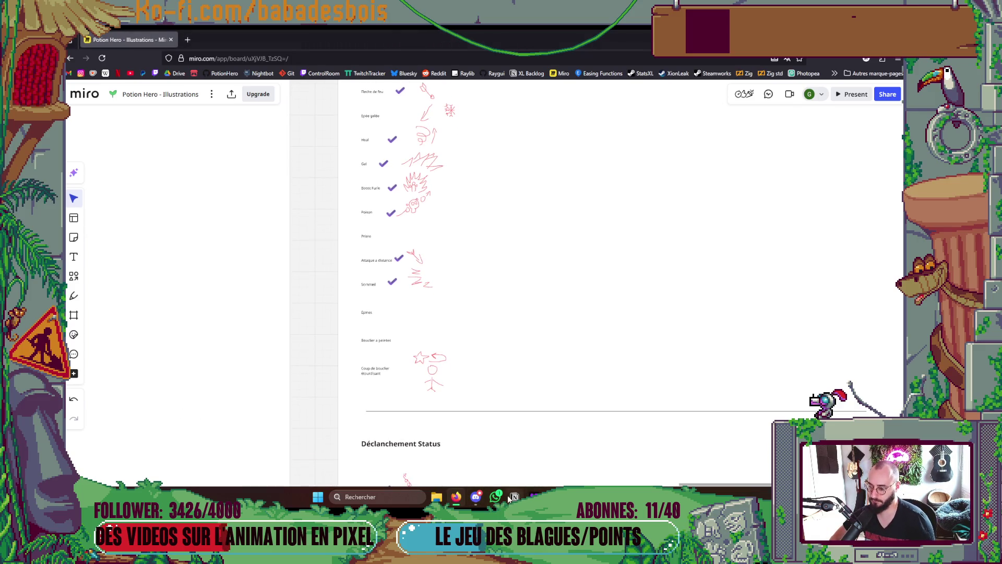
click(477, 497)
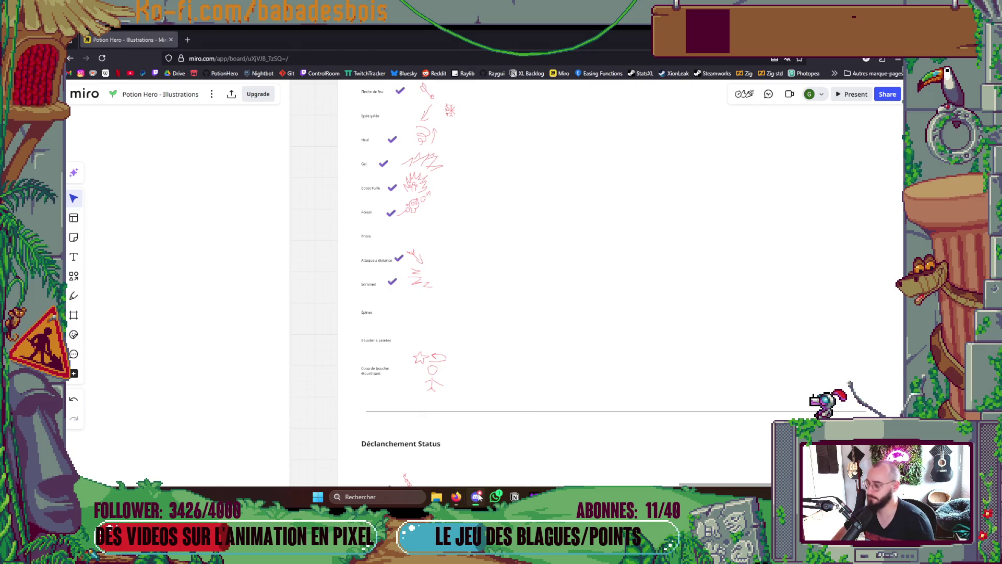
click(91, 292)
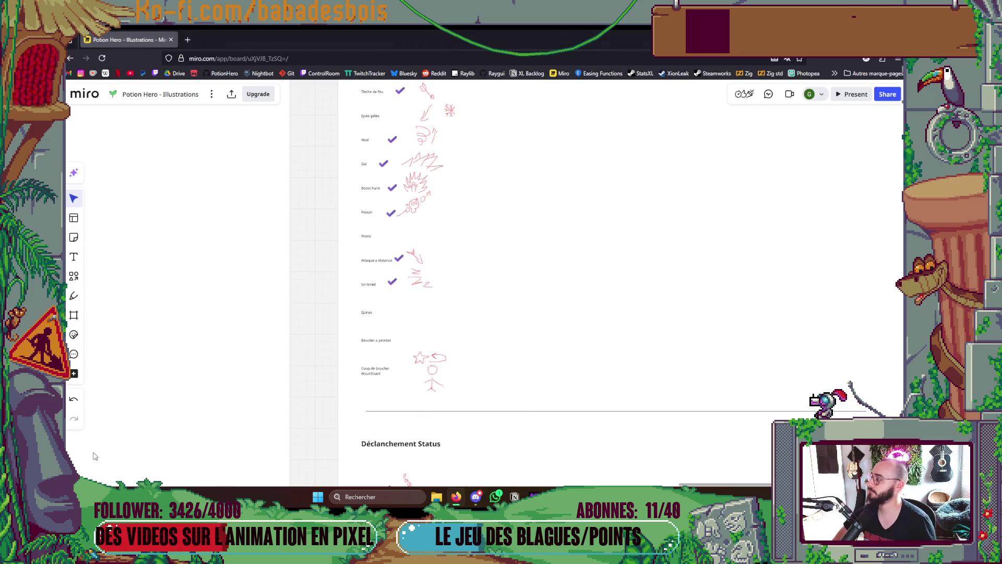
Read the ticked Poison and Épines sketches, then return to the CombatLayout scene in Aseprite
scroll(401, 360, up, 2)
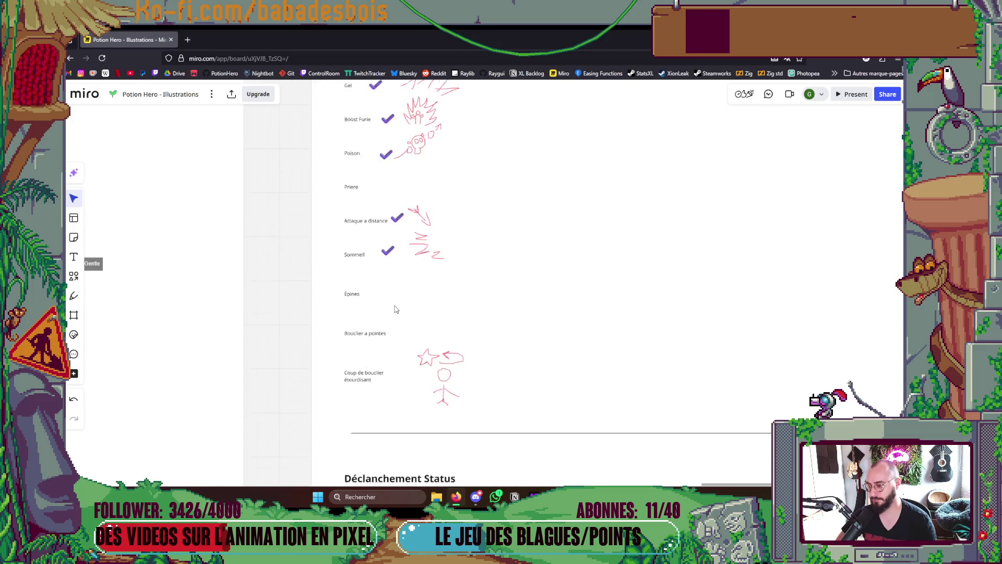
scroll(376, 297, up, 3)
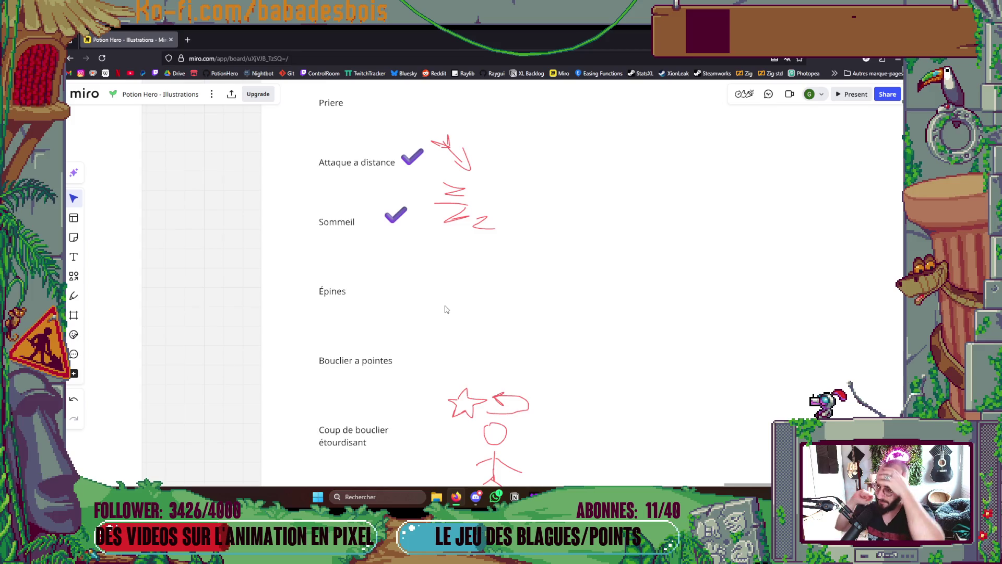
scroll(436, 327, down, 3)
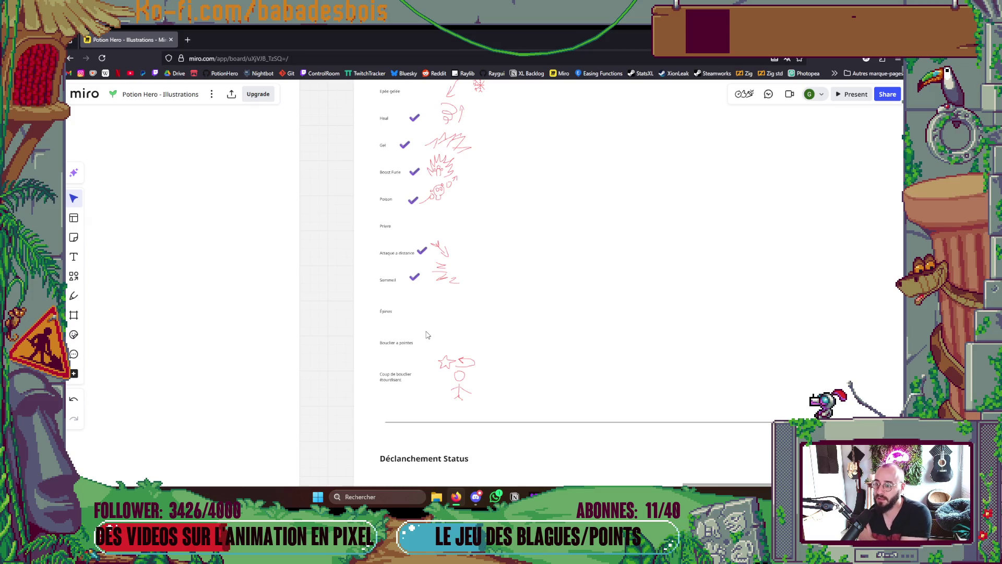
scroll(426, 335, down, 3)
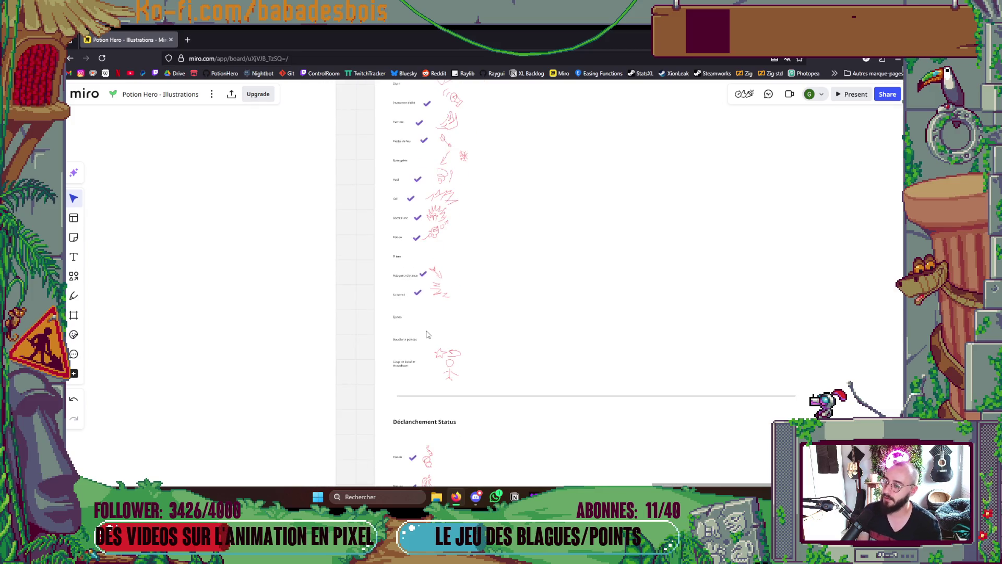
scroll(427, 335, up, 3)
scroll(426, 335, right, 1)
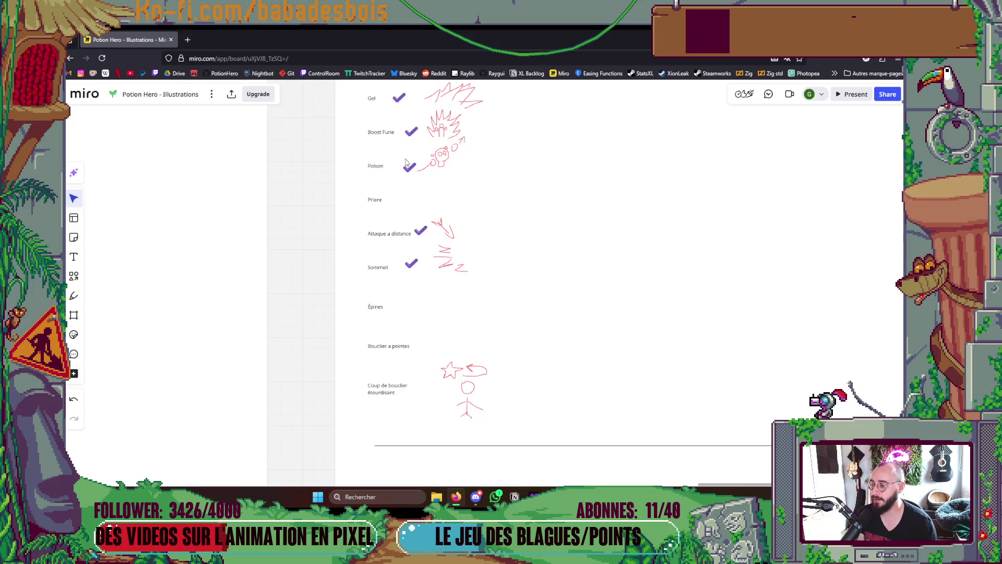
scroll(462, 212, down, 2)
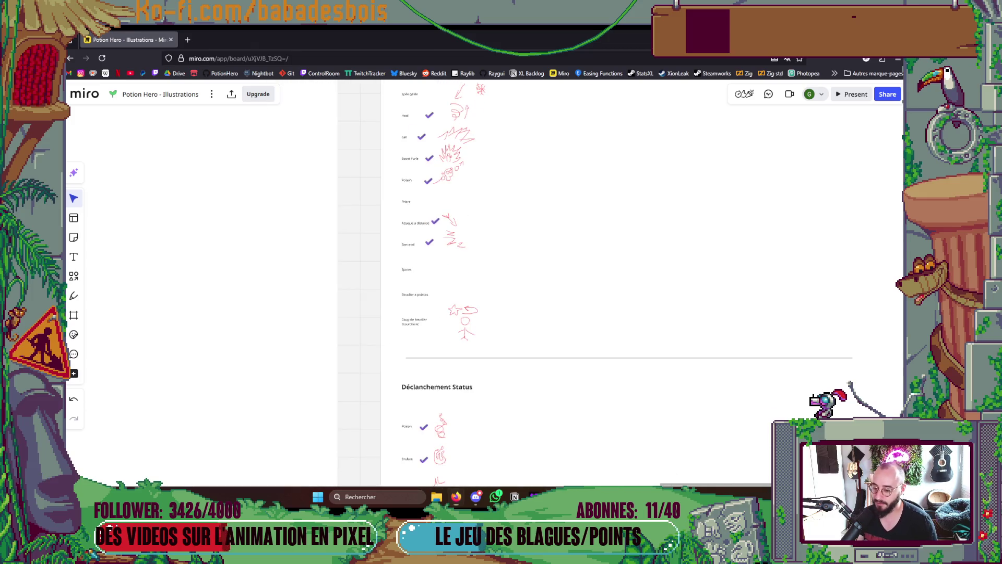
key(alt+Tab)
Leave the CombatLayout battle scene and bring up the AttaquePoison sprite with its green skull
drag(612, 336, 609, 290)
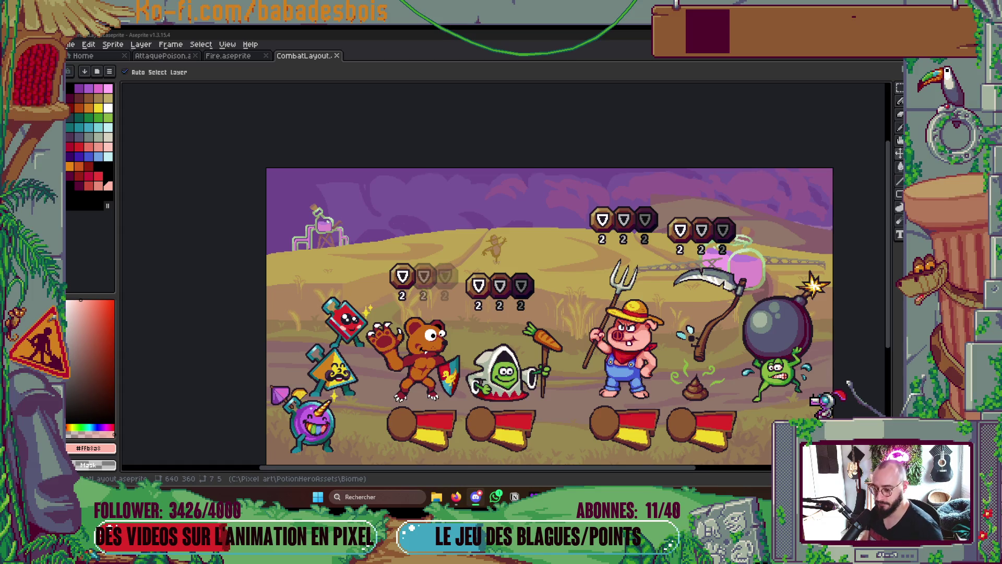
key(b)
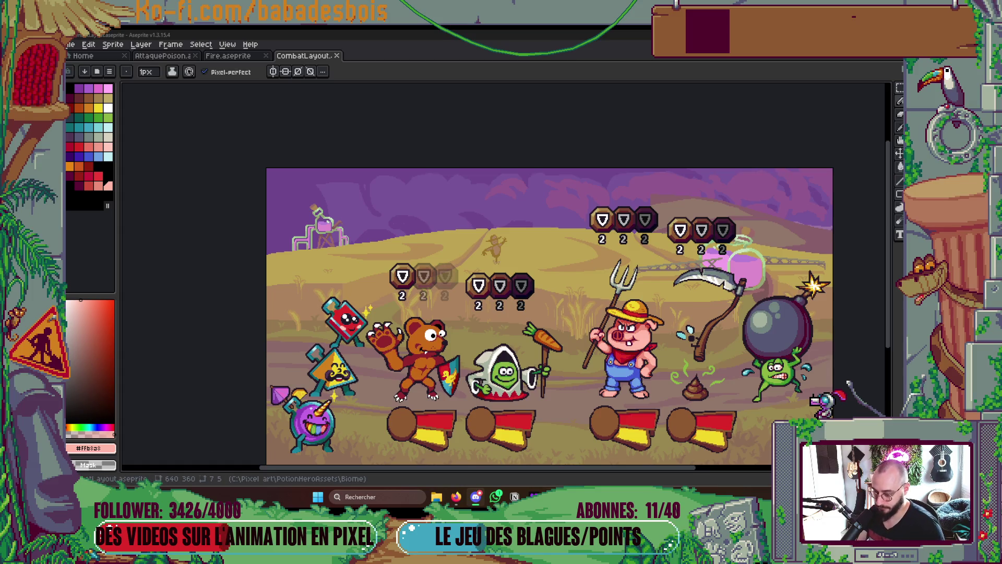
mouse_move(612, 497)
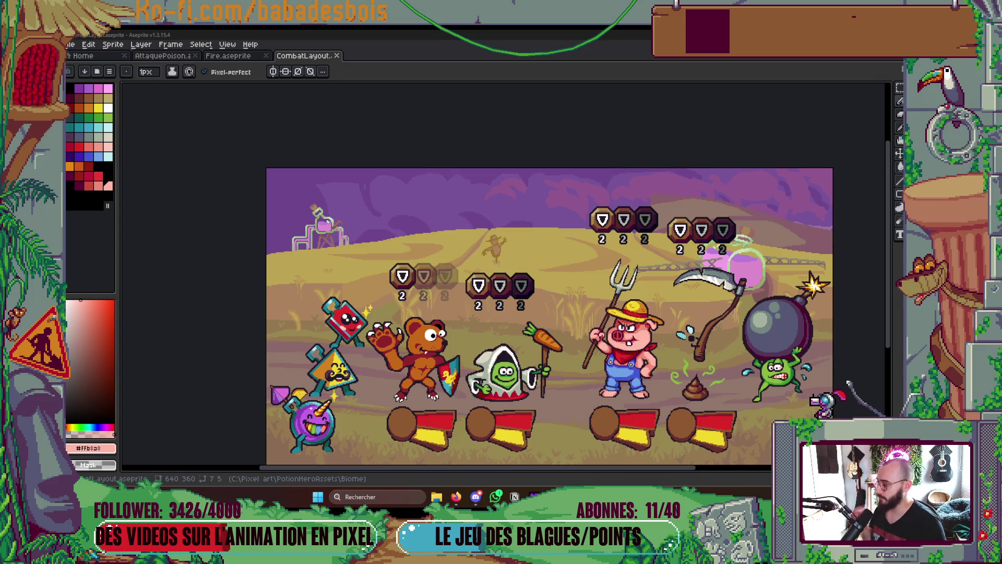
drag(555, 290, 502, 275)
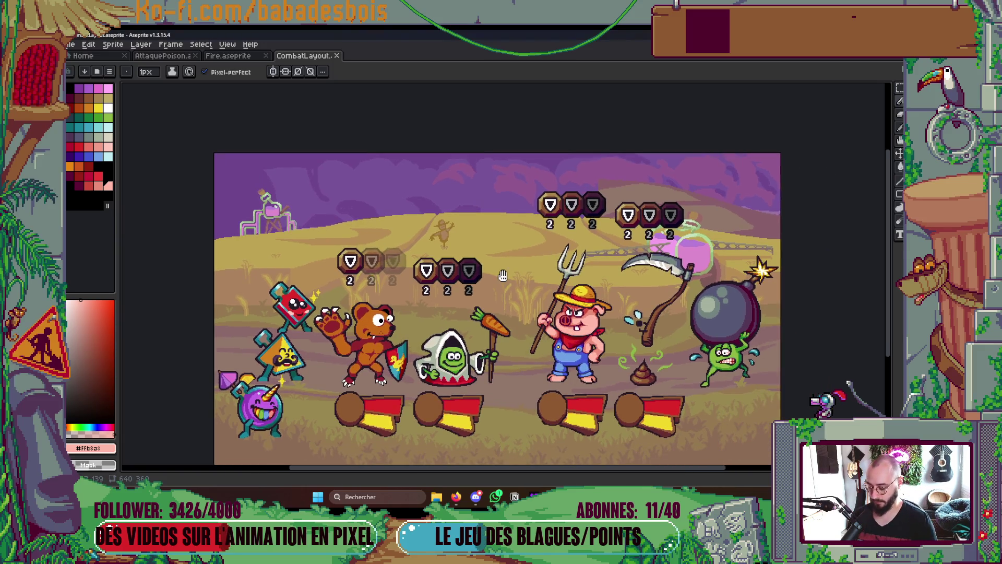
click(177, 56)
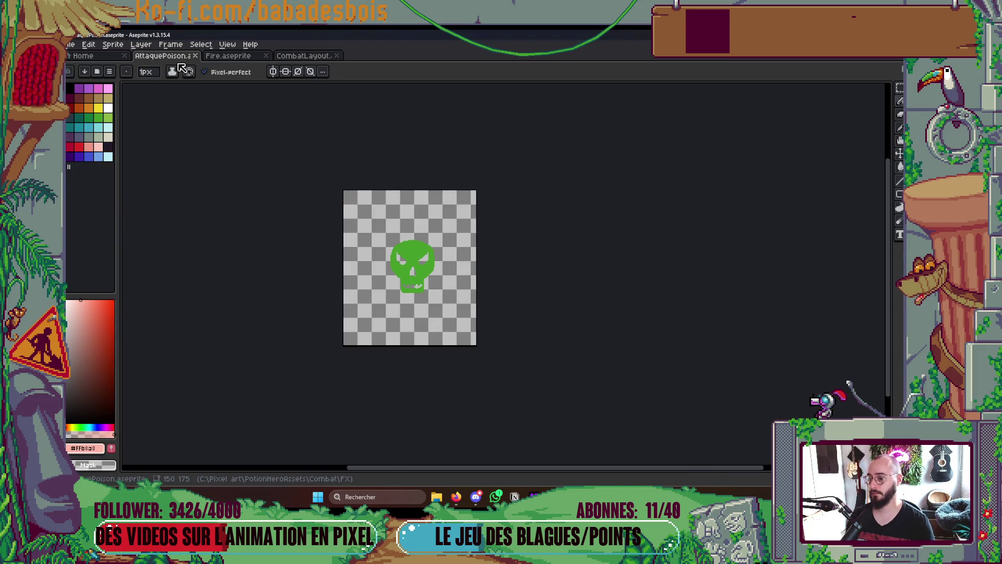
Preview the animation, then redraw vine strokes reaching up-right and curling down to the right
key(Tab)
key(Tab)
key(Tab)
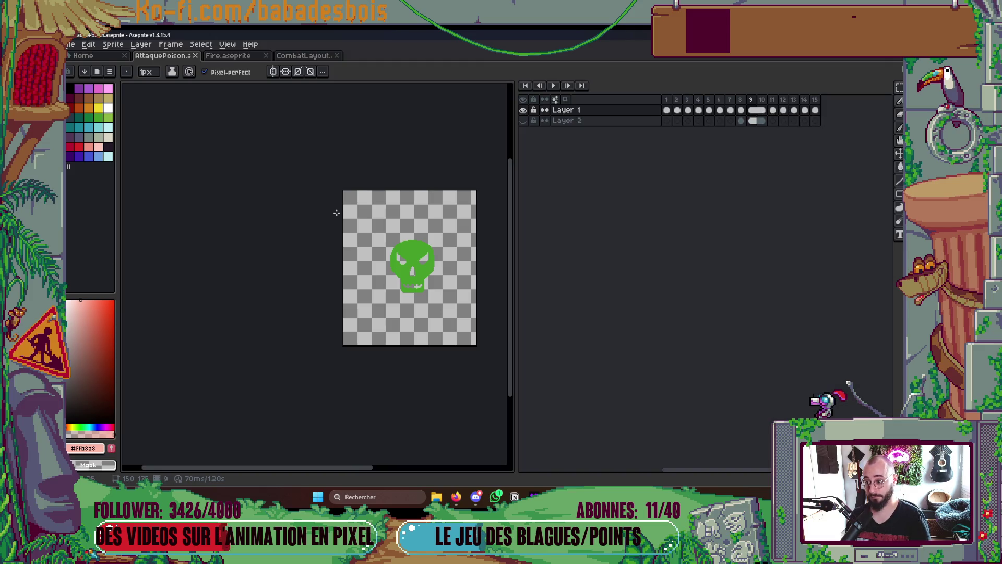
key(Return)
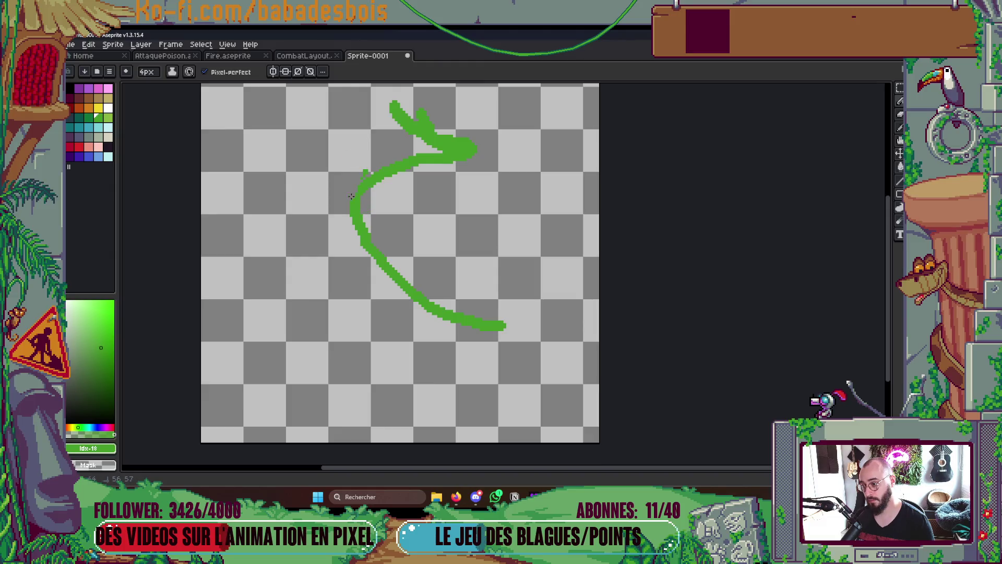
drag(342, 314, 429, 240)
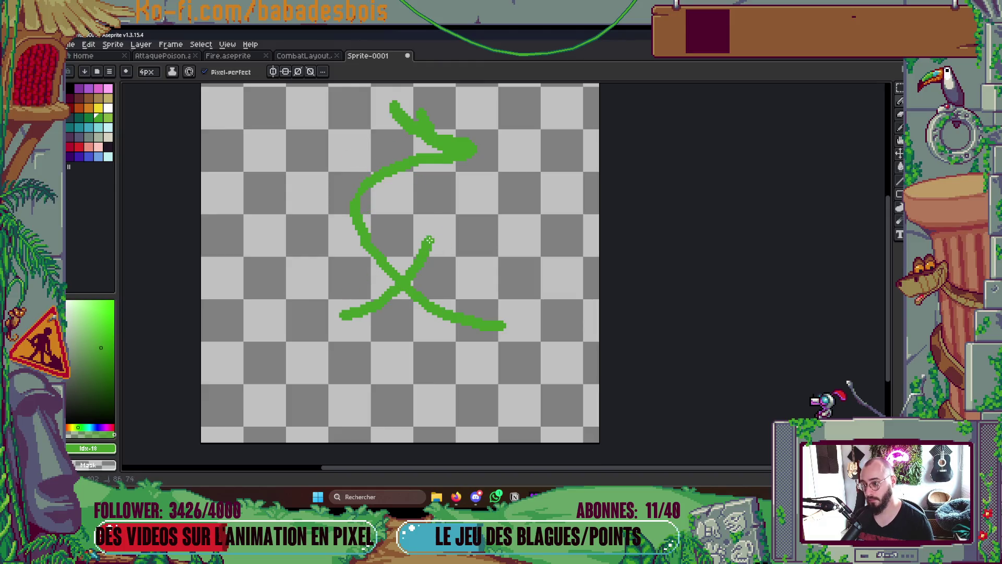
key(ctrl+z)
mouse_move(344, 313)
mouse_down()
mouse_move(444, 277)
mouse_move(477, 209)
mouse_move(349, 157)
mouse_move(346, 122)
mouse_up()
scroll(386, 184, down, 5)
scroll(386, 183, up, 3)
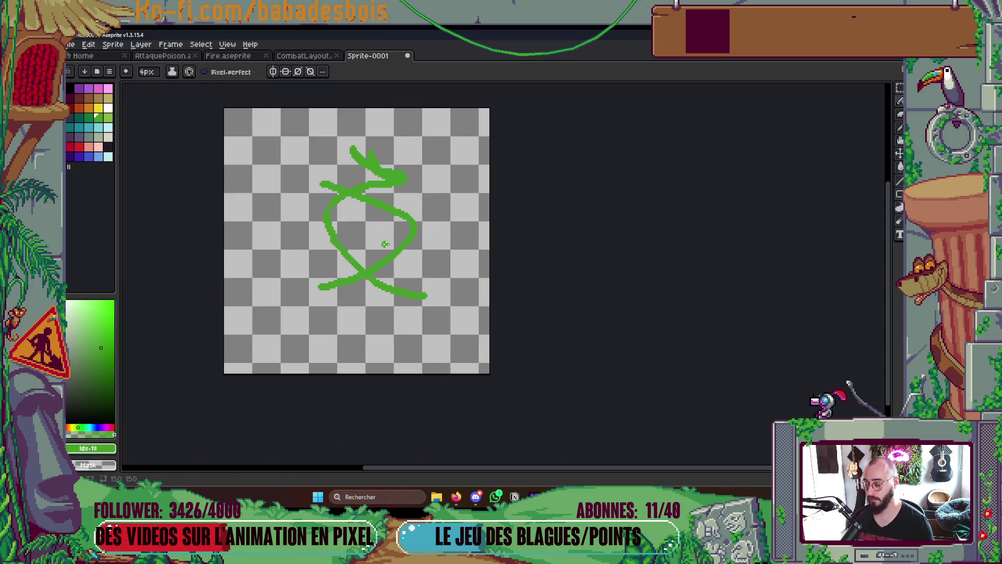
mouse_move(361, 220)
mouse_down()
mouse_move(407, 264)
mouse_move(440, 273)
mouse_up()
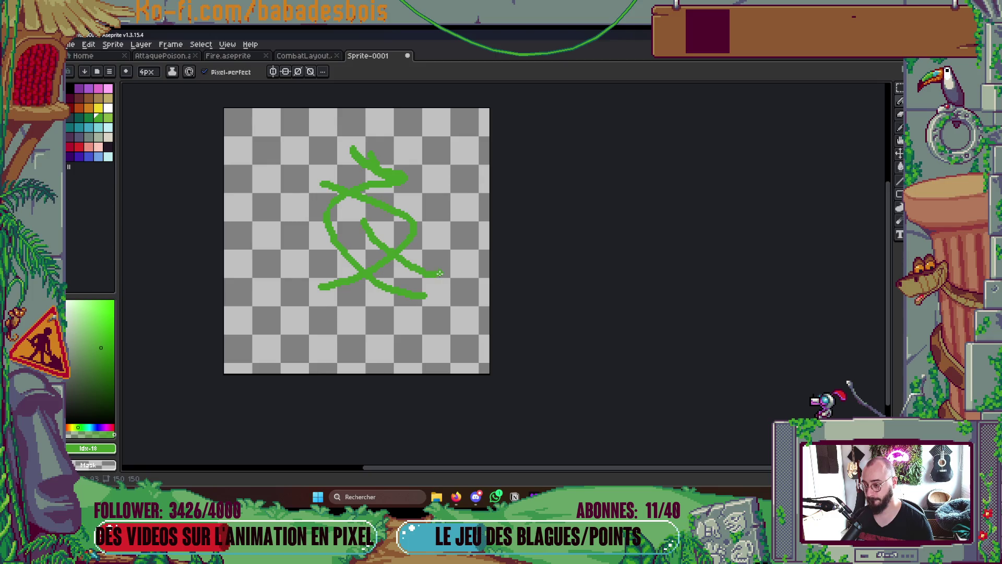
scroll(425, 235, up, 1)
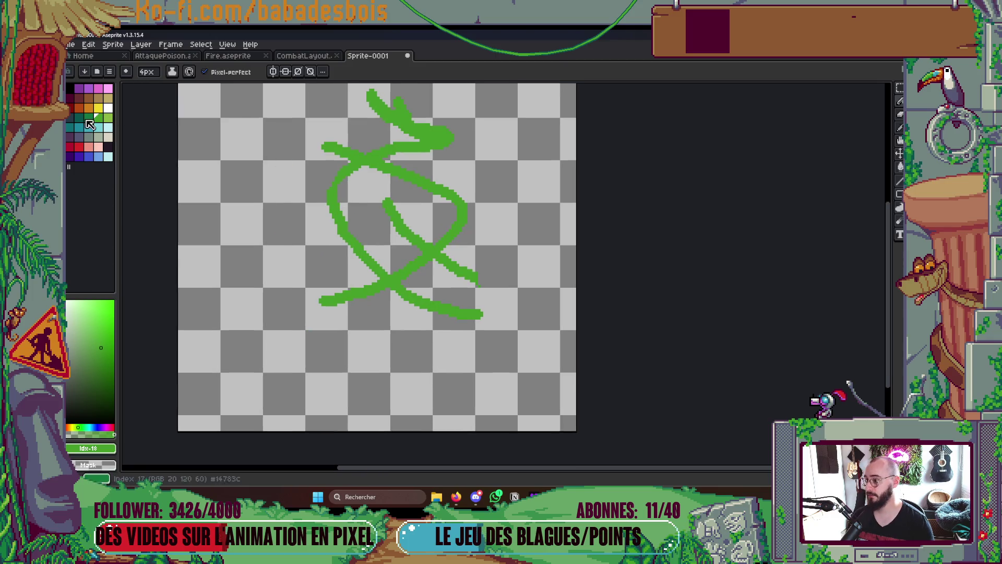
Pick a darker green and dab it onto the vine strokes, undoing a trial fill
click(88, 120)
scroll(443, 188, up, 1)
click(445, 193)
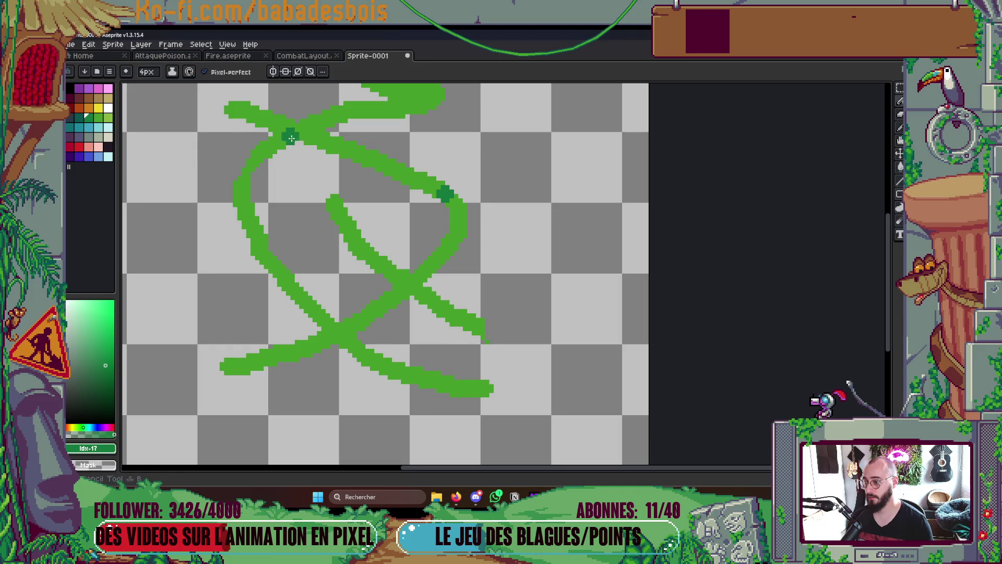
click(280, 125)
key(g)
click(360, 150)
key(ctrl+z)
key(b)
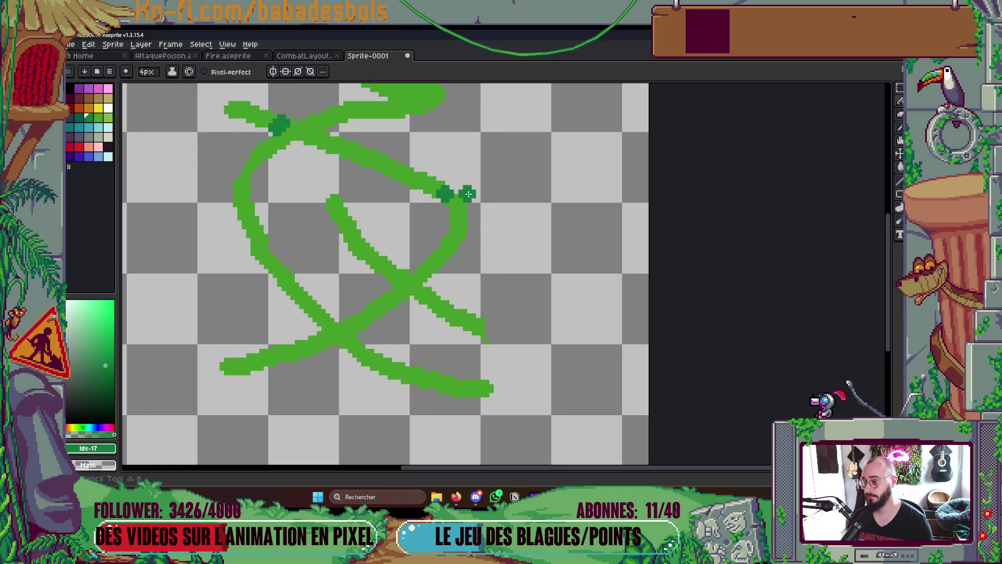
Shade the left vine curve, middle curve and upper tip in dark green
mouse_move(257, 238)
mouse_down()
mouse_move(318, 316)
mouse_move(422, 381)
mouse_up()
scroll(424, 365, down, 3)
scroll(436, 336, up, 3)
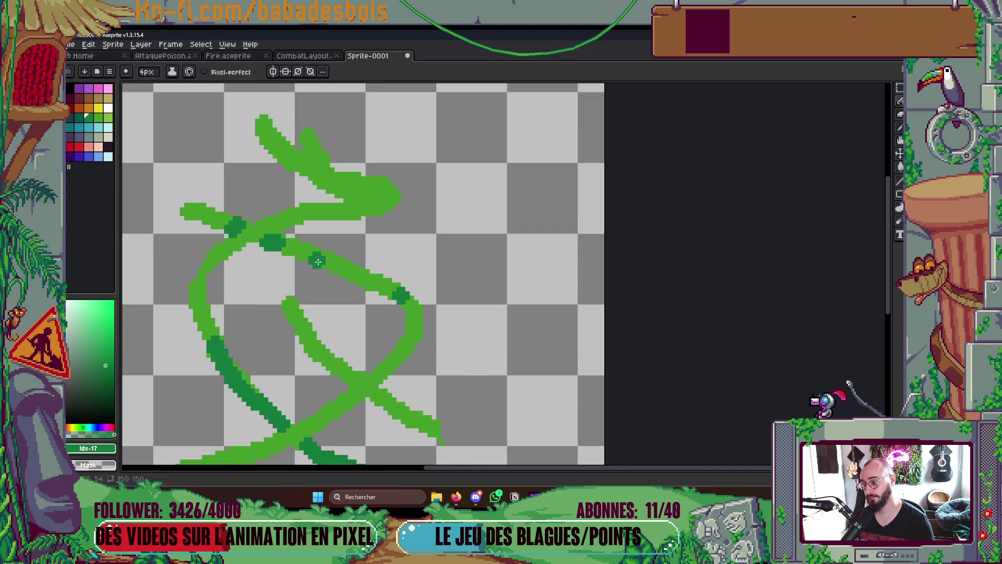
shift+click(268, 241)
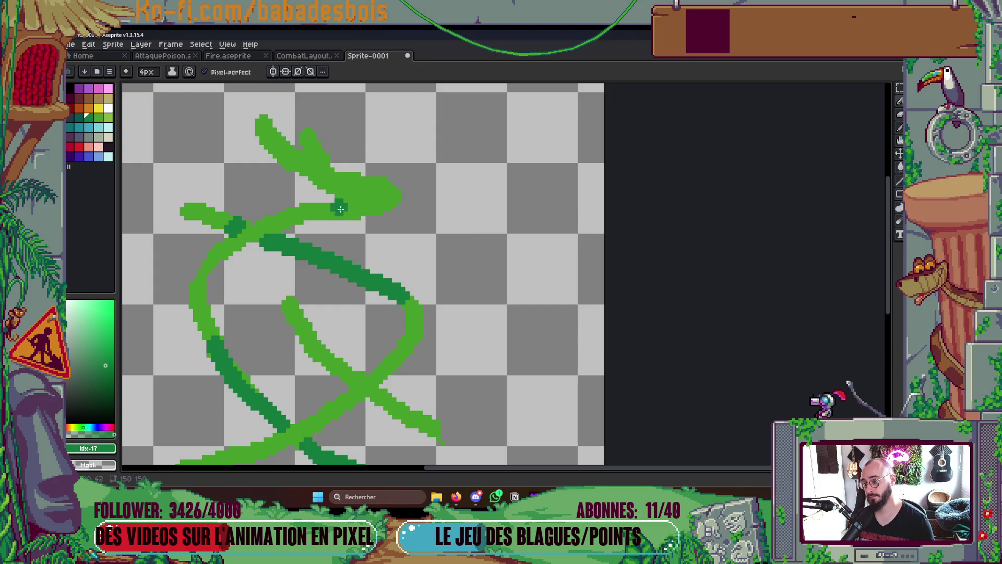
mouse_move(326, 213)
mouse_down()
mouse_move(340, 175)
mouse_move(380, 192)
mouse_move(384, 205)
mouse_move(349, 197)
mouse_up()
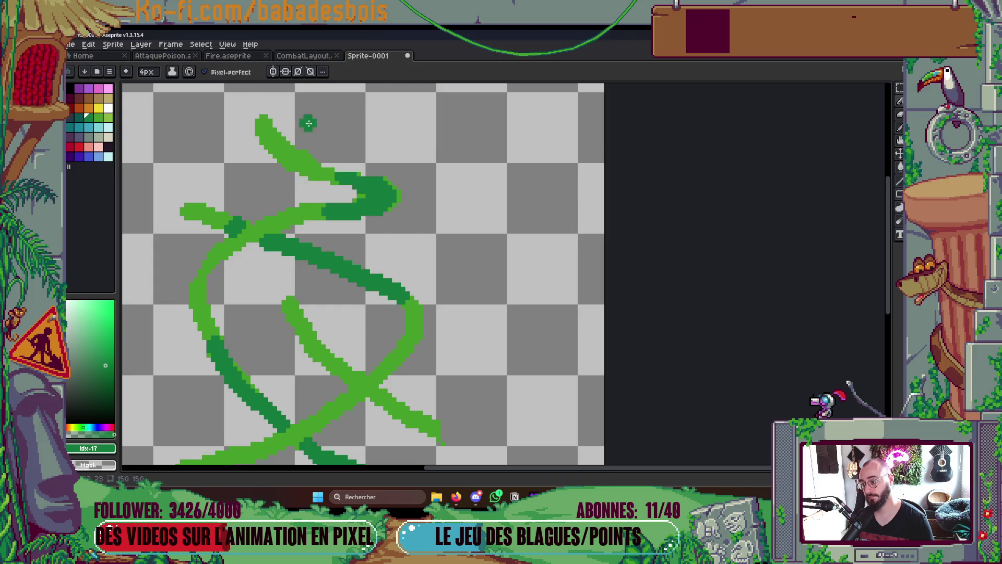
scroll(497, 156, down, 5)
scroll(459, 148, up, 3)
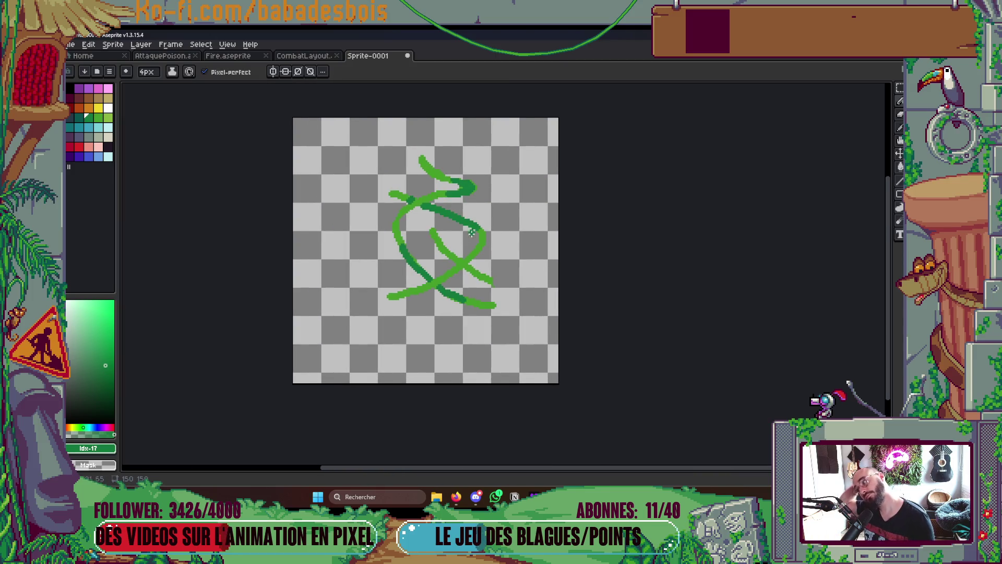
scroll(421, 251, up, 2)
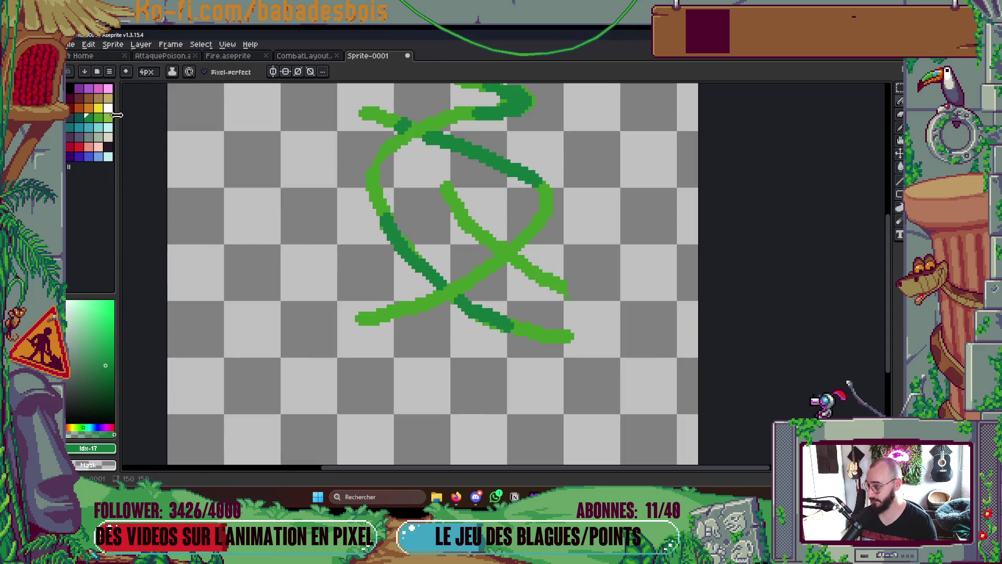
Pick a lighter green, shrink the pencil to 1 pixel, and sketch a small thorn on the vine
click(108, 117)
key(minus)
key(bracketleft)
key(plus)
key(minus)
key(minus)
key(minus)
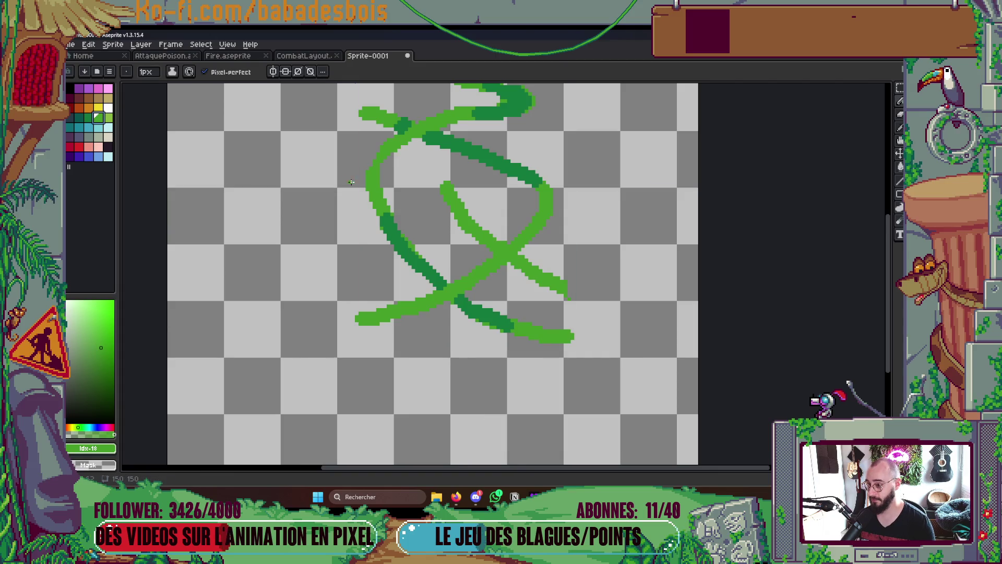
drag(339, 181, 334, 183)
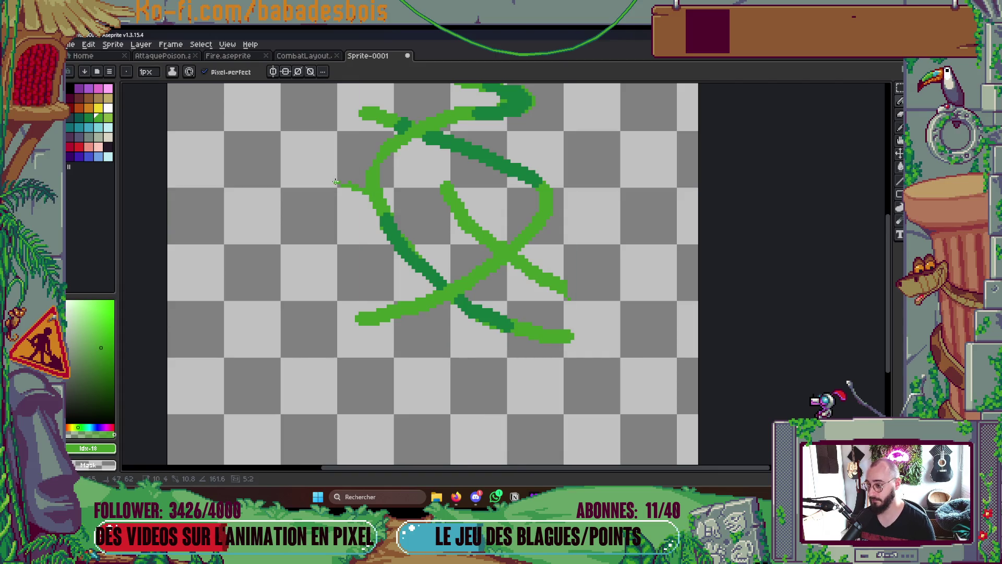
scroll(360, 179, up, 2)
With a 2-pixel pencil, outline a thorn on the left vine curve and fill it green
key(plus)
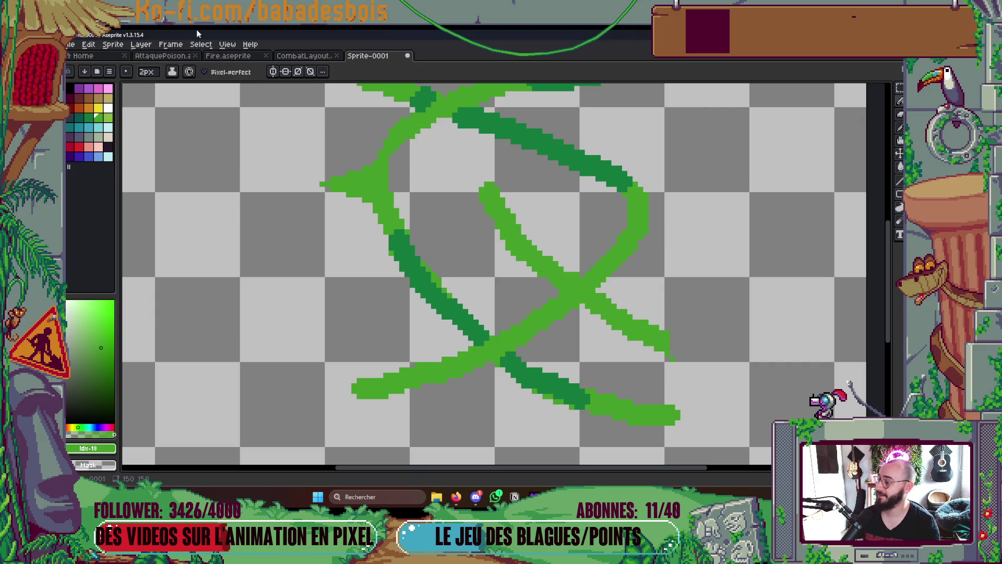
mouse_move(384, 252)
mouse_down()
mouse_move(346, 287)
mouse_move(392, 272)
mouse_up()
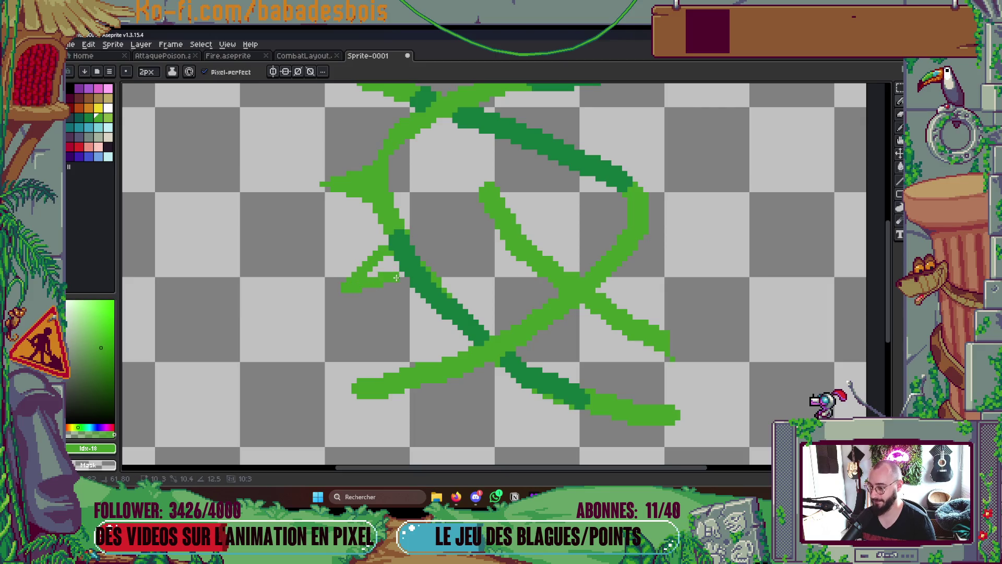
key(v)
key(g)
click(379, 272)
key(b)
Draw a V-shaped thorn under the lower vine and another below the lower-right vine
scroll(383, 209, up, 2)
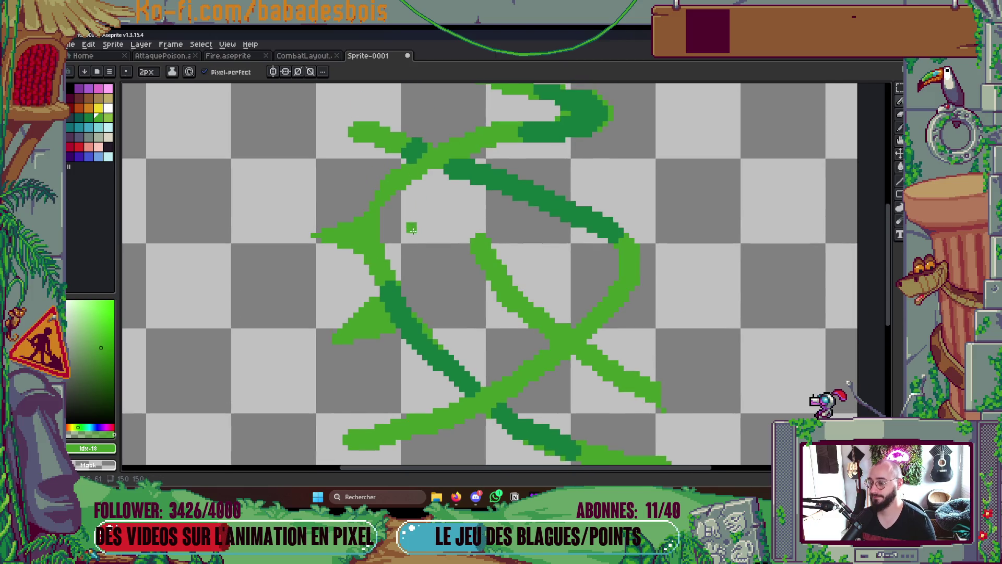
click(502, 347)
drag(502, 347, 475, 292)
mouse_move(417, 393)
mouse_down()
mouse_move(430, 425)
mouse_move(455, 368)
mouse_up()
key(b)
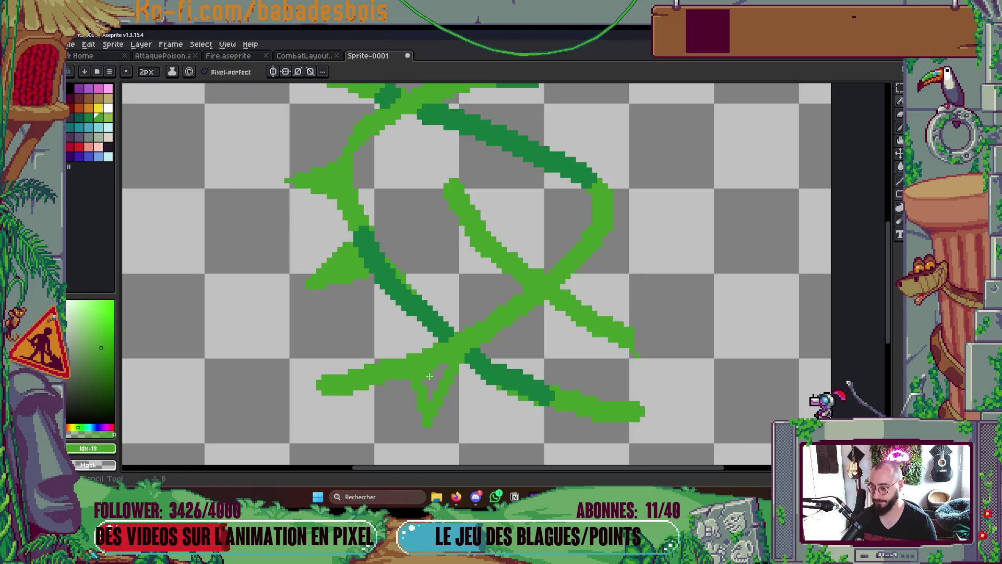
mouse_move(541, 411)
mouse_down()
mouse_move(556, 459)
mouse_move(578, 415)
mouse_up()
scroll(556, 417, down, 3)
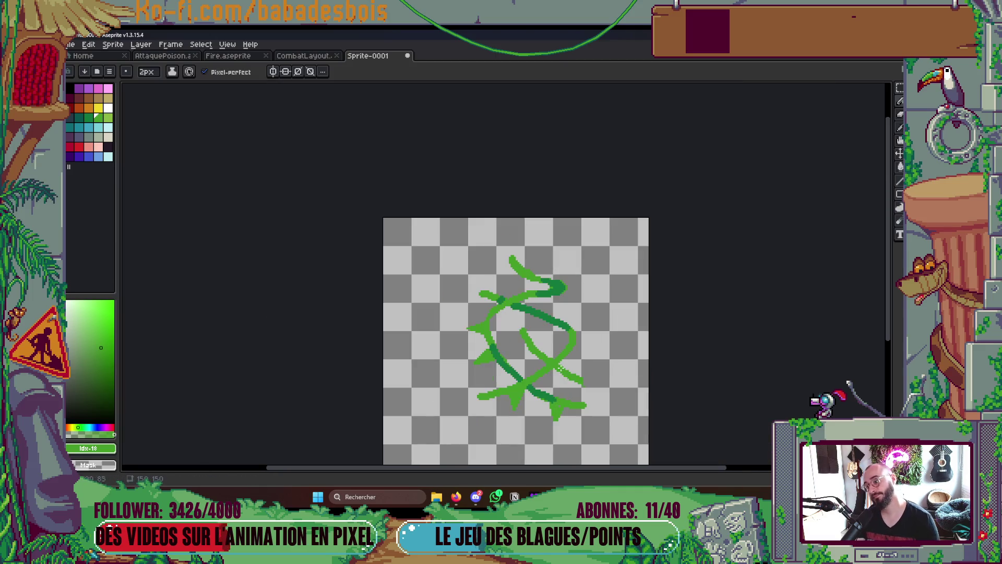
scroll(529, 317, up, 2)
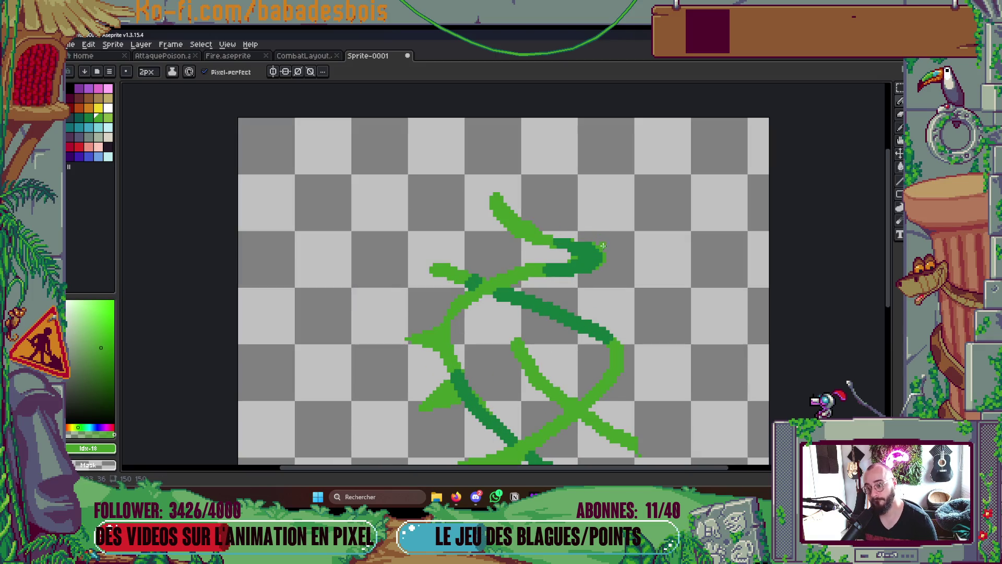
Redraw two thorns on the vine's right side and outline a leaf right of the crossing
key(ctrl+z)
mouse_move(592, 241)
mouse_down()
mouse_move(638, 222)
mouse_move(609, 268)
mouse_move(564, 146)
mouse_up()
mouse_move(561, 256)
mouse_down()
mouse_move(621, 262)
mouse_move(573, 284)
mouse_move(573, 267)
mouse_move(600, 267)
mouse_move(580, 251)
mouse_move(564, 257)
mouse_up()
mouse_move(550, 330)
mouse_down()
mouse_move(556, 316)
mouse_move(600, 336)
mouse_move(537, 319)
mouse_move(537, 347)
mouse_up()
key(g)
click(558, 351)
Erase the stray diagonal strokes inside the loop and leftover pixels near the lower-right leaf
key(e)
mouse_move(519, 308)
mouse_down()
mouse_move(509, 321)
mouse_move(595, 341)
mouse_up()
key(g)
right_click(475, 286)
key(b)
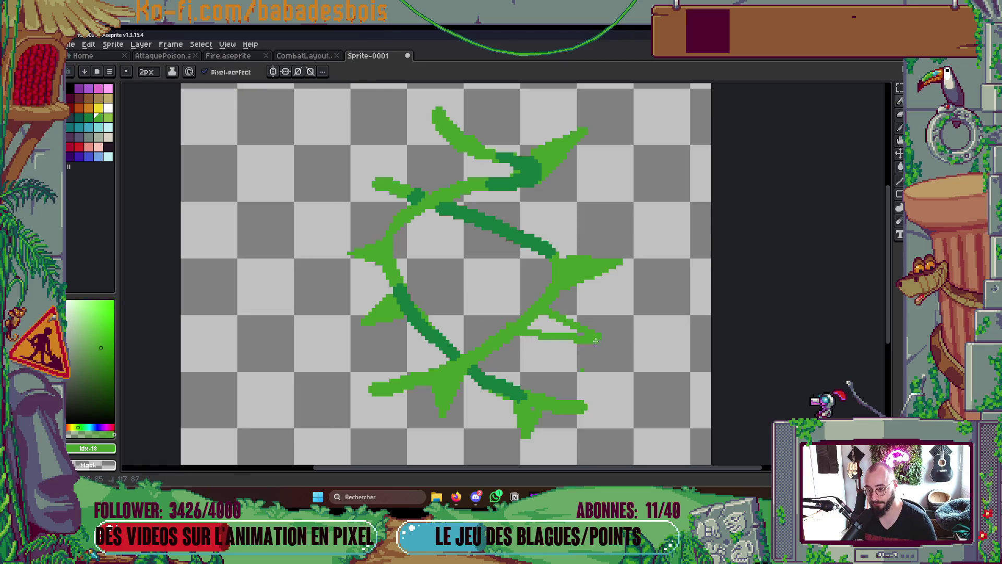
key(ctrl+z)
key(ctrl+z)
key(g)
right_click(488, 301)
key(e)
drag(584, 311, 552, 320)
key(g)
right_click(572, 328)
key(b)
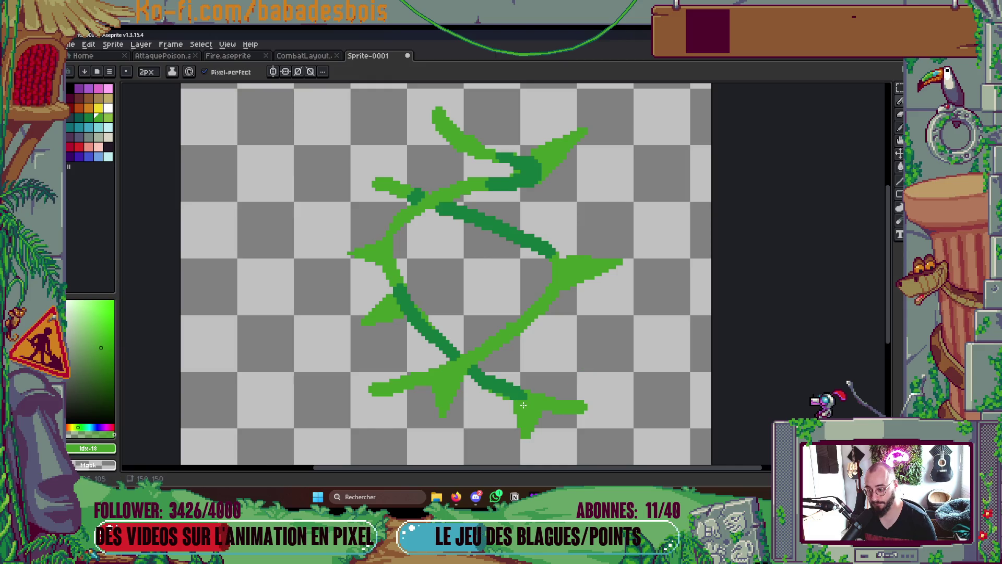
Outline a new thorn below-right of the central stem
mouse_move(524, 330)
mouse_down()
mouse_move(565, 365)
mouse_move(487, 356)
mouse_up()
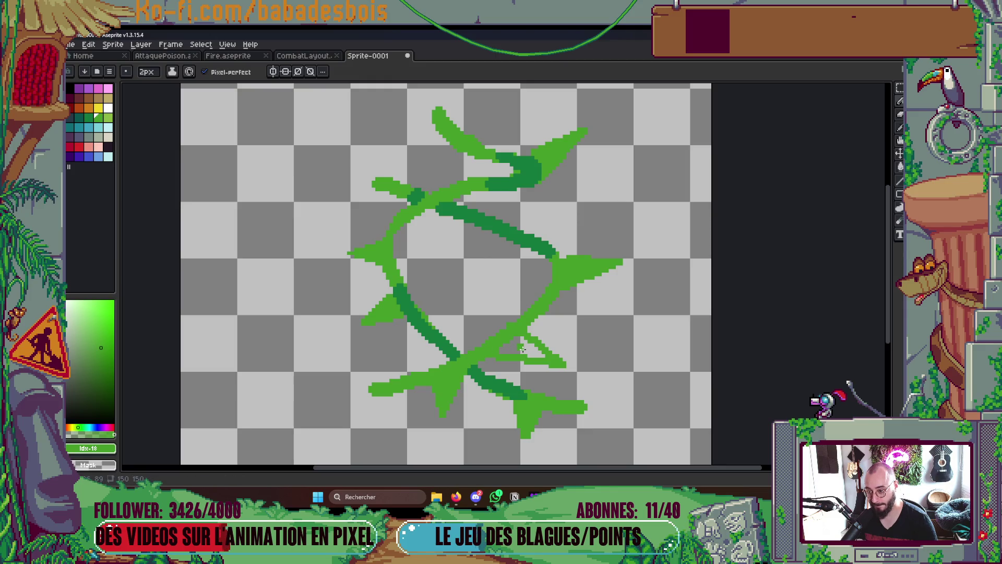
key(g)
scroll(522, 349, down, 5)
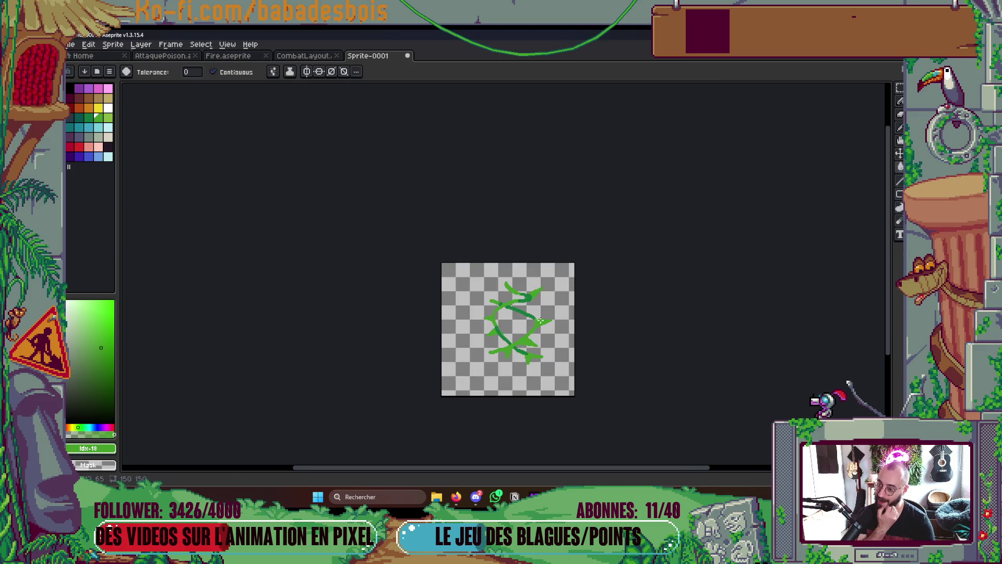
Repaint part of the lower stroke light green, then eyedrop dark green to shade the upper junction
scroll(531, 294, up, 3)
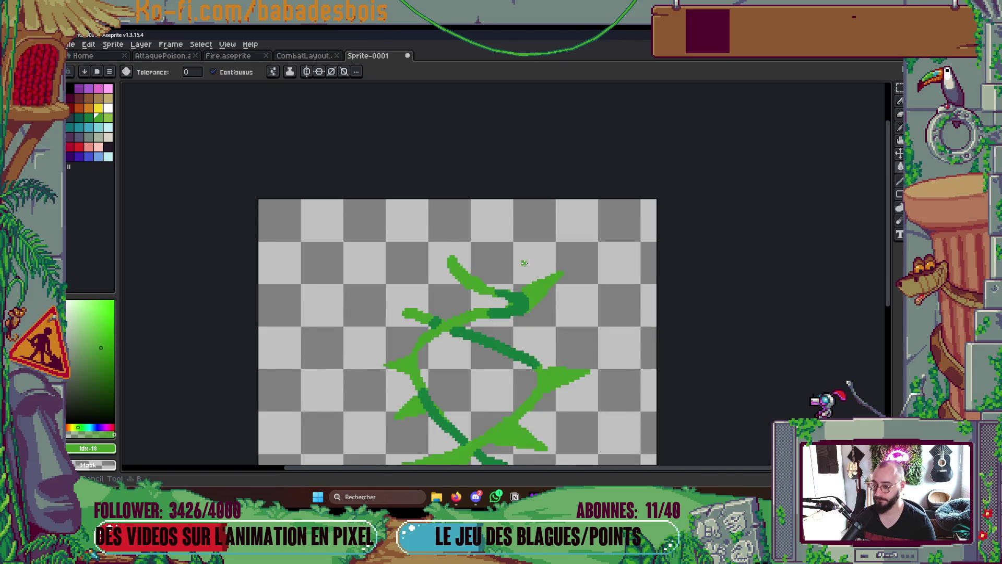
key(b)
mouse_move(522, 332)
mouse_down()
mouse_move(476, 329)
mouse_move(509, 330)
mouse_up()
scroll(509, 330, down, 3)
scroll(504, 317, up, 5)
click(504, 317)
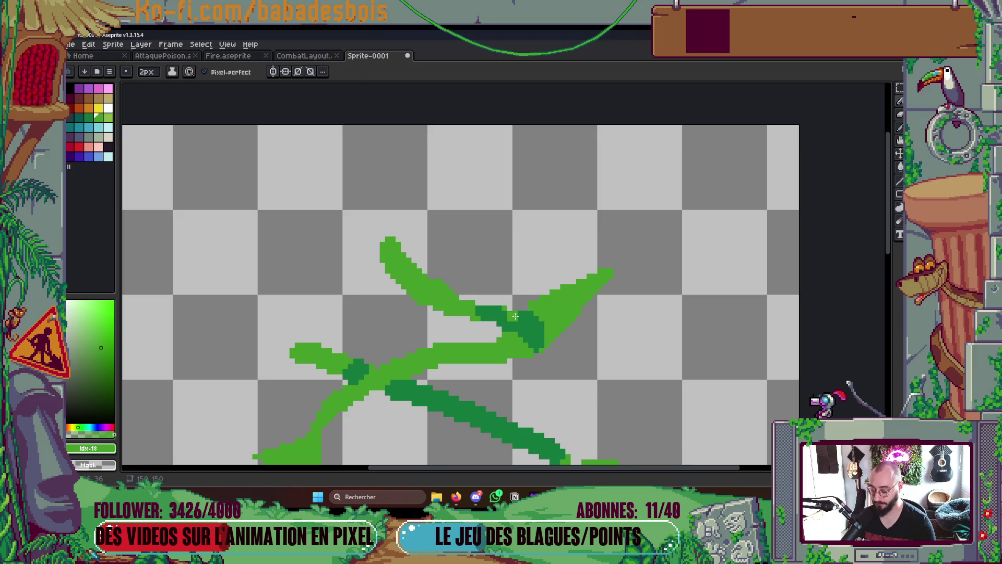
alt+click(512, 315)
drag(519, 316, 471, 303)
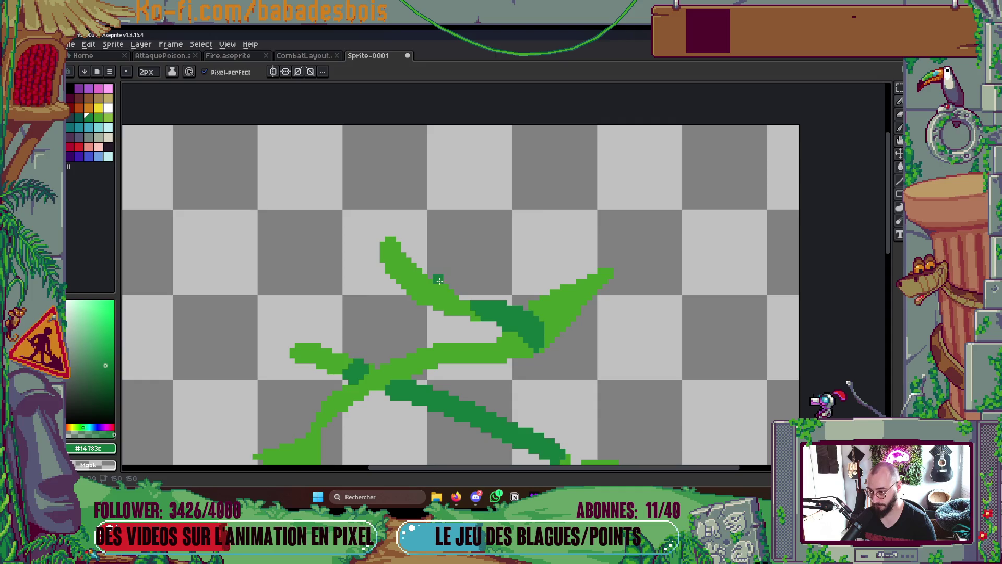
scroll(511, 288, down, 3)
scroll(511, 289, down, 1)
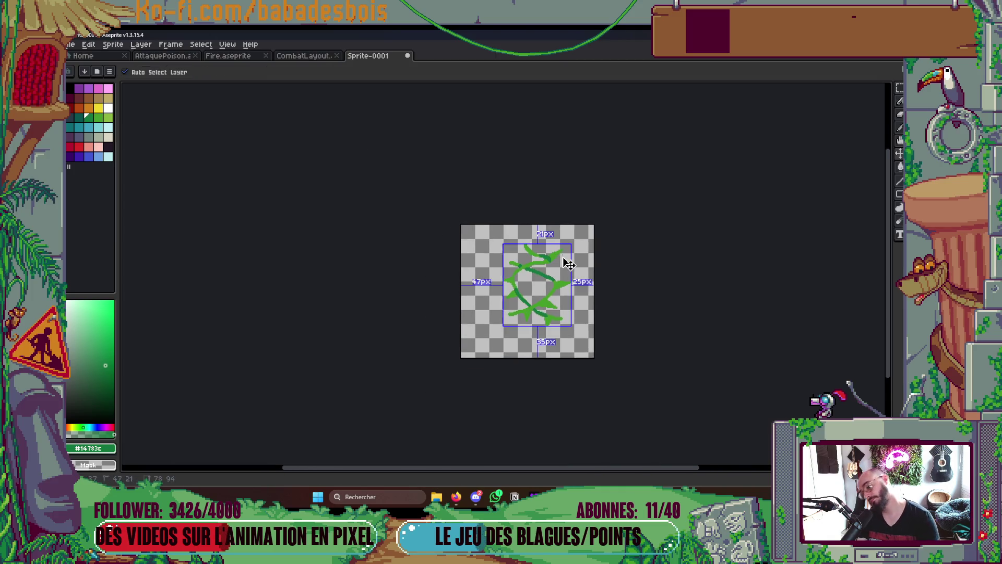
Save the sprite with Ctrl+S
key(ctrl+s)
key(Escape)
scroll(528, 254, up, 2)
scroll(527, 253, up, 1)
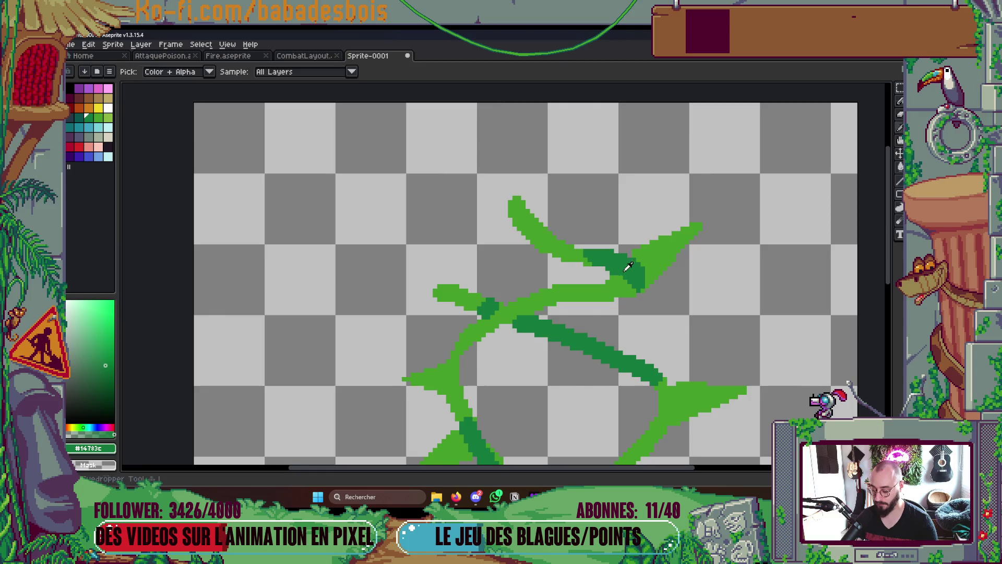
Flood-fill the top vine stroke darker green, then switch over to the Miro board
key(g)
click(553, 230)
scroll(569, 241, down, 4)
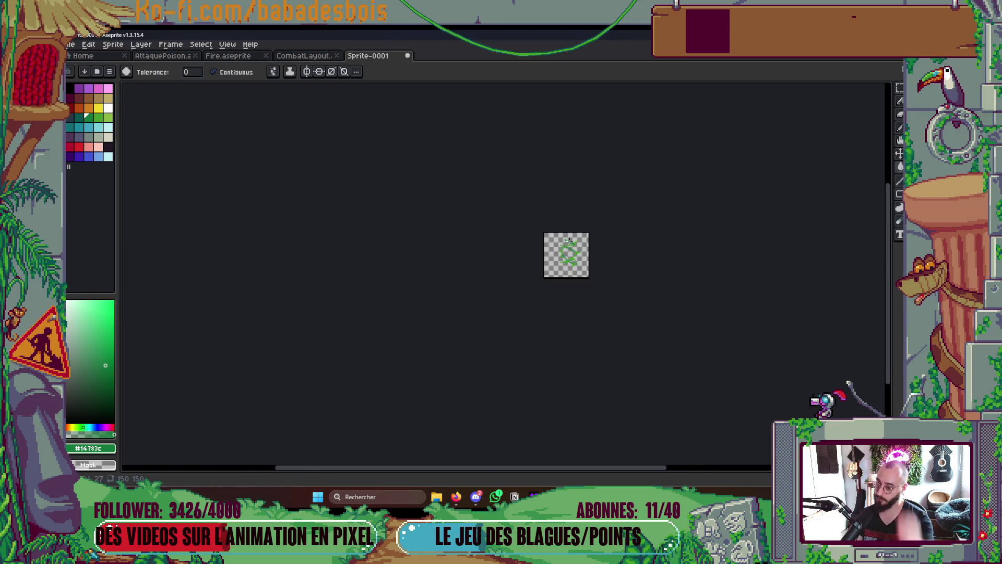
scroll(529, 231, up, 3)
mouse_move(660, 329)
mouse_down()
mouse_move(607, 322)
mouse_move(563, 367)
mouse_up()
click(476, 496)
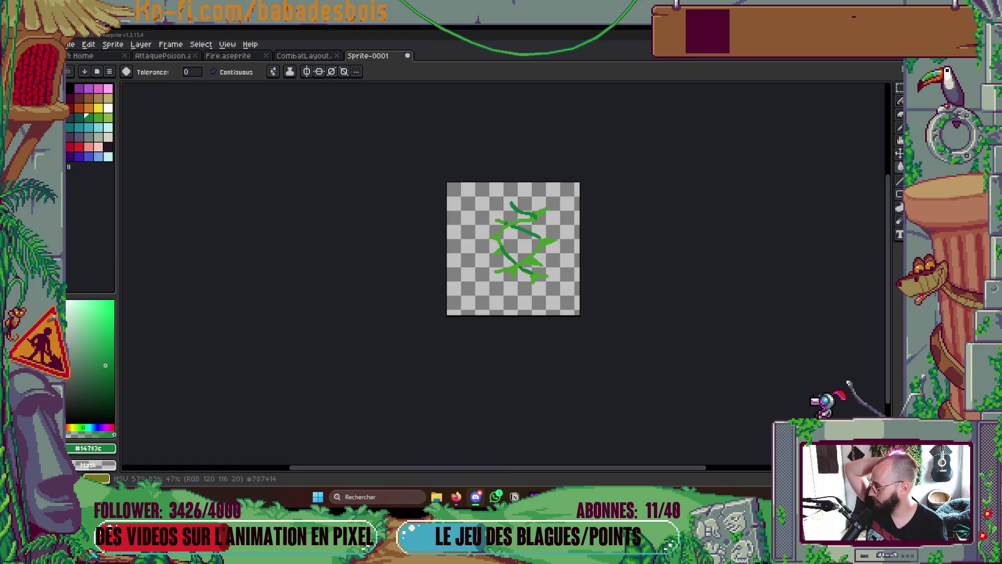
key(alt+Tab)
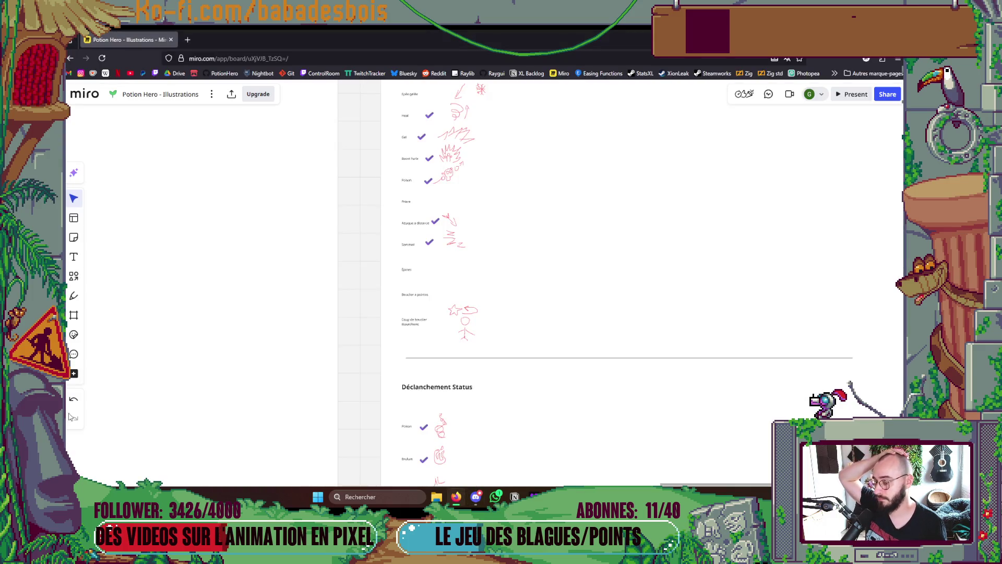
Scroll and zoom around the Miro board to review the character sprites
scroll(553, 313, down, 10)
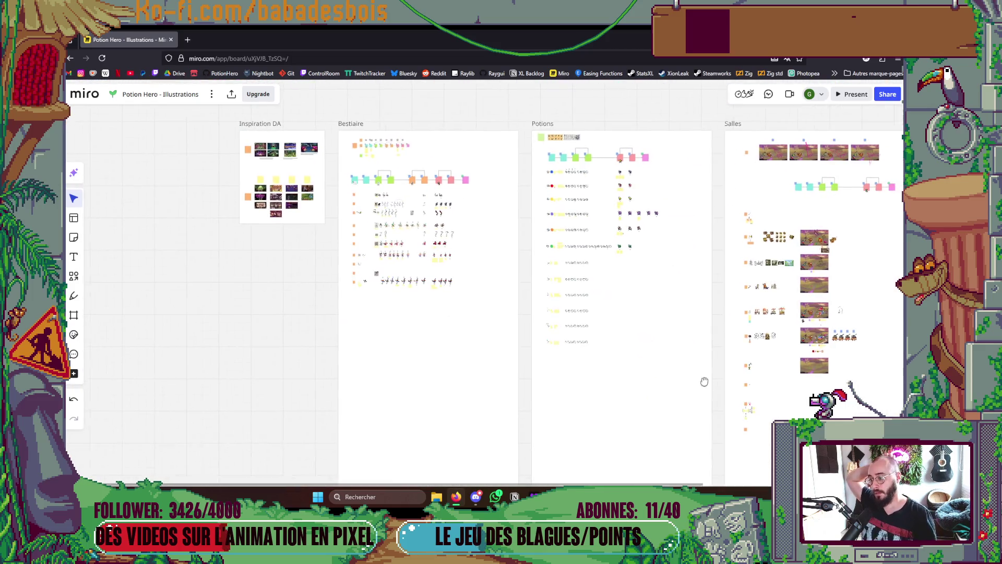
scroll(448, 219, up, 5)
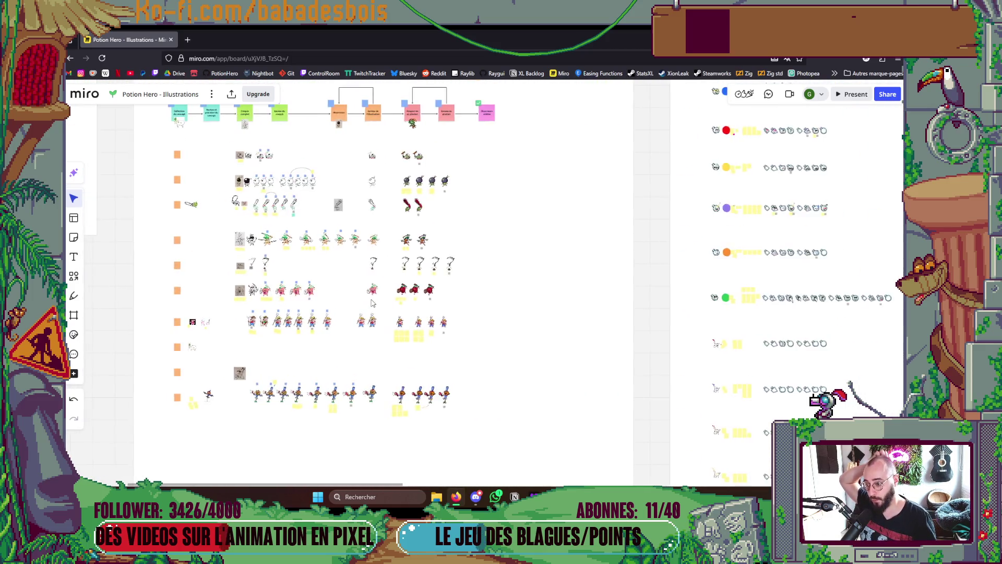
scroll(371, 303, up, 5)
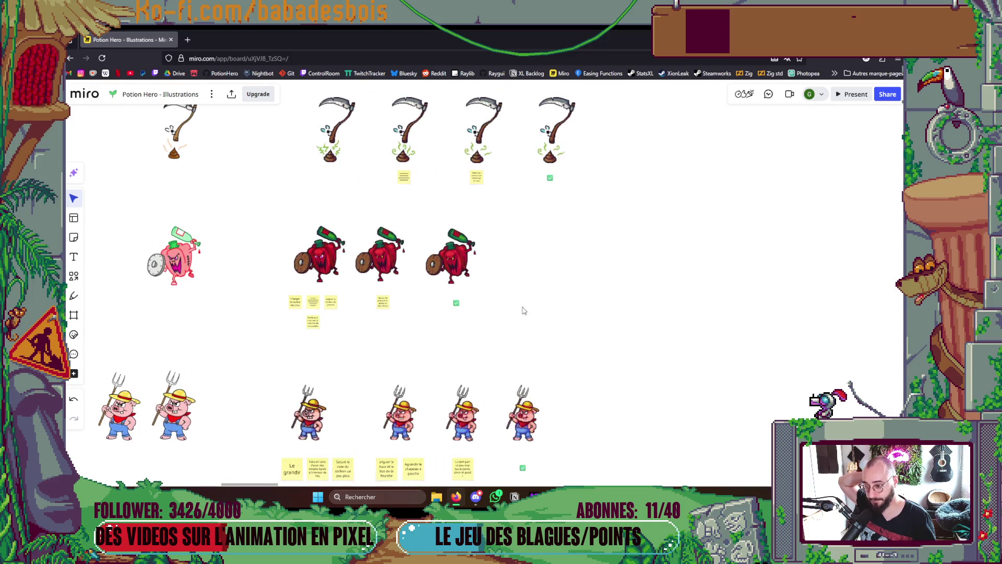
scroll(585, 357, up, 5)
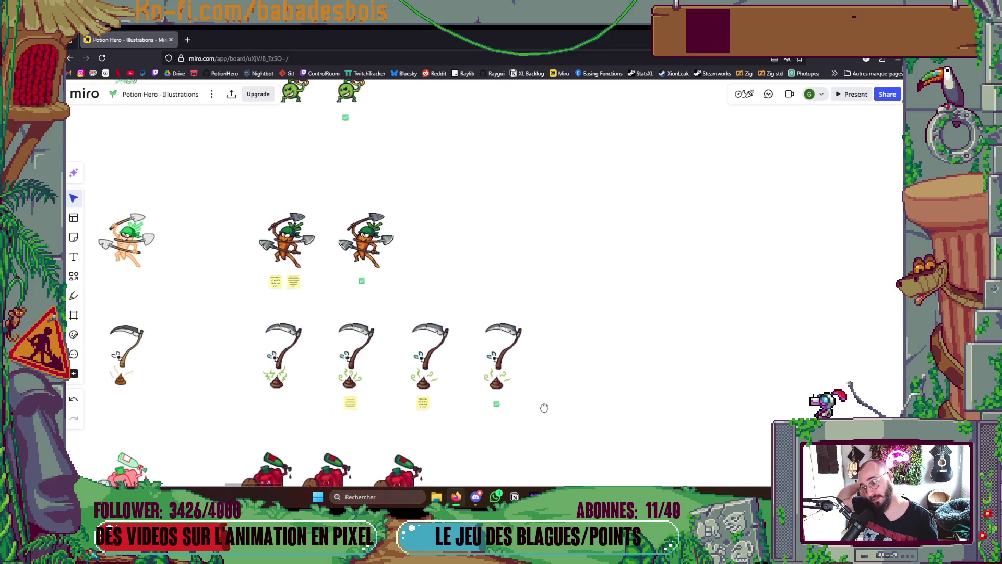
scroll(544, 398, down, 5)
scroll(439, 278, up, 5)
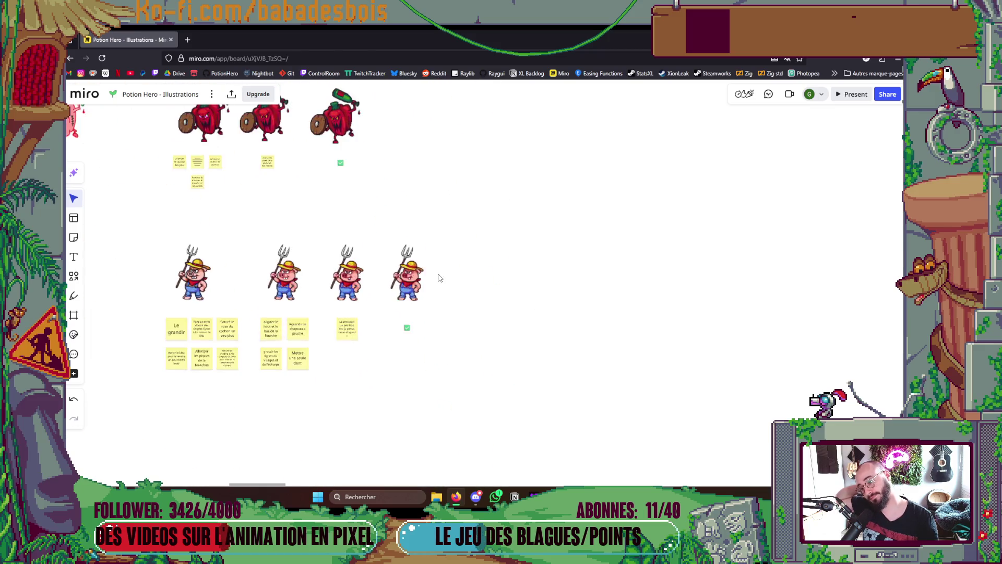
scroll(475, 363, down, 1)
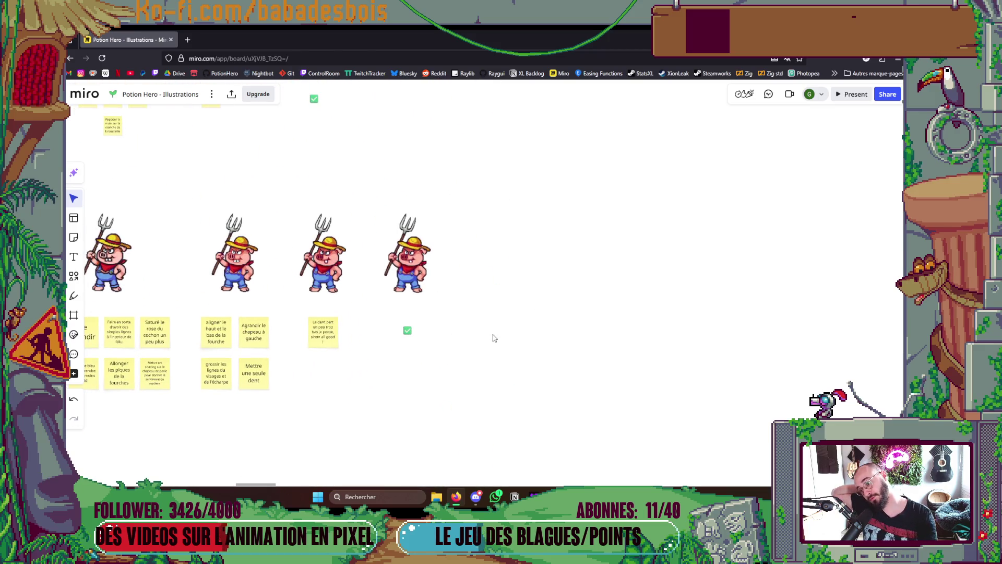
scroll(484, 375, down, 5)
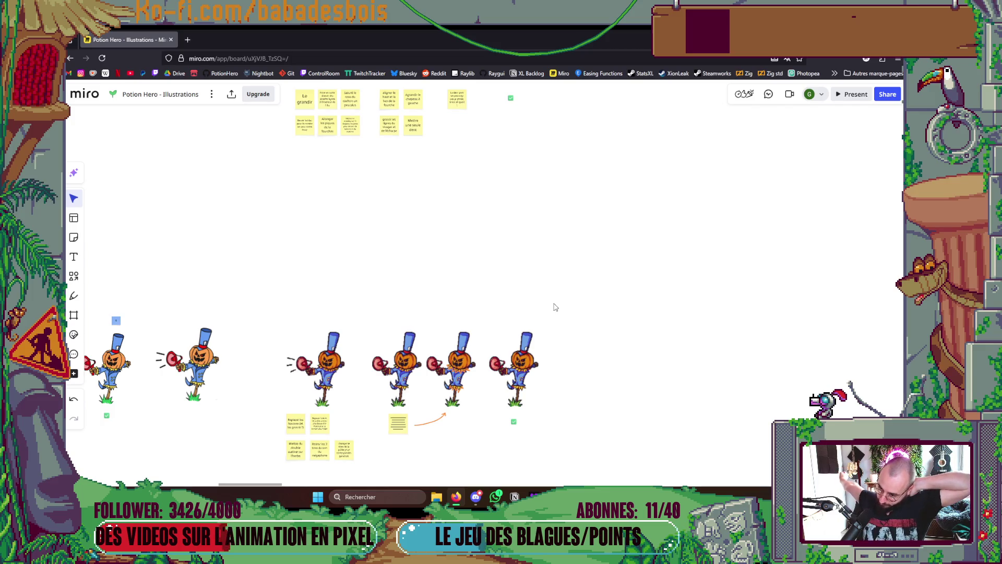
scroll(546, 228, up, 5)
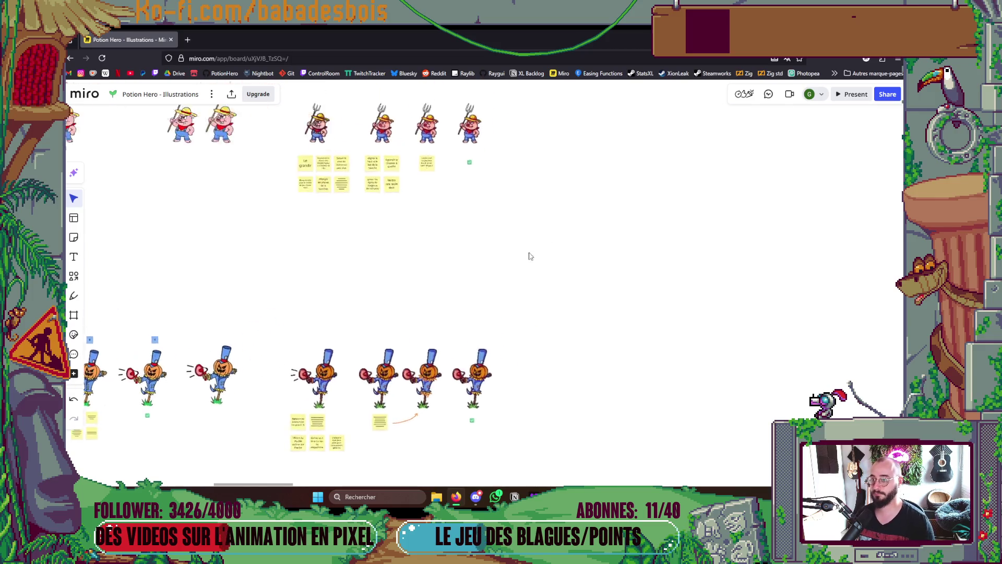
scroll(506, 288, up, 5)
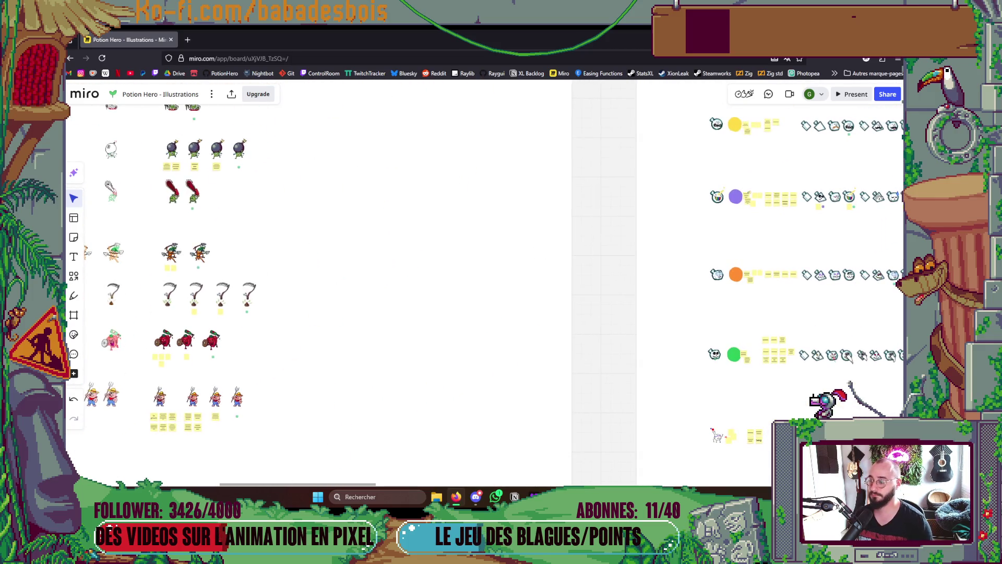
Look over the Poison status-effect sketch, then return to the vine sprite in Aseprite
key(alt+Tab)
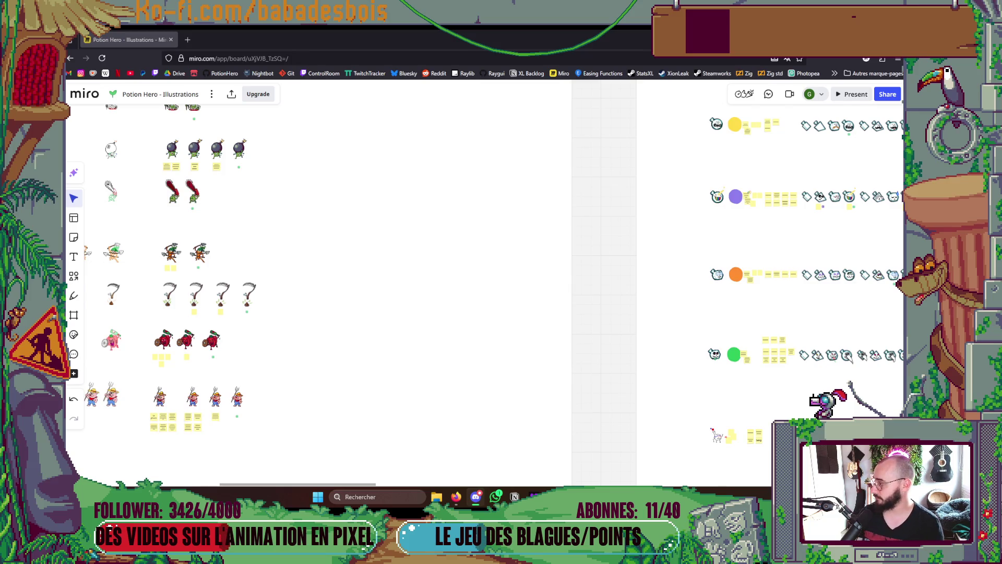
scroll(450, 222, down, 3)
scroll(673, 284, up, 3)
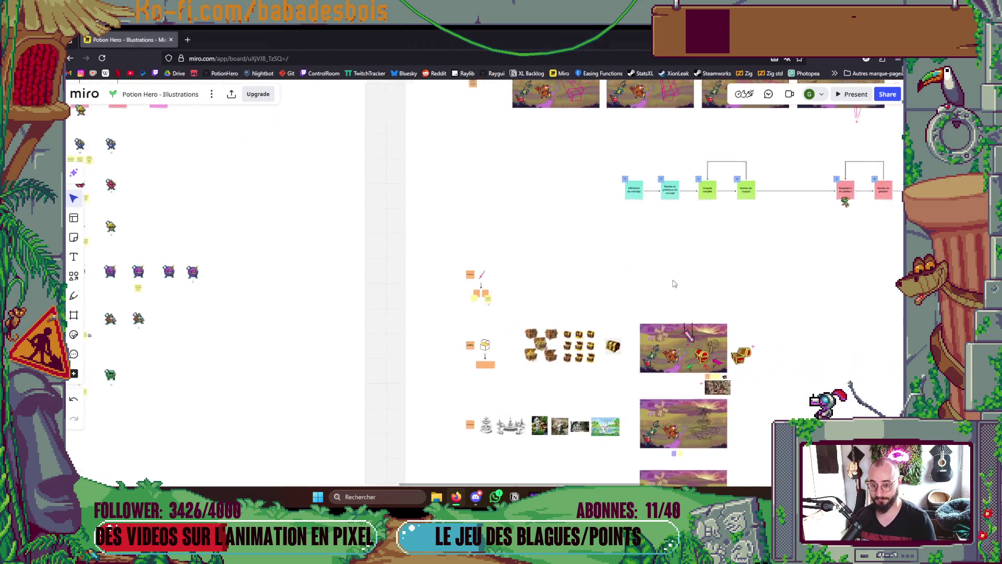
scroll(673, 283, right, 5)
scroll(497, 329, down, 3)
scroll(530, 290, up, 5)
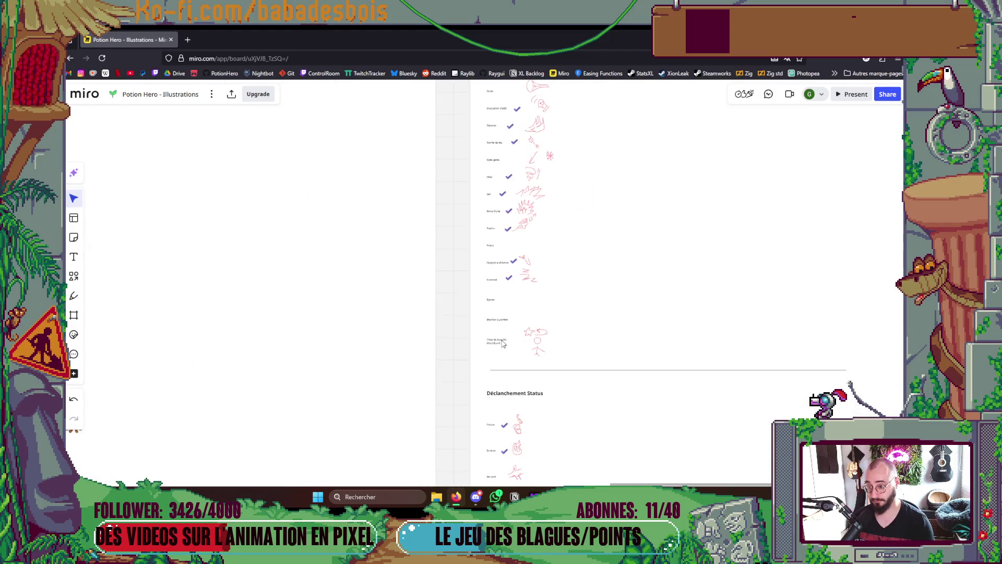
scroll(530, 264, up, 4)
key(alt+Tab)
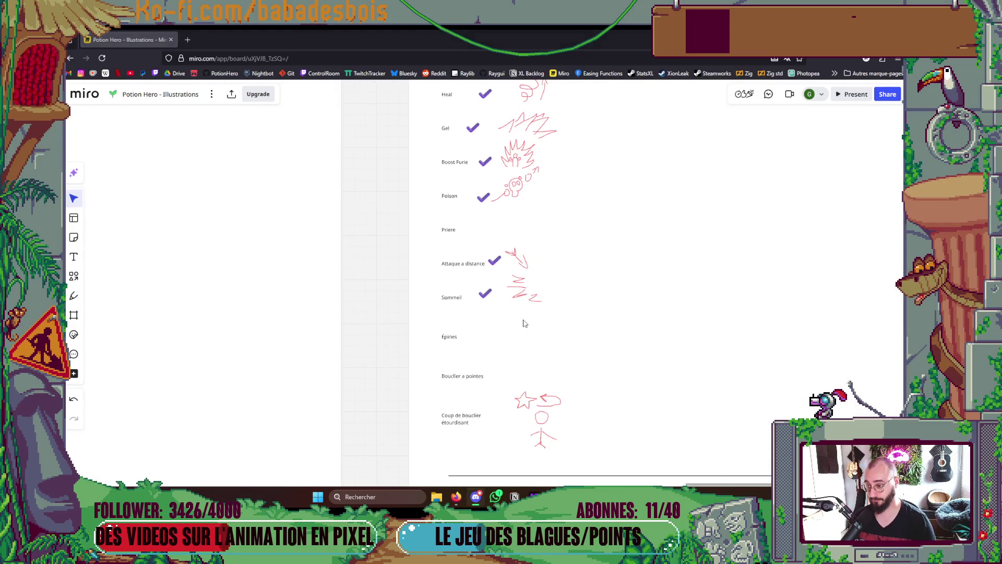
key(alt+Tab)
scroll(485, 197, up, 5)
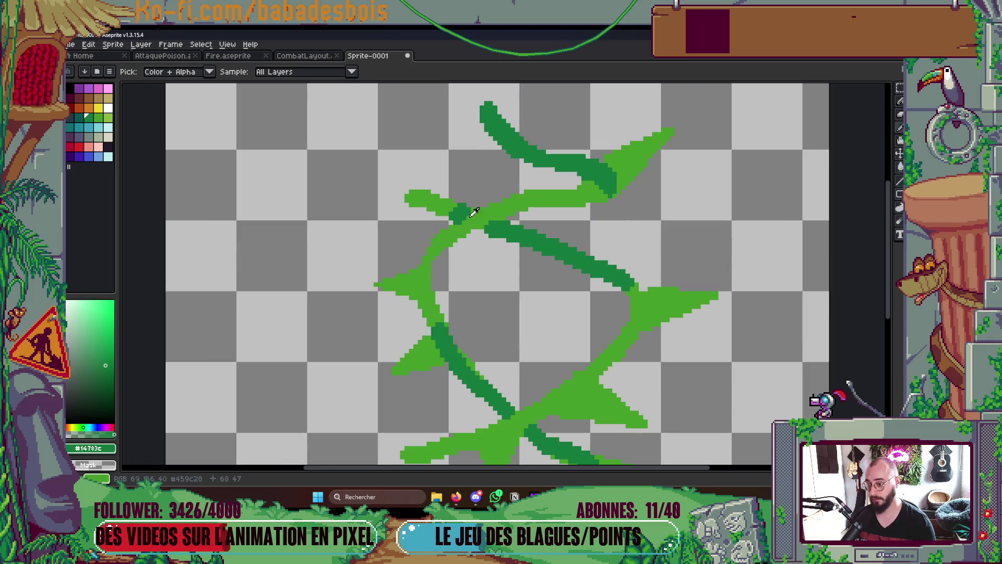
Fill the small upper-left blob dark green and draw a light-green loop on the upper stem
key(b)
key(g)
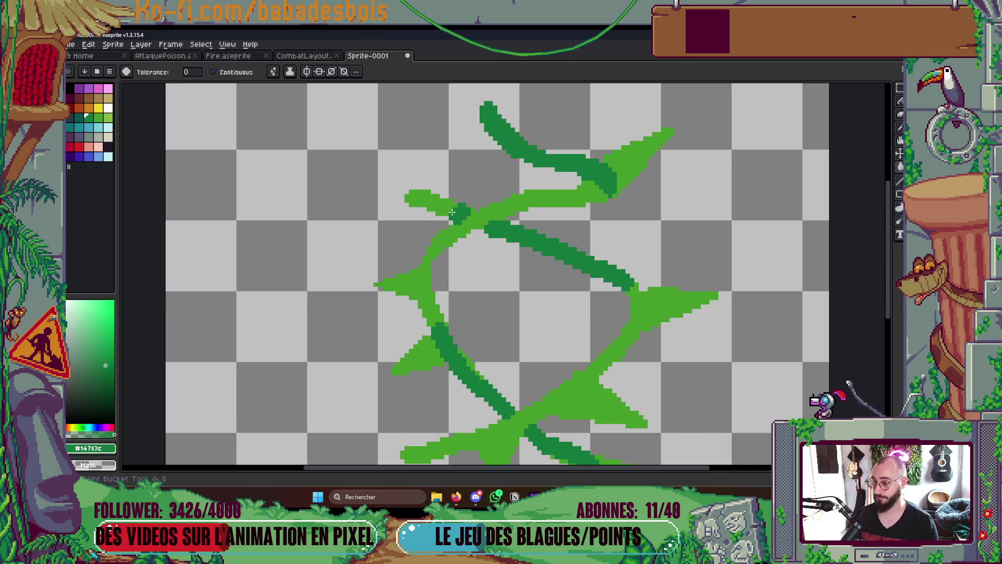
click(435, 208)
key(b)
alt+click(490, 210)
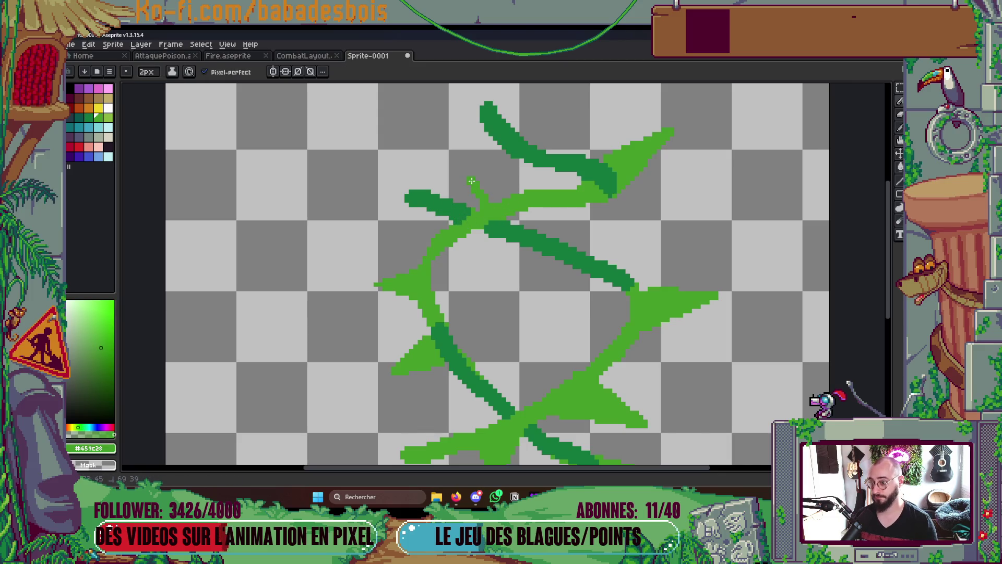
drag(464, 163, 522, 188)
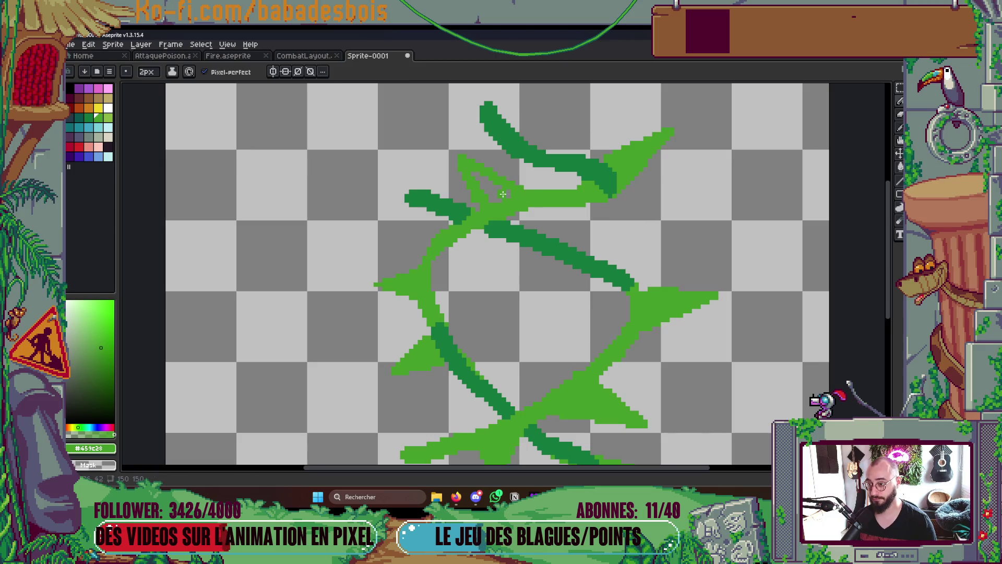
Pick dark green #14783c, then outline and fill a new thorn on the left stem
key(g)
scroll(538, 197, down, 4)
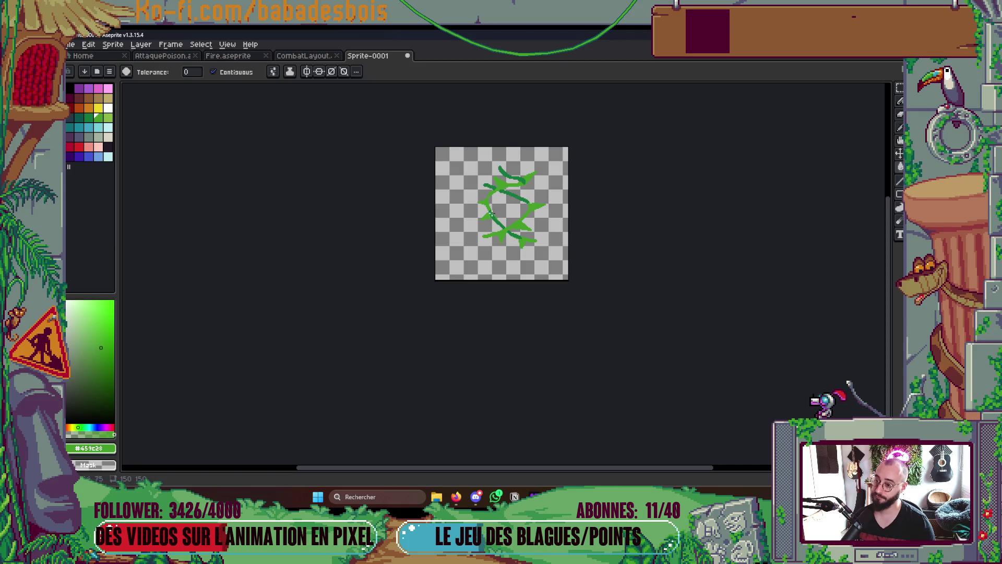
scroll(491, 213, up, 4)
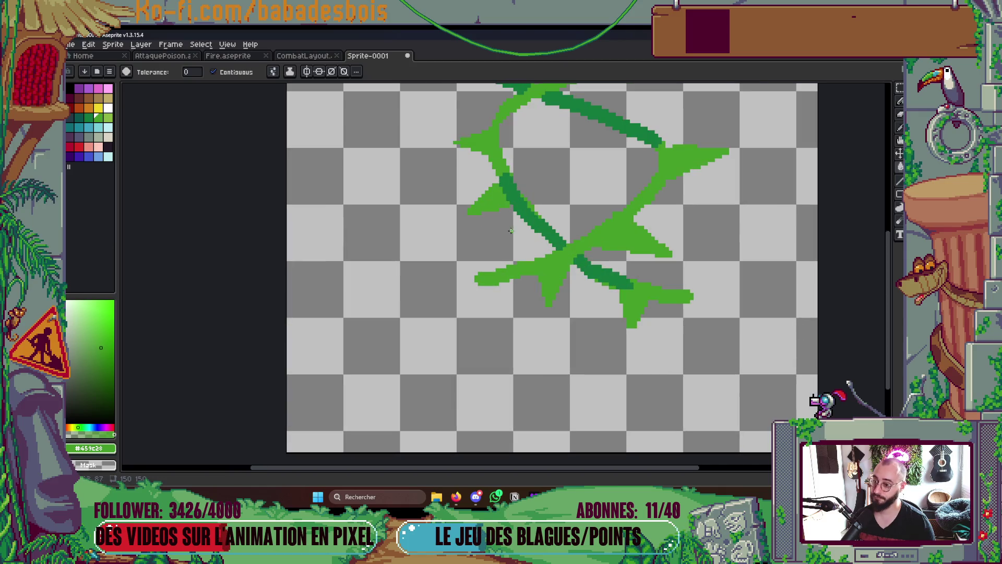
alt+click(510, 190)
key(b)
mouse_move(510, 213)
mouse_down()
mouse_move(480, 243)
mouse_move(535, 230)
mouse_up()
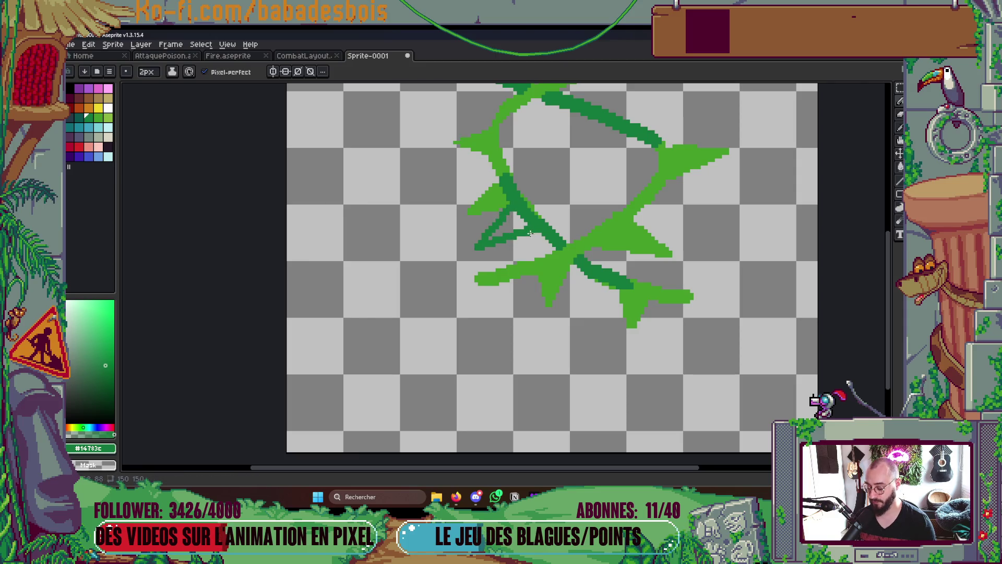
key(g)
click(504, 230)
Draw and fill a small dark-green thorn triangle pointing toward the upper right
key(b)
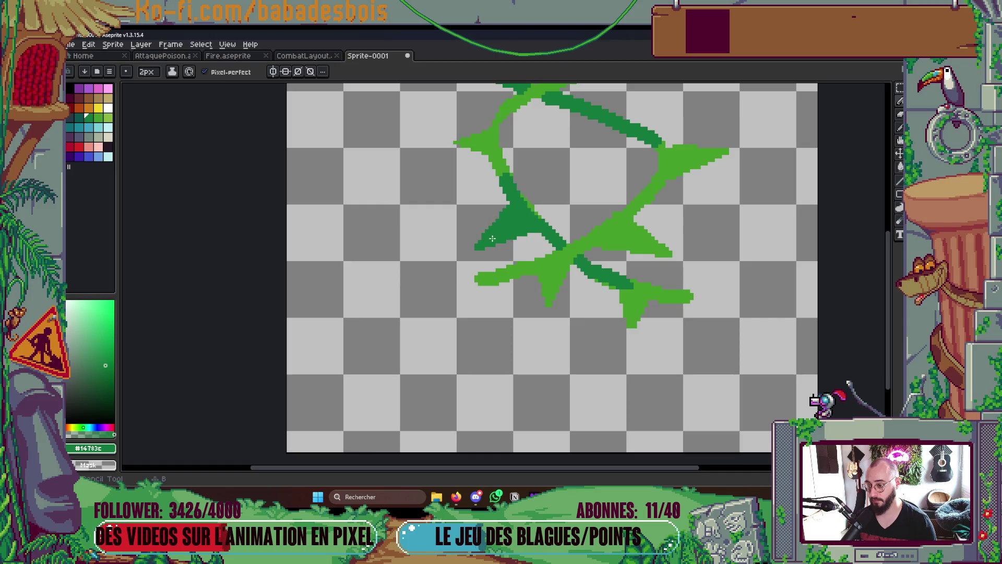
scroll(498, 224, down, 4)
scroll(542, 222, up, 2)
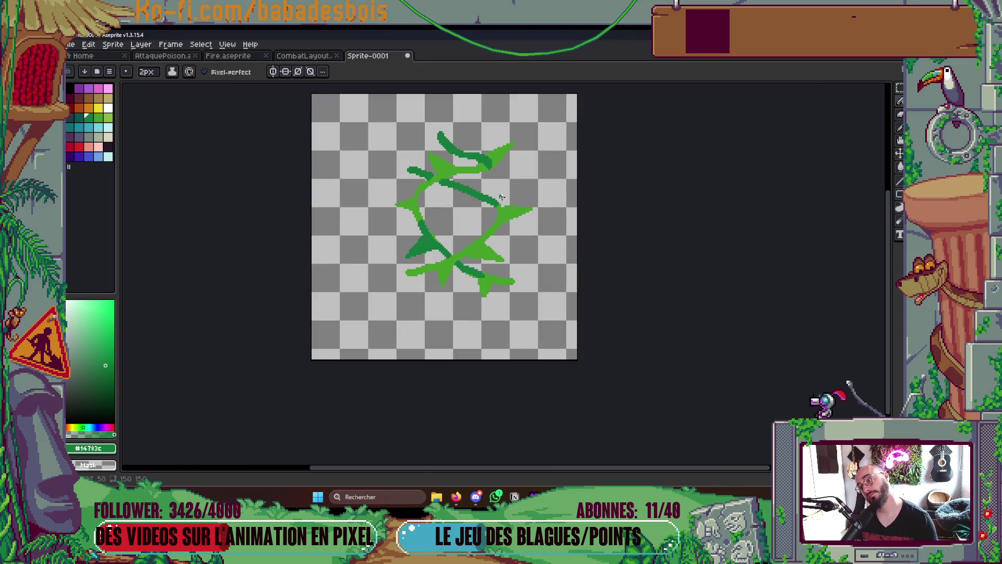
scroll(501, 196, up, 1)
mouse_move(468, 196)
mouse_down()
mouse_move(516, 167)
mouse_move(494, 210)
mouse_up()
key(g)
click(497, 190)
scroll(498, 183, down, 1)
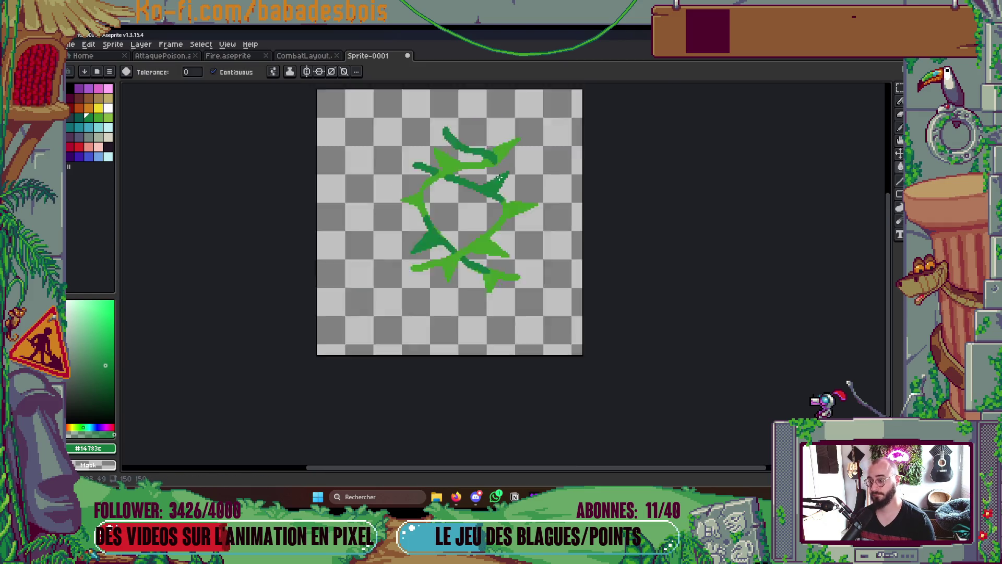
scroll(499, 177, down, 2)
scroll(509, 220, up, 1)
scroll(495, 162, up, 2)
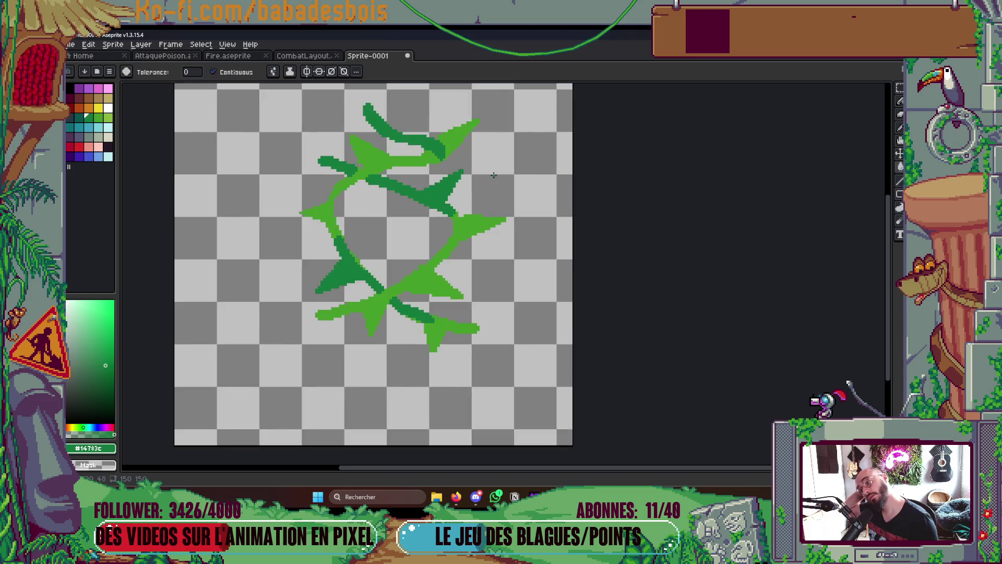
scroll(444, 128, up, 1)
scroll(457, 141, down, 3)
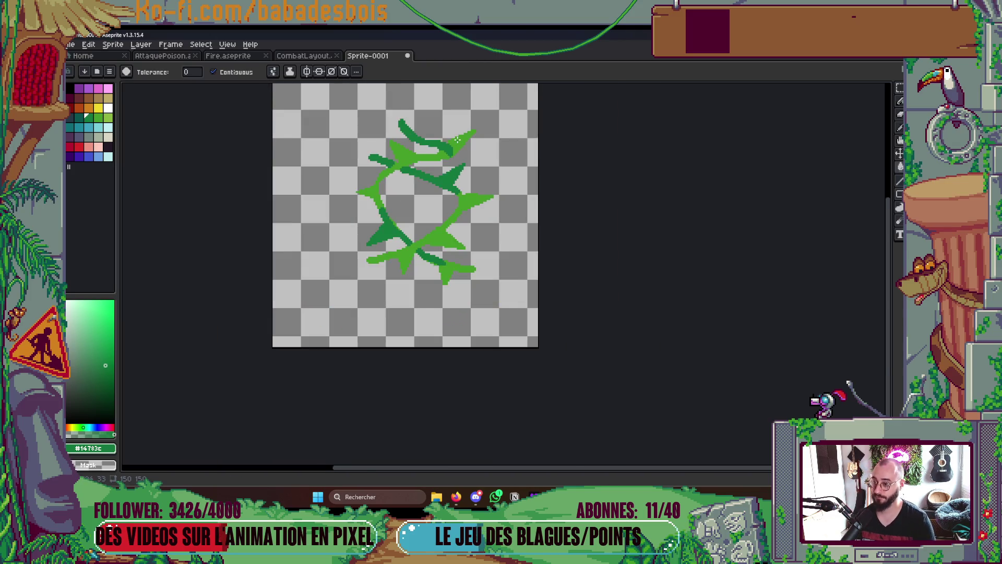
scroll(457, 141, up, 2)
Undo the last light-green spike and pick light green #459c28 from the vine
key(b)
key(ctrl+z)
alt+click(419, 166)
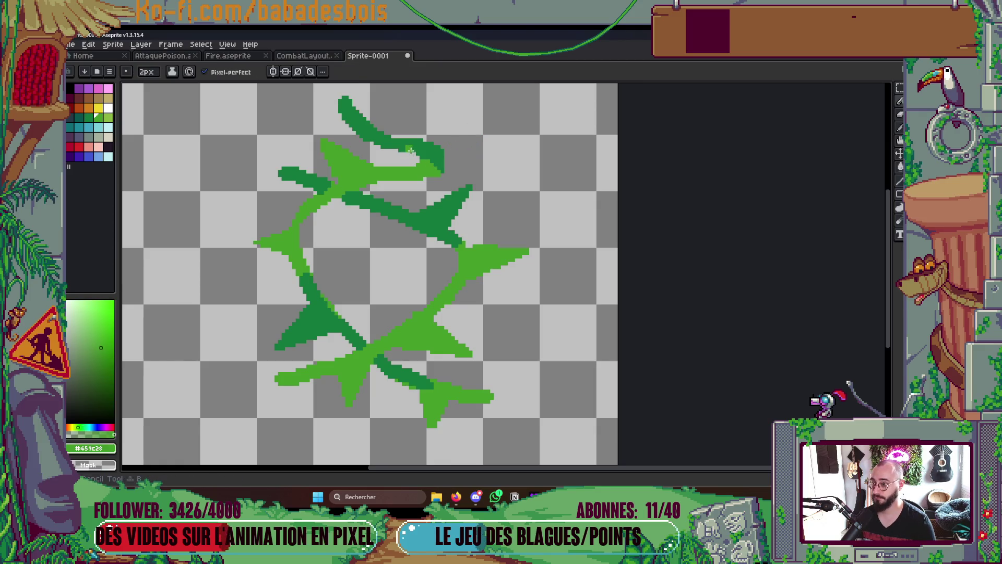
key(g)
scroll(536, 169, down, 3)
Open the Save dialog and cancel it, returning to the canvas
key(v)
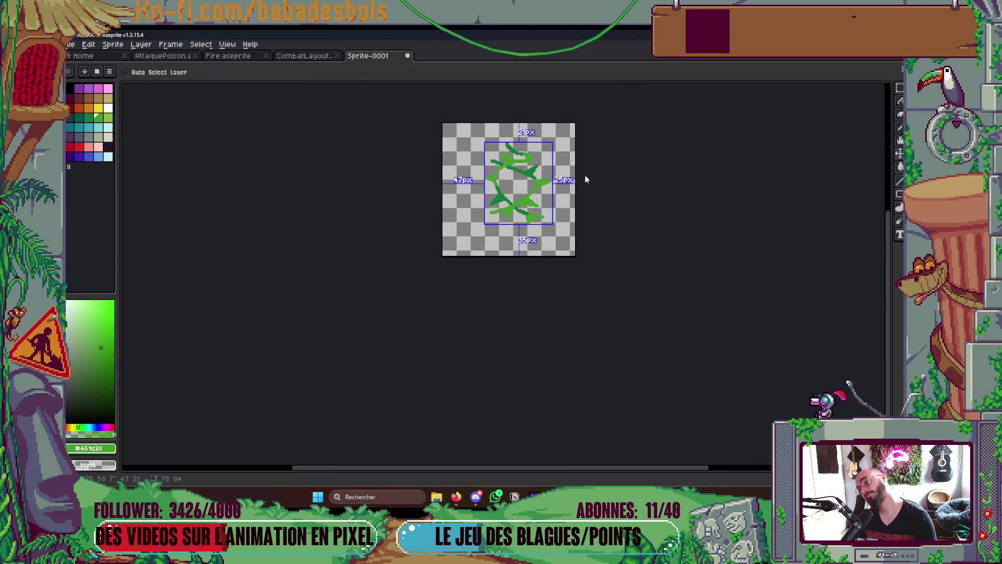
key(ctrl+s)
click(747, 75)
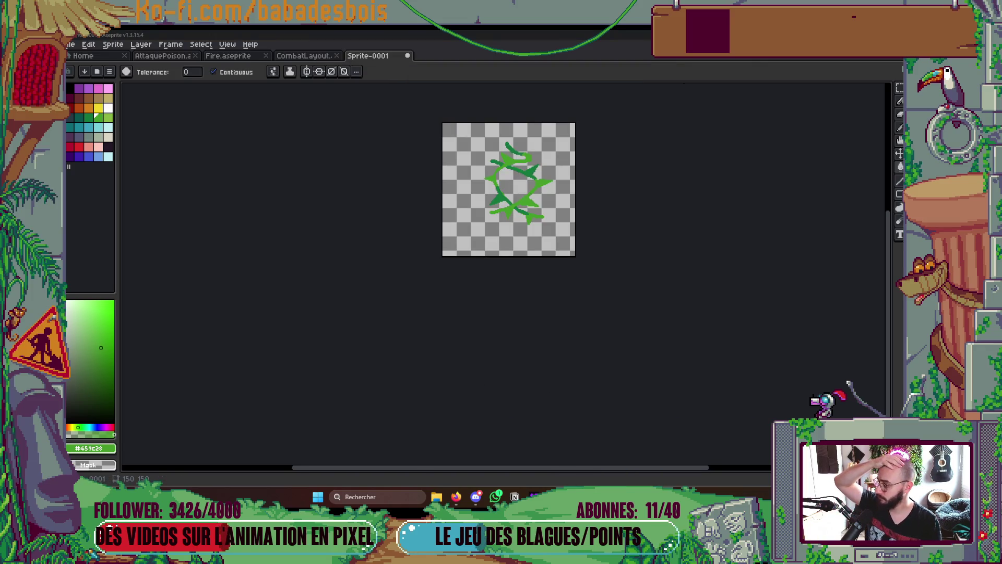
Show the animation timeline and add a second frame with Alt+N
scroll(604, 374, up, 2)
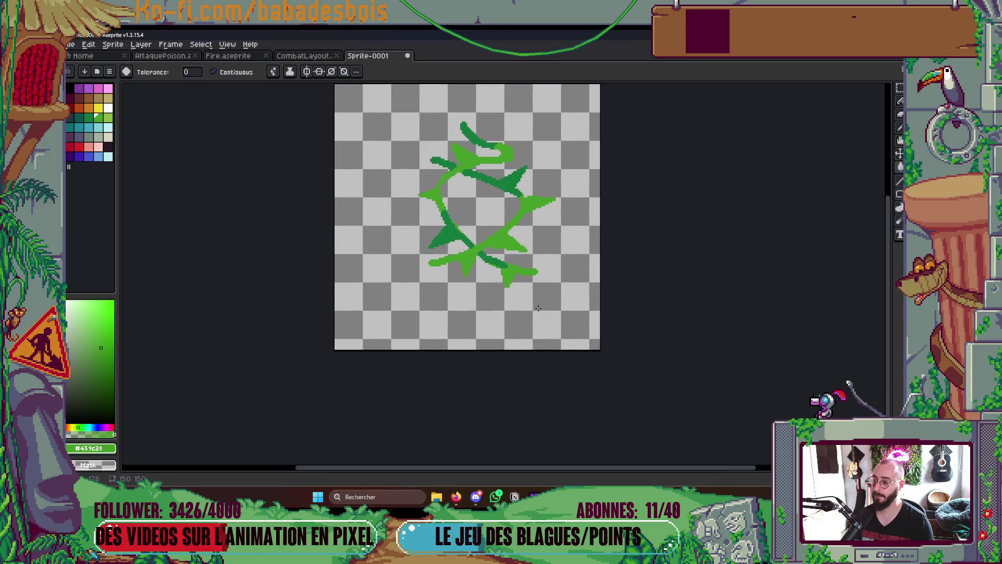
key(Tab)
key(alt+n)
key(Tab)
key(Tab)
key(Tab)
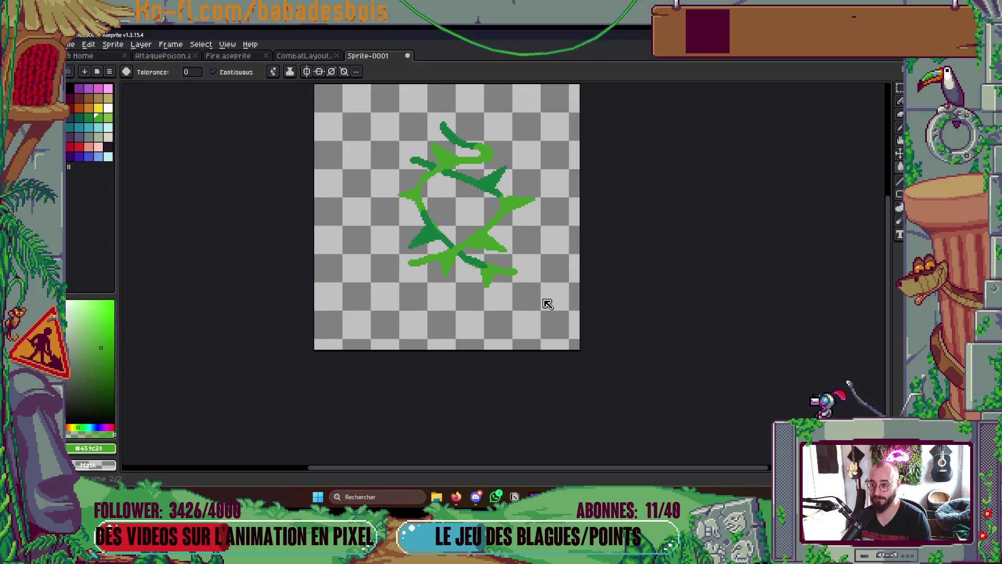
key(Tab)
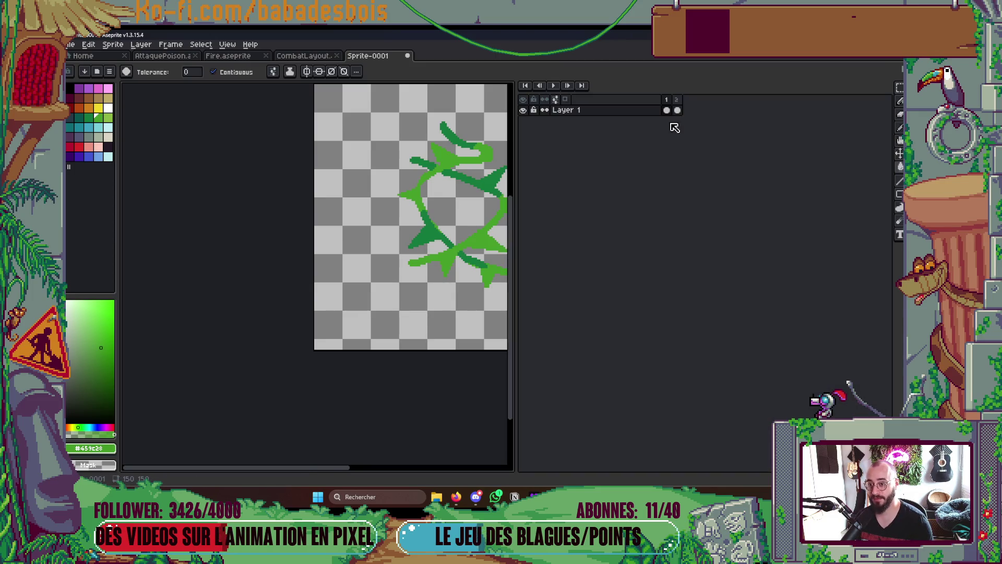
click(667, 110)
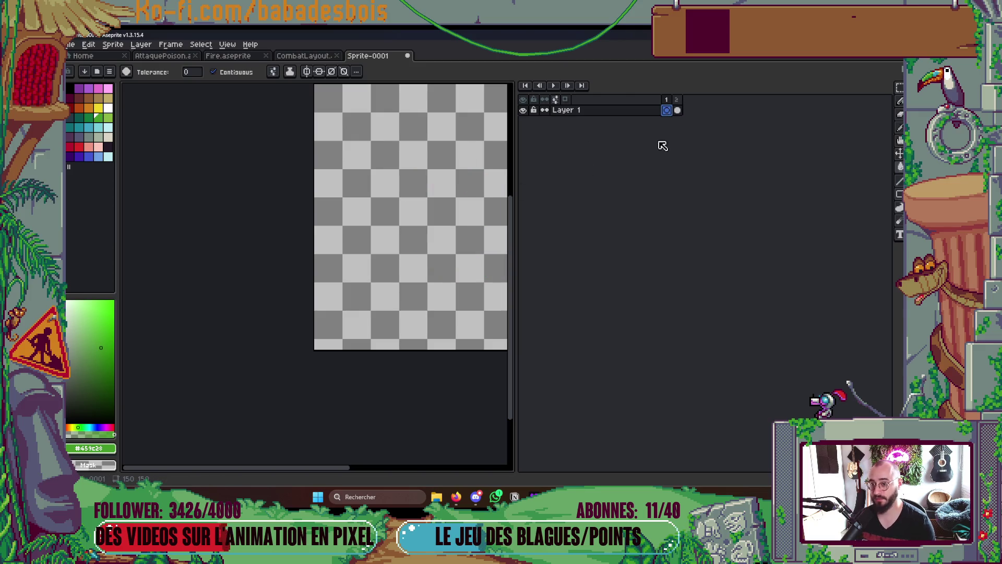
click(677, 110)
scroll(411, 199, up, 1)
key(b)
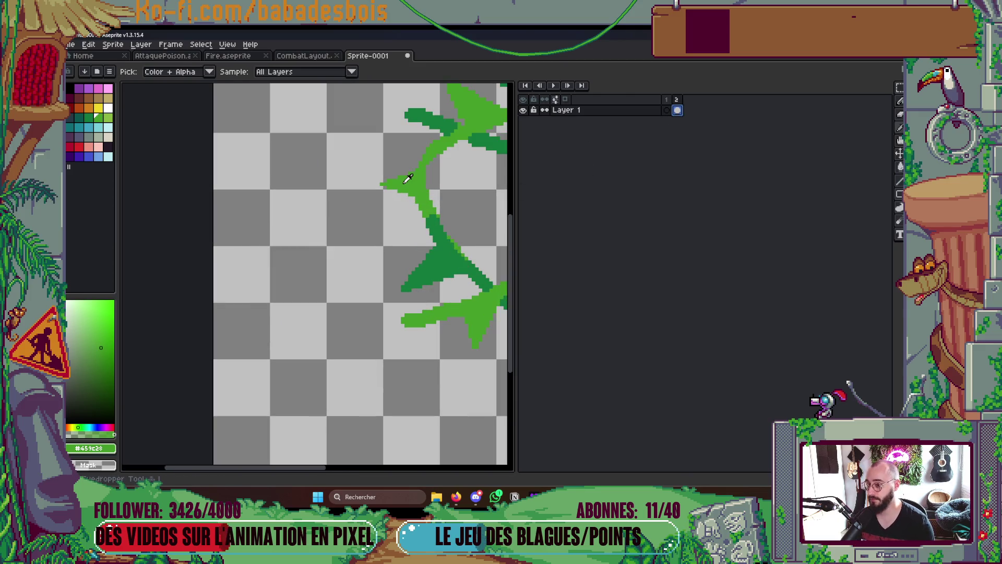
mouse_move(383, 187)
mouse_down()
mouse_move(354, 184)
mouse_move(390, 180)
mouse_up()
click(422, 169)
scroll(389, 180, down, 3)
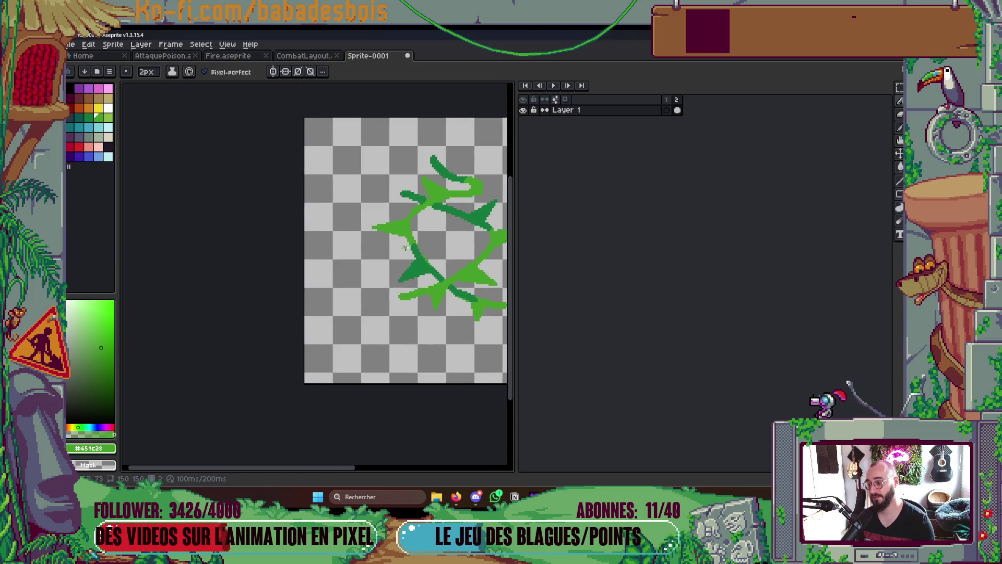
scroll(432, 269, up, 1)
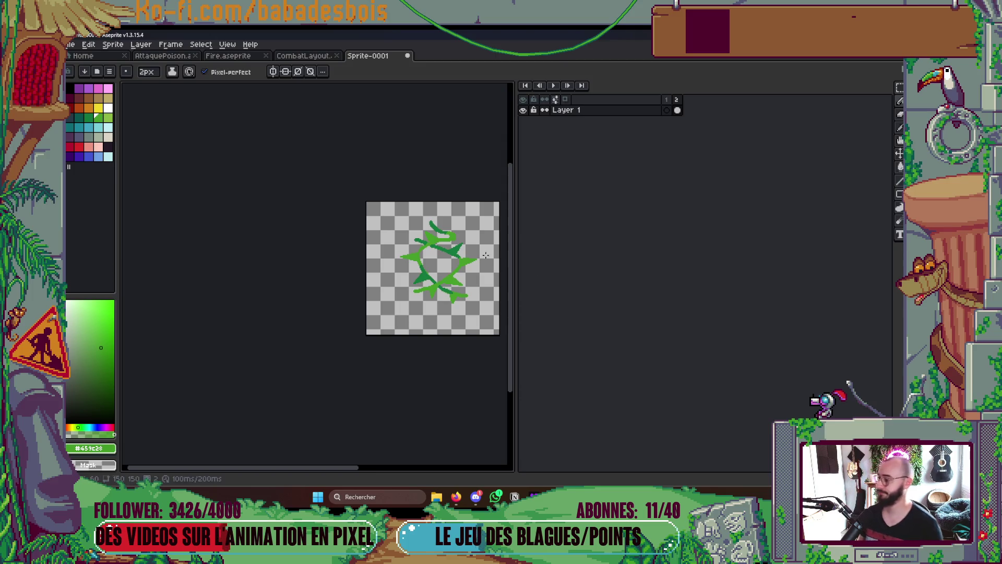
key(alt+Tab)
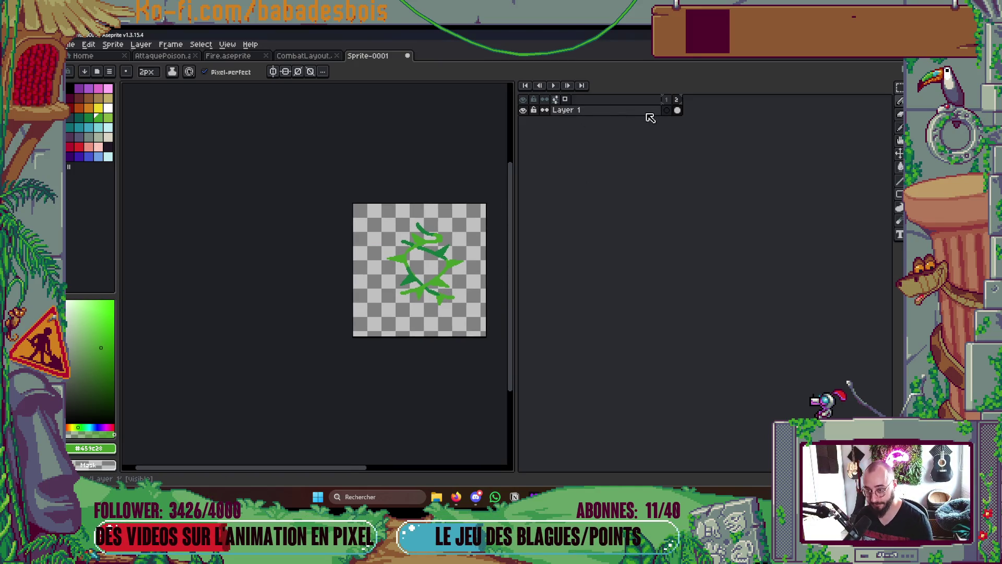
In the empty first frame, draw a 3px green vine stroke rising to the right
click(666, 110)
scroll(455, 311, up, 2)
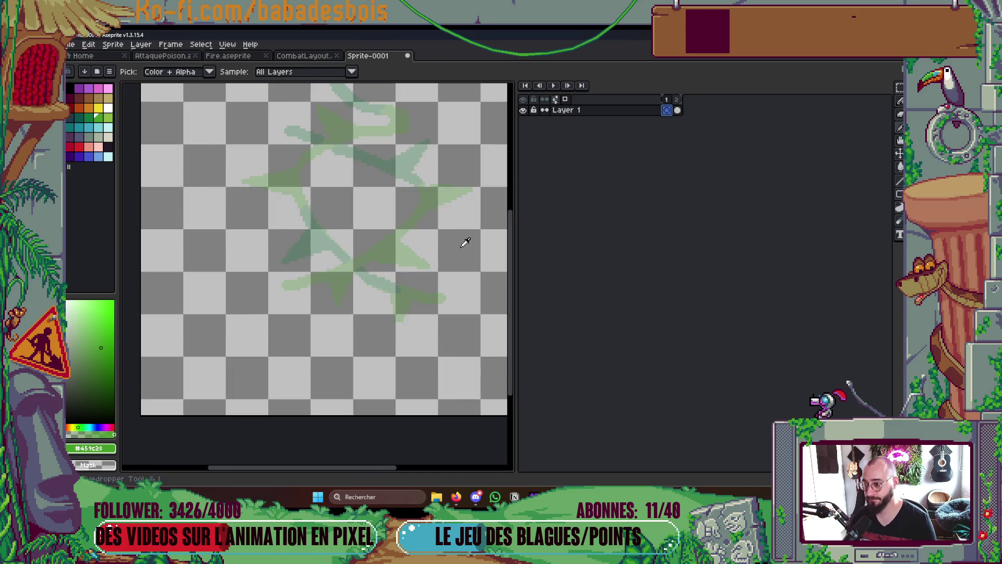
key(plus)
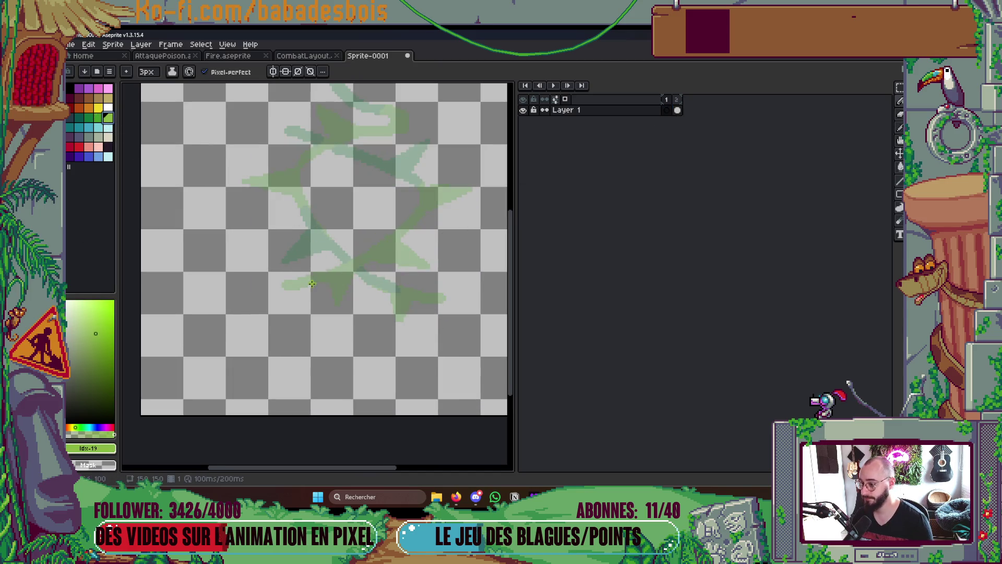
drag(296, 288, 369, 256)
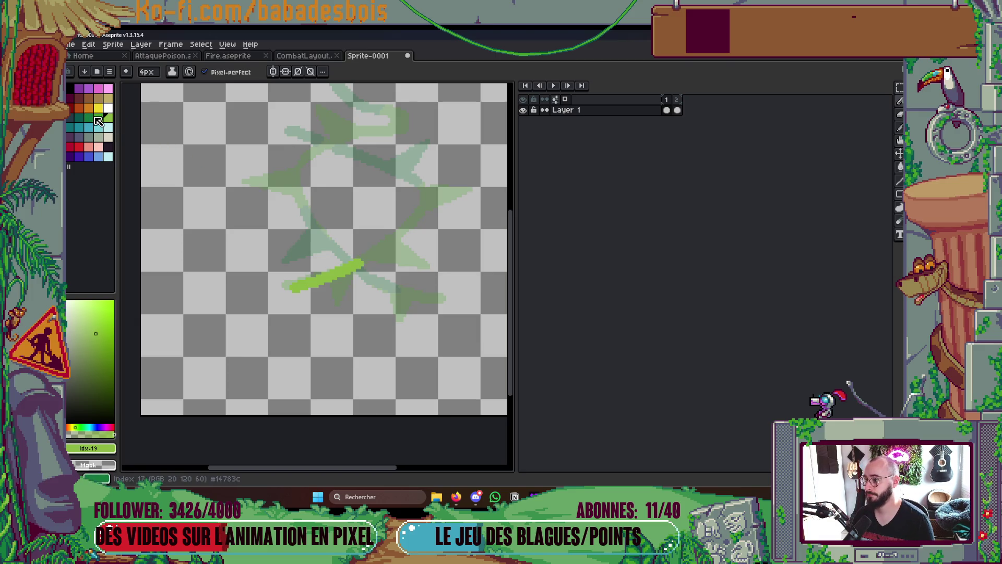
In brighter green, extend and thicken the vine, add a short right shoot, then add a frame
click(98, 117)
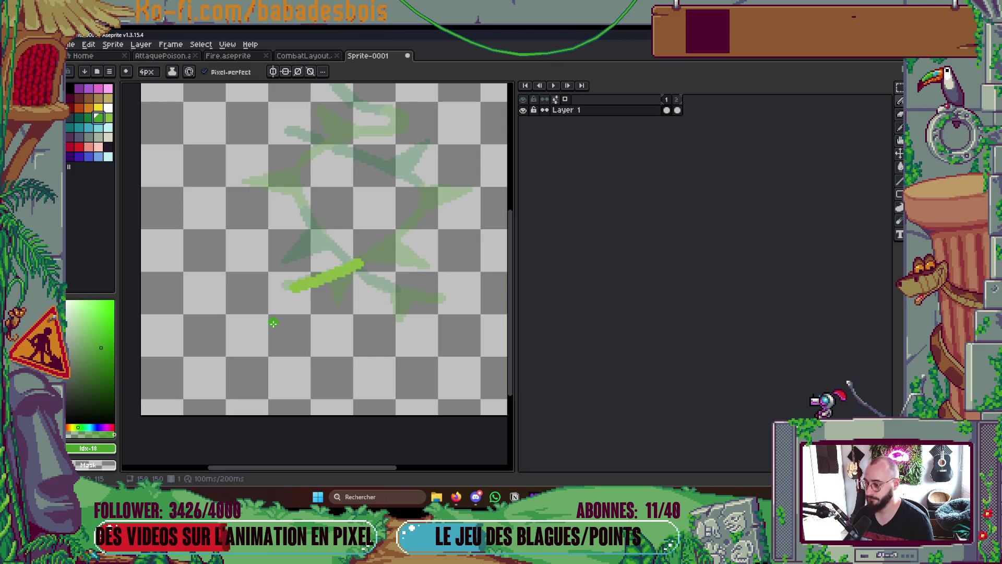
drag(279, 338, 297, 293)
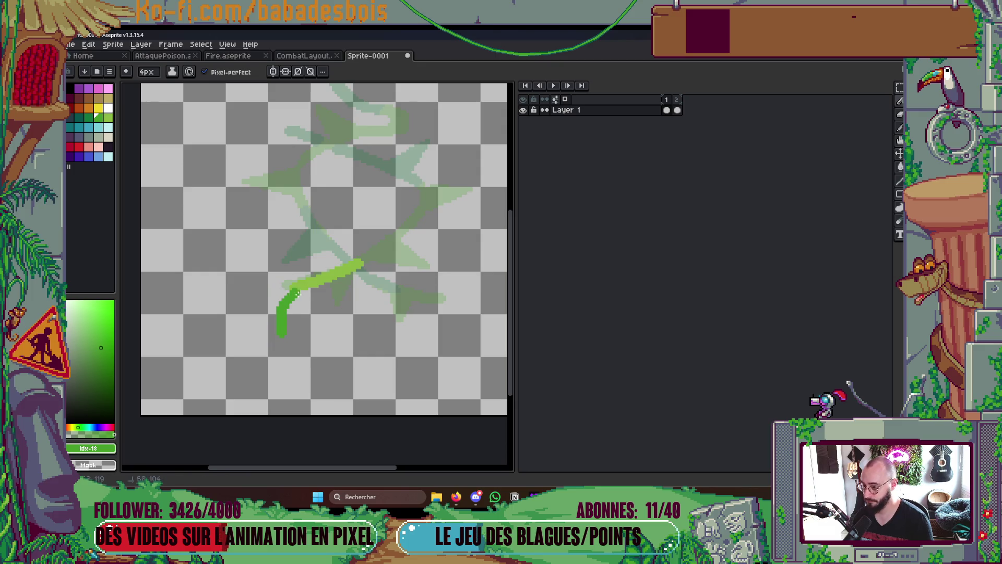
mouse_move(340, 271)
mouse_down()
mouse_move(357, 260)
mouse_move(336, 316)
mouse_move(313, 298)
mouse_up()
click(334, 281)
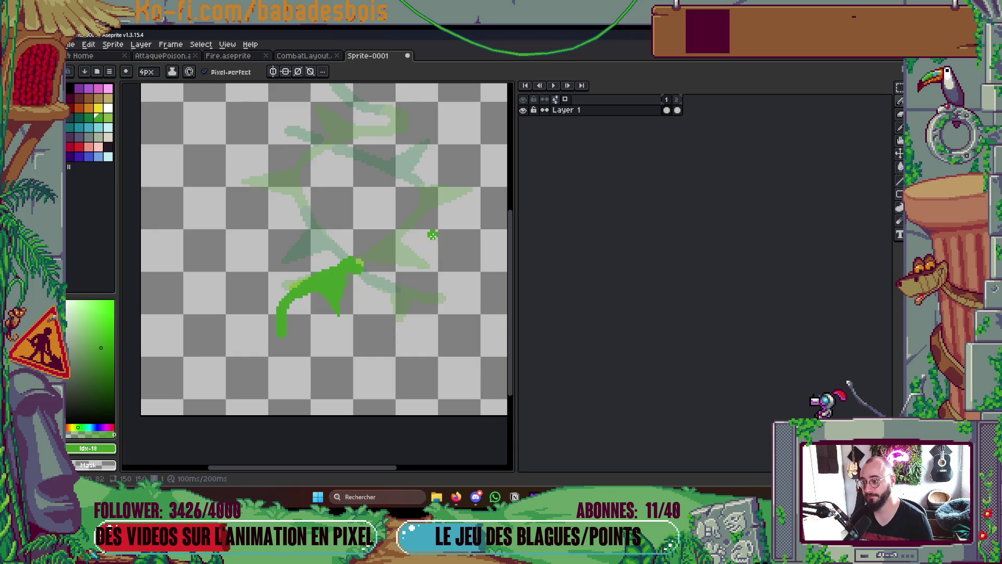
drag(424, 296, 441, 303)
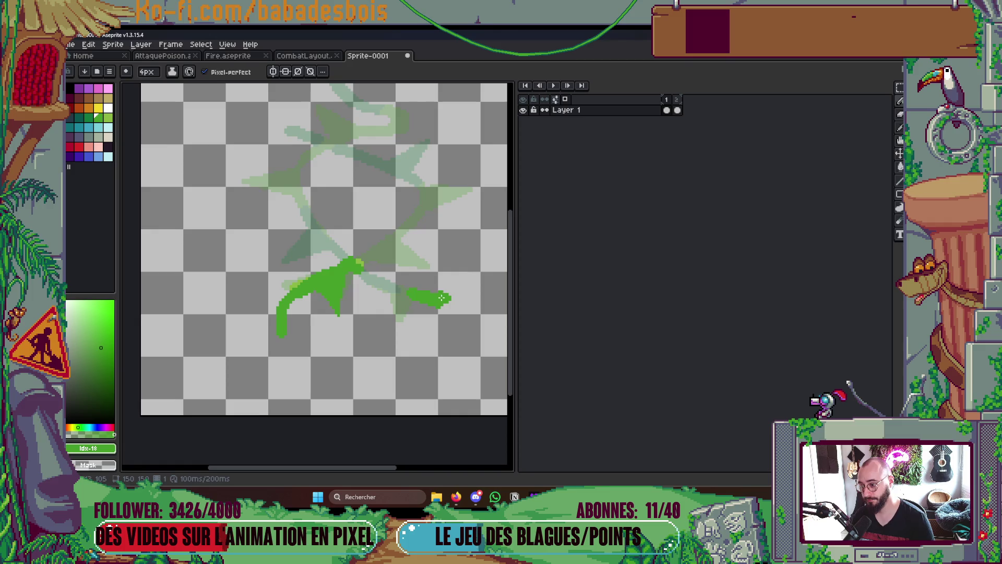
key(alt+n)
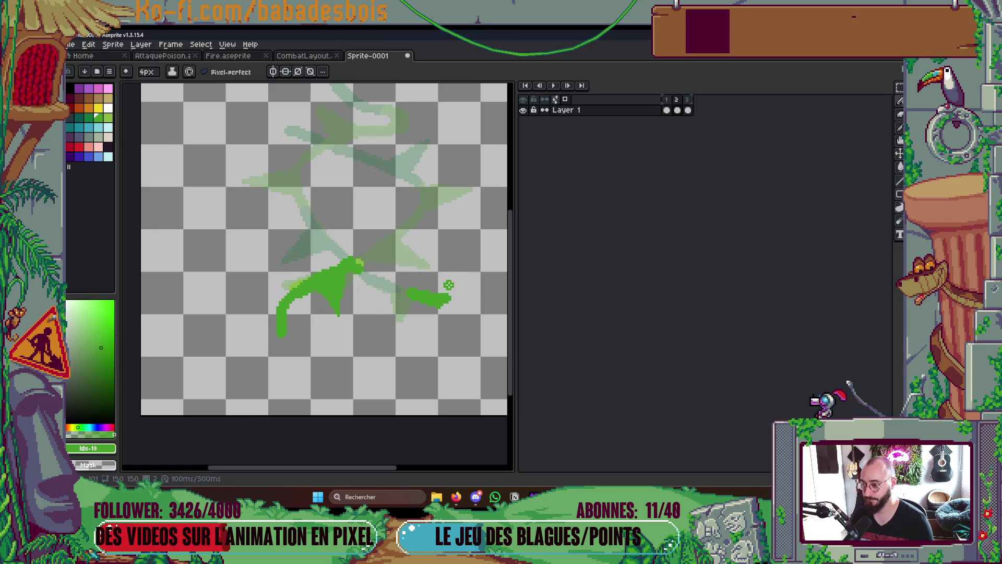
Extend the vine up-right, branch it downward, and add a downward thorn without stray pixels
key(b)
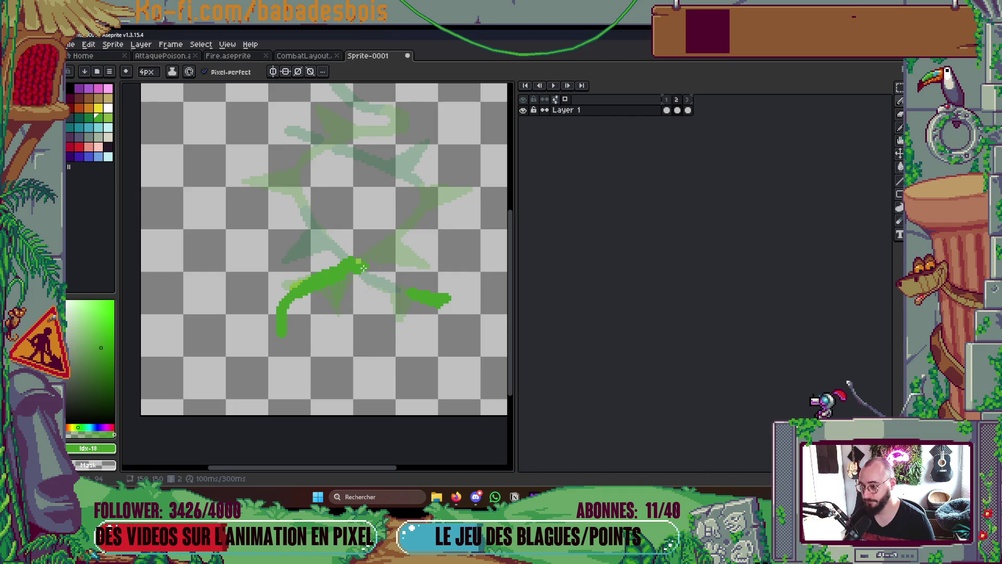
drag(355, 262, 413, 233)
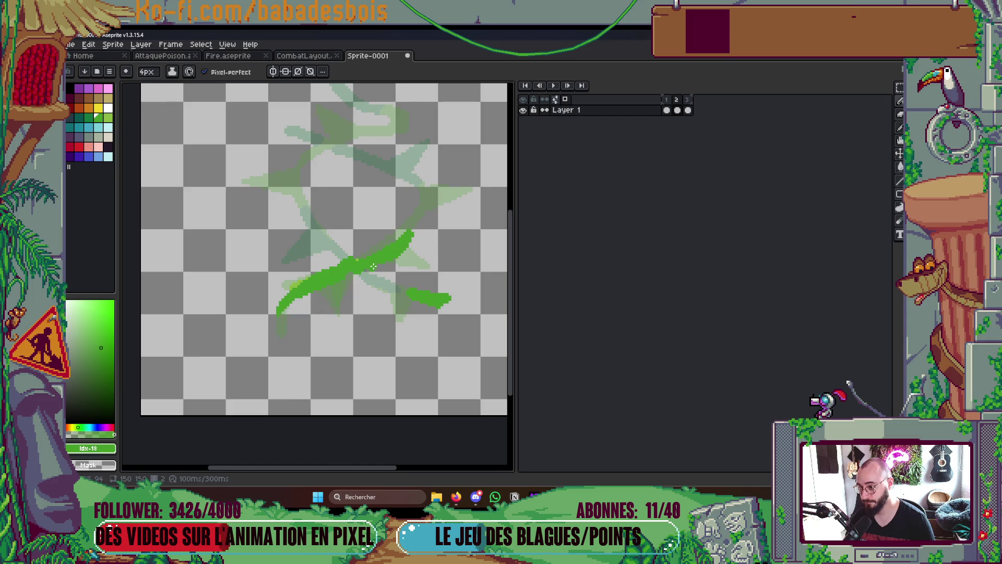
mouse_move(368, 270)
mouse_down()
mouse_move(391, 288)
mouse_move(380, 292)
mouse_up()
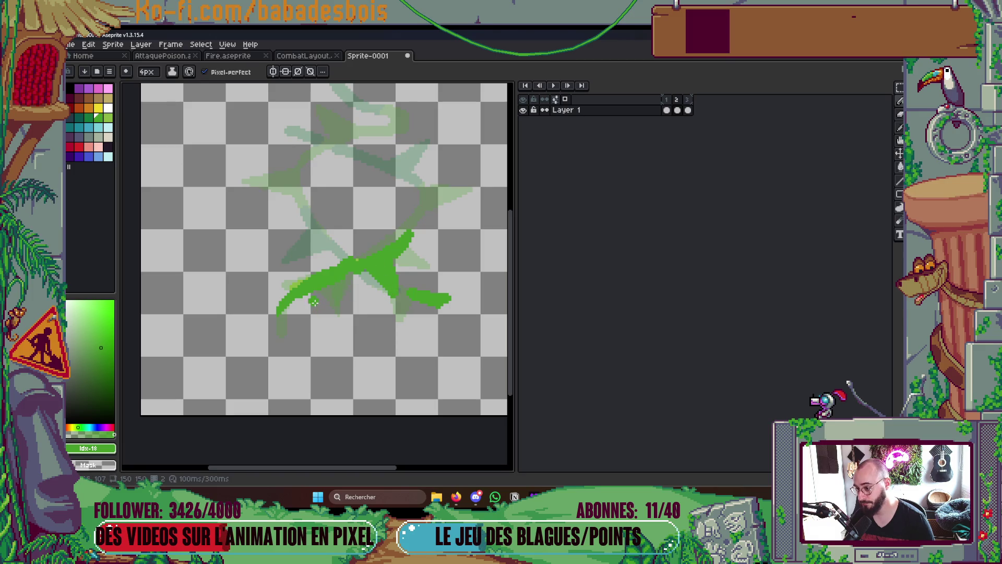
mouse_move(303, 295)
mouse_down()
mouse_move(299, 306)
mouse_move(322, 339)
mouse_move(324, 301)
mouse_up()
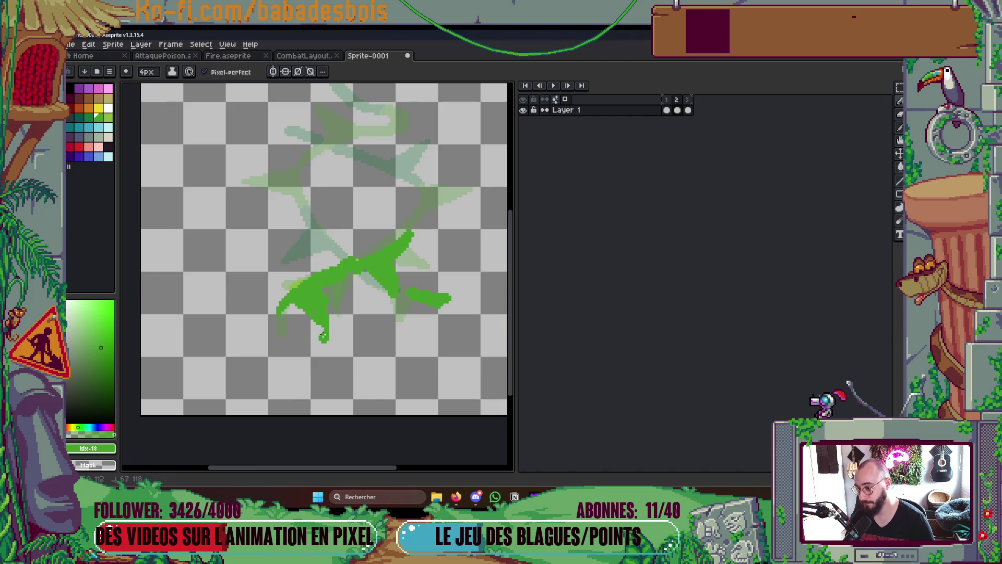
key(ctrl+z)
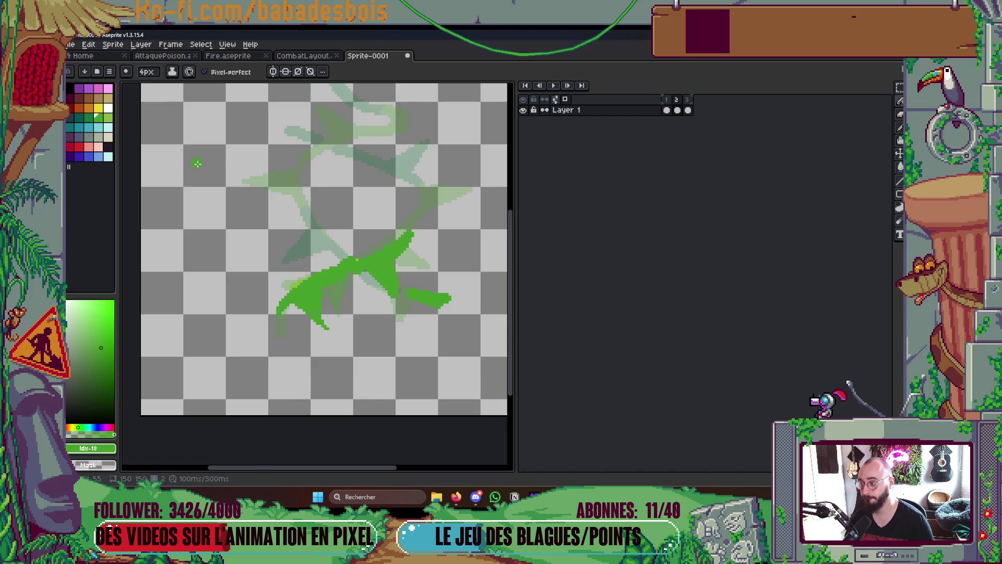
Shade the middle branch and a crossing thorn in dark green, then preview playback
click(88, 117)
click(407, 293)
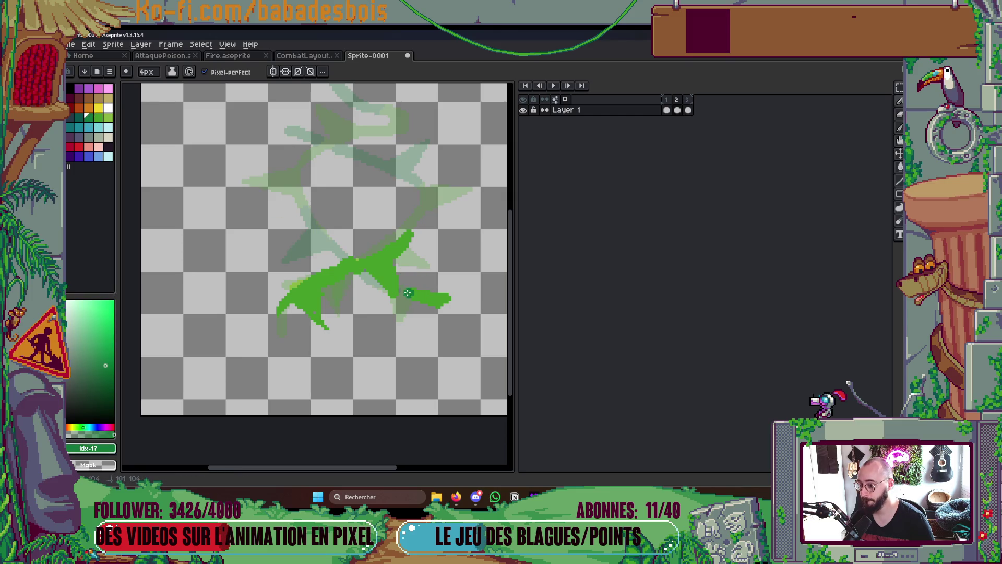
drag(361, 273, 388, 290)
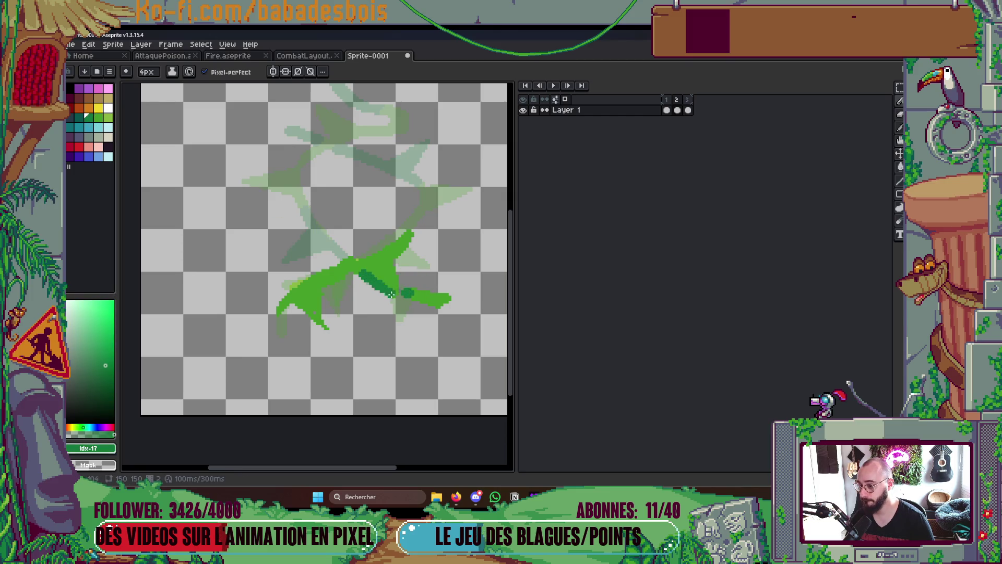
mouse_move(343, 256)
mouse_down()
mouse_move(318, 239)
mouse_move(347, 258)
mouse_move(351, 308)
mouse_move(376, 297)
mouse_move(366, 292)
mouse_move(409, 295)
mouse_up()
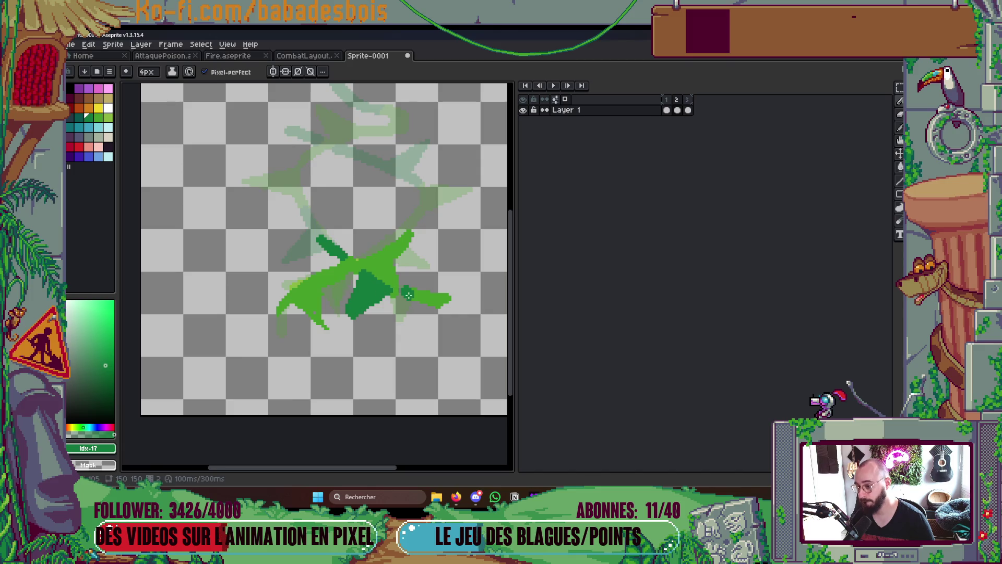
key(Return)
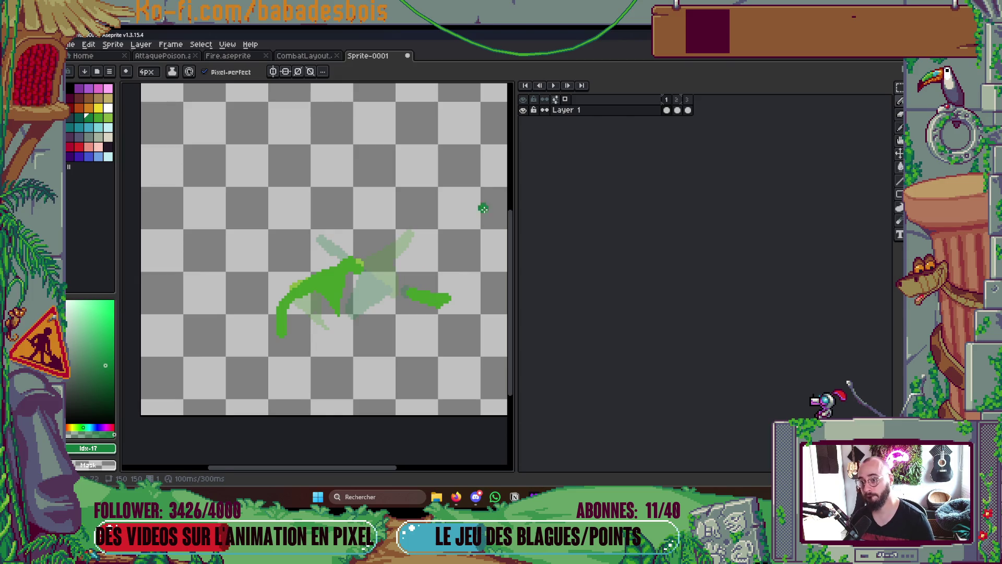
Play the animation, fill the right shoot dark green, and darken the vine's lower tail
key(Return)
key(Return)
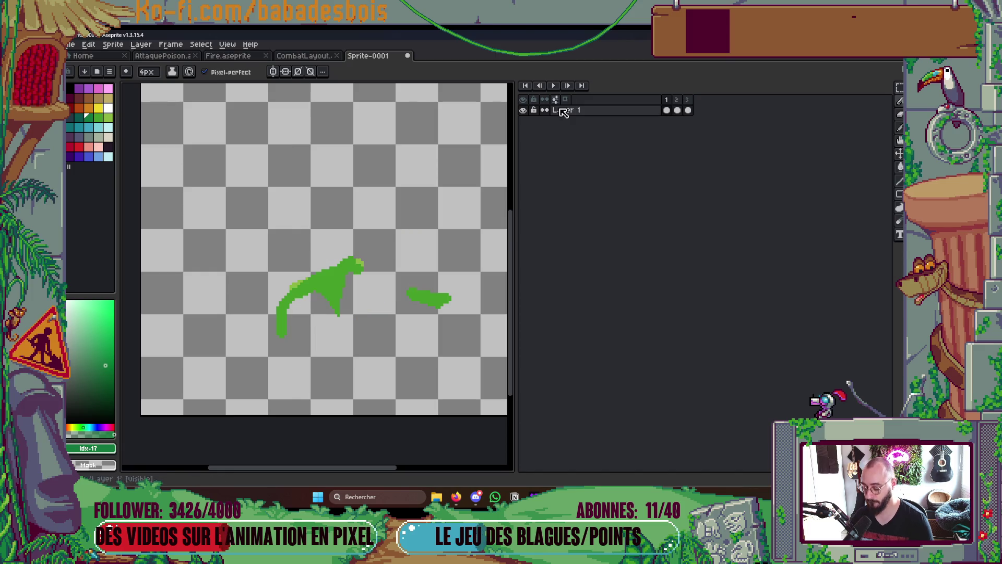
key(g)
click(436, 300)
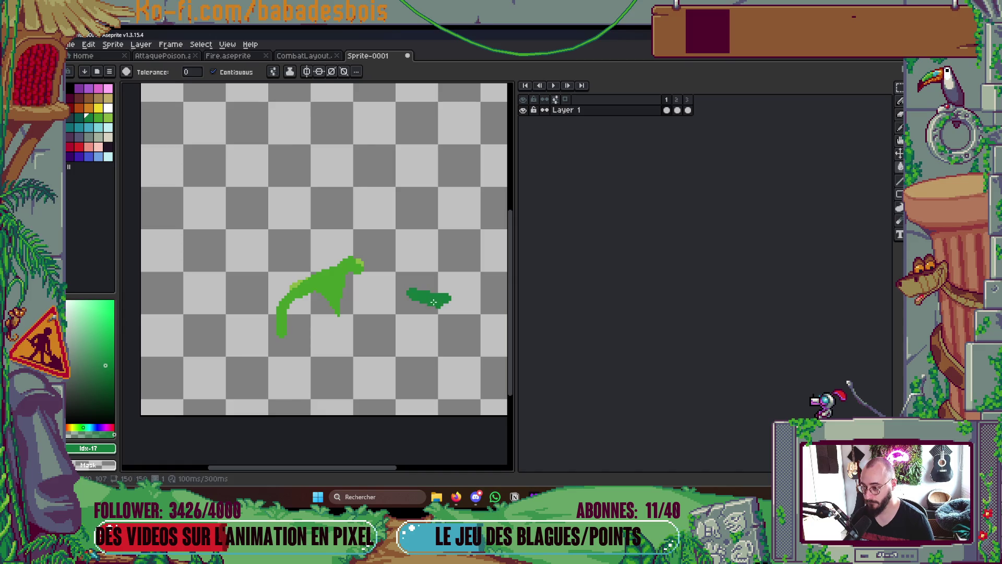
key(b)
scroll(413, 305, up, 2)
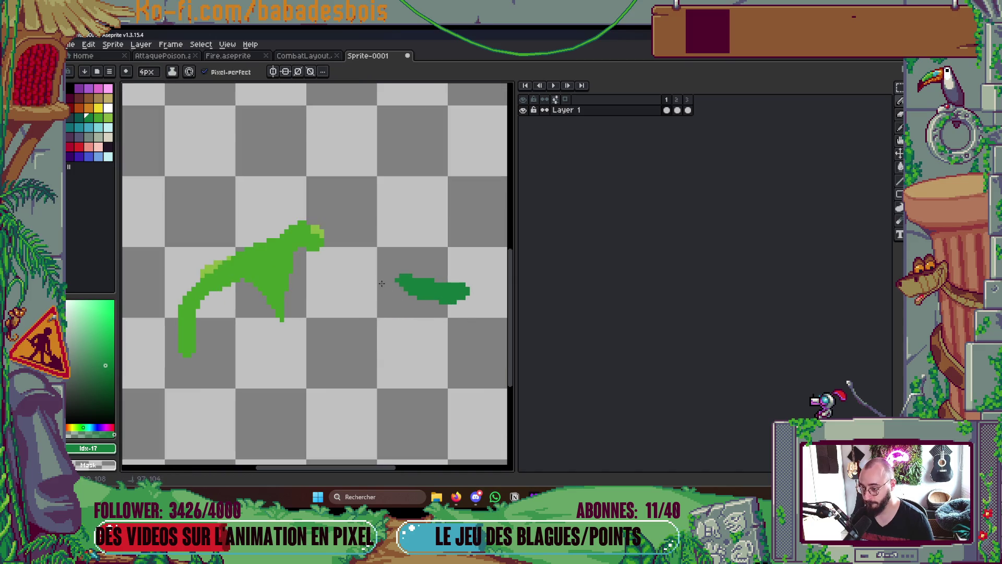
mouse_move(186, 347)
mouse_down()
mouse_move(201, 290)
mouse_move(180, 334)
mouse_up()
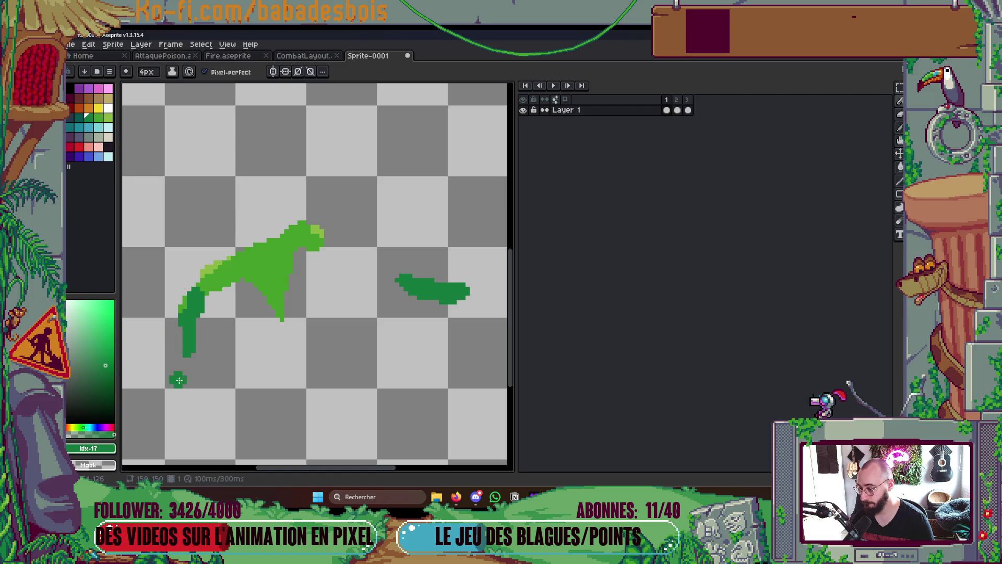
scroll(214, 321, down, 2)
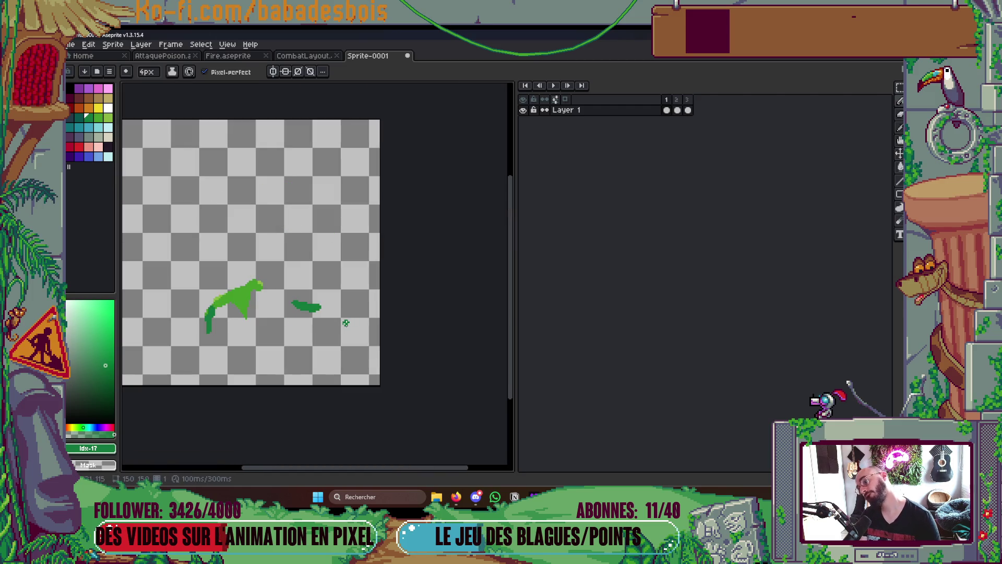
On the next frame, darken the vine's lower-left leg and replay the animation
key(Right)
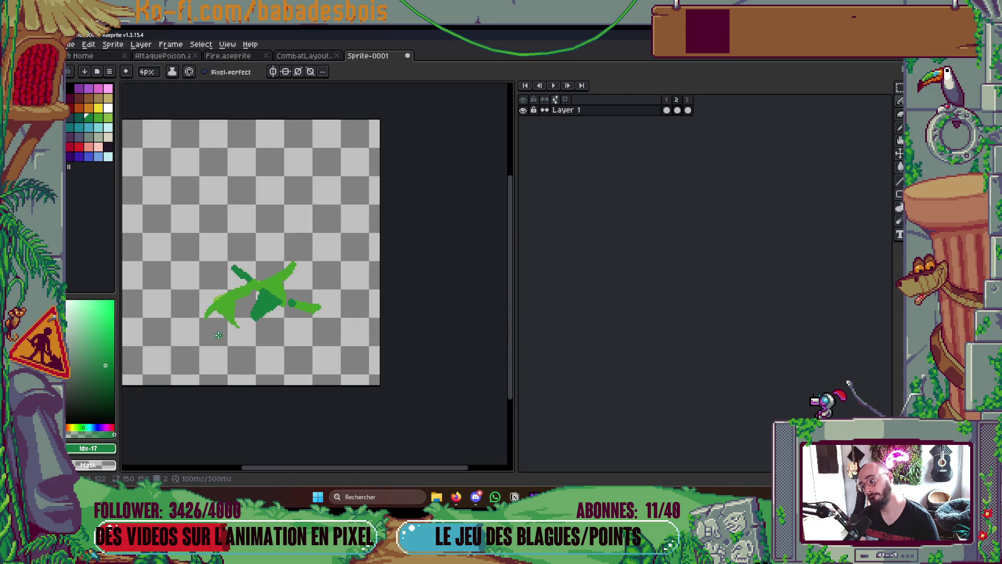
scroll(201, 331, up, 2)
mouse_move(208, 321)
mouse_down()
mouse_move(222, 292)
mouse_move(218, 302)
mouse_move(269, 323)
mouse_move(249, 294)
mouse_up()
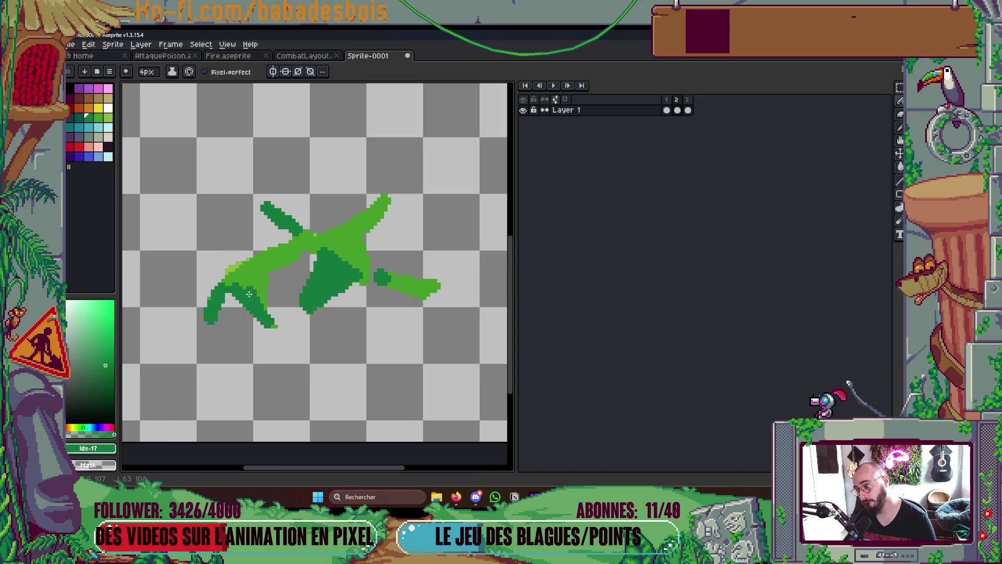
scroll(251, 286, down, 4)
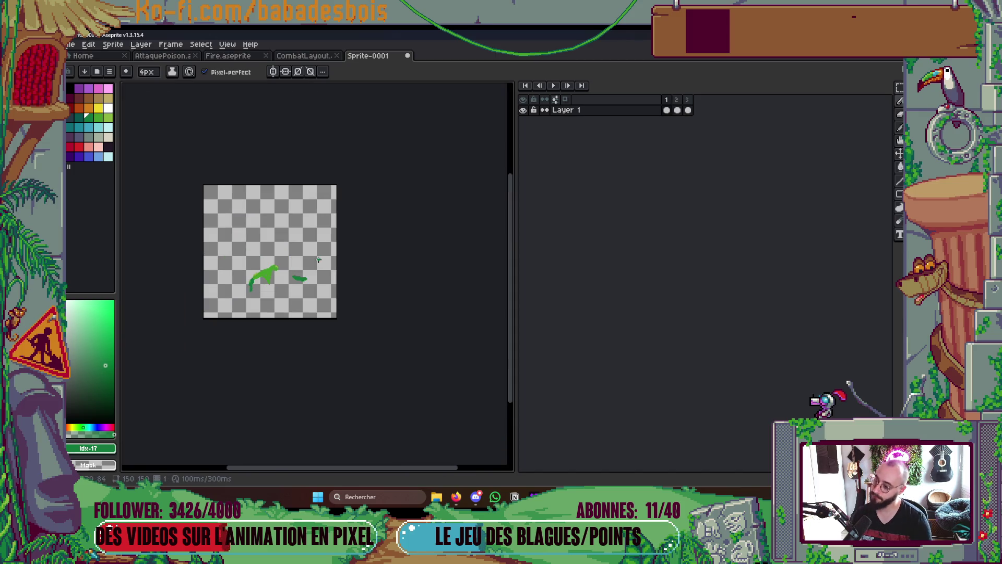
key(Return)
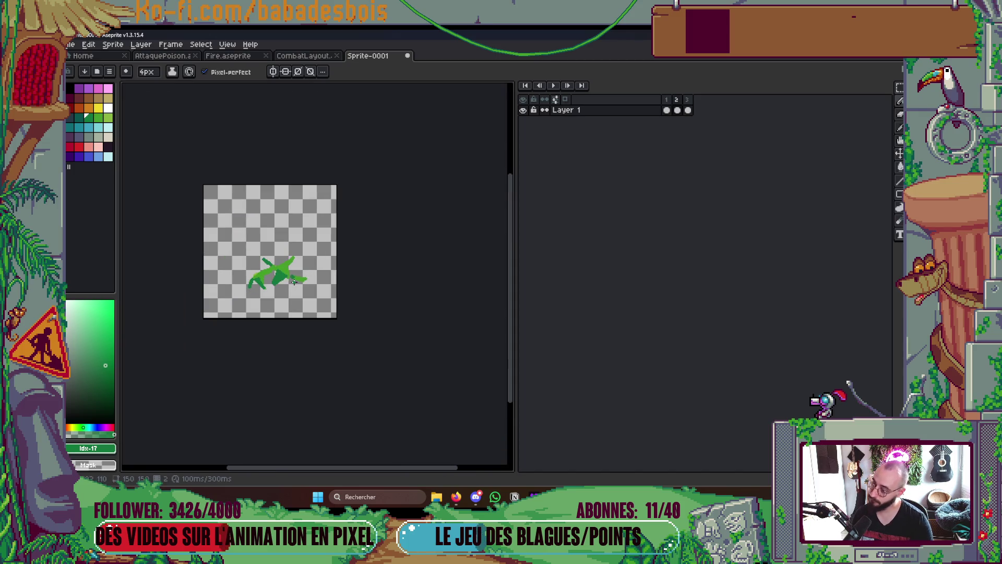
Paint sampled light green over part of the dark body, replay, and add a fourth frame
scroll(294, 283, up, 4)
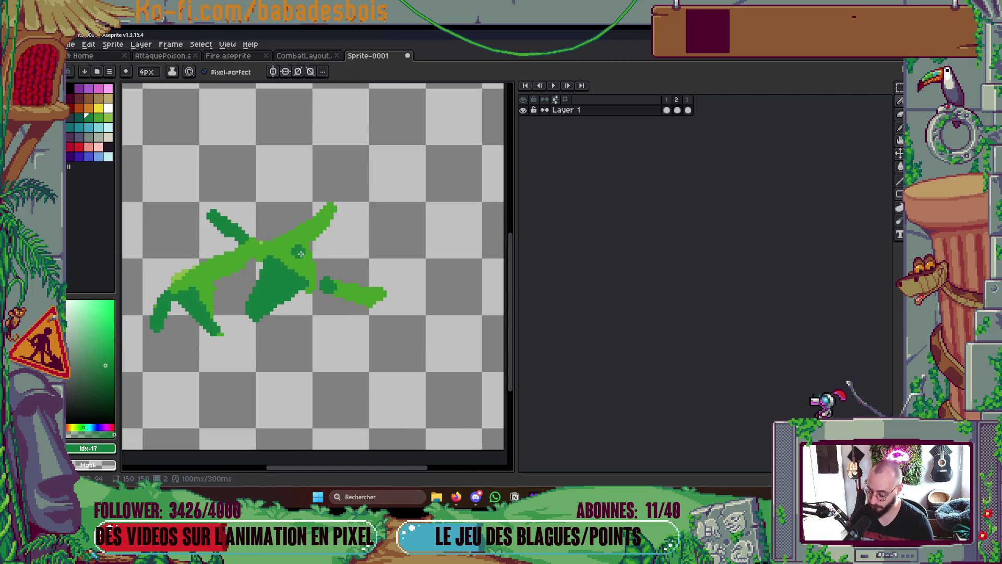
alt+click(295, 249)
drag(272, 260, 309, 289)
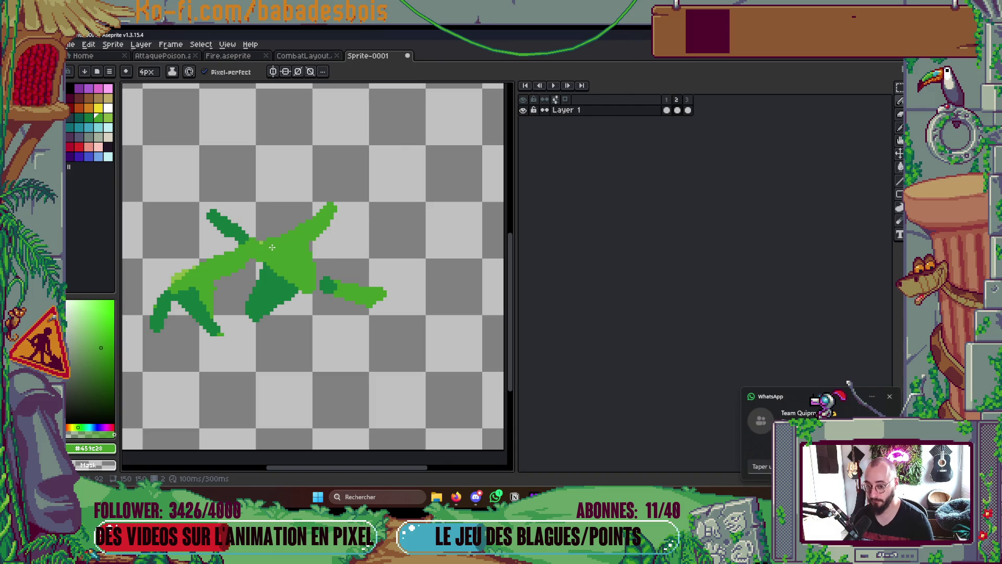
key(Return)
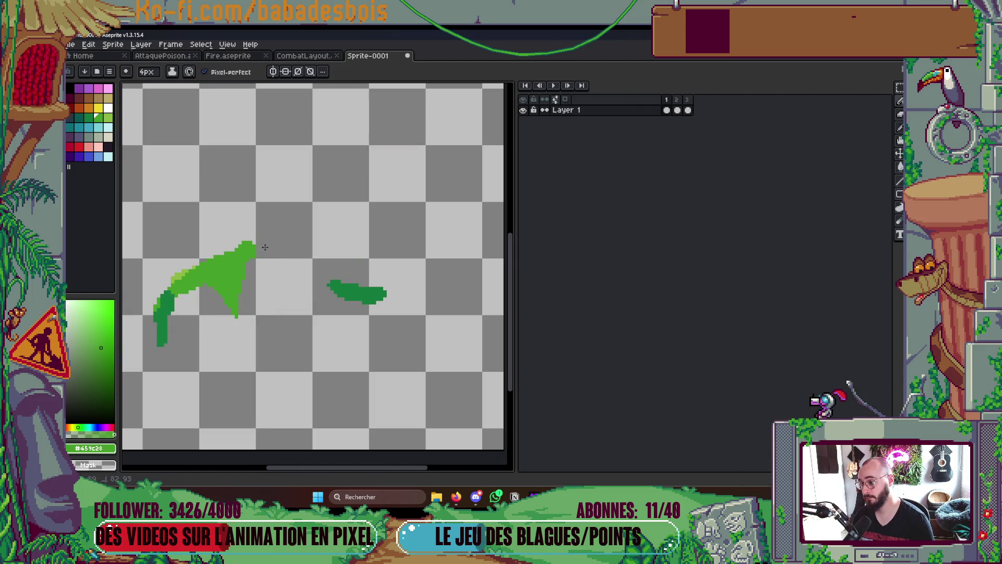
scroll(299, 233, down, 2)
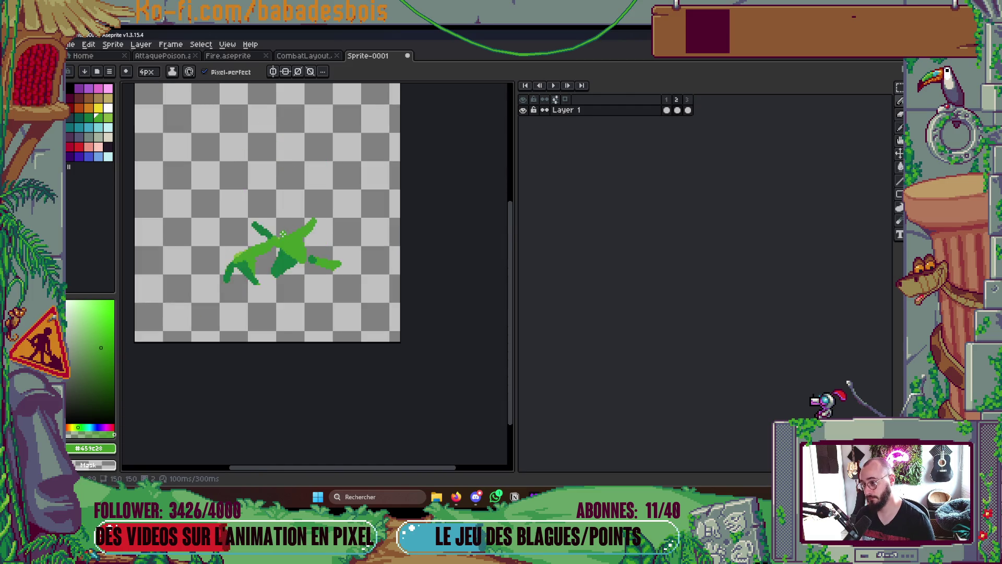
scroll(278, 236, up, 2)
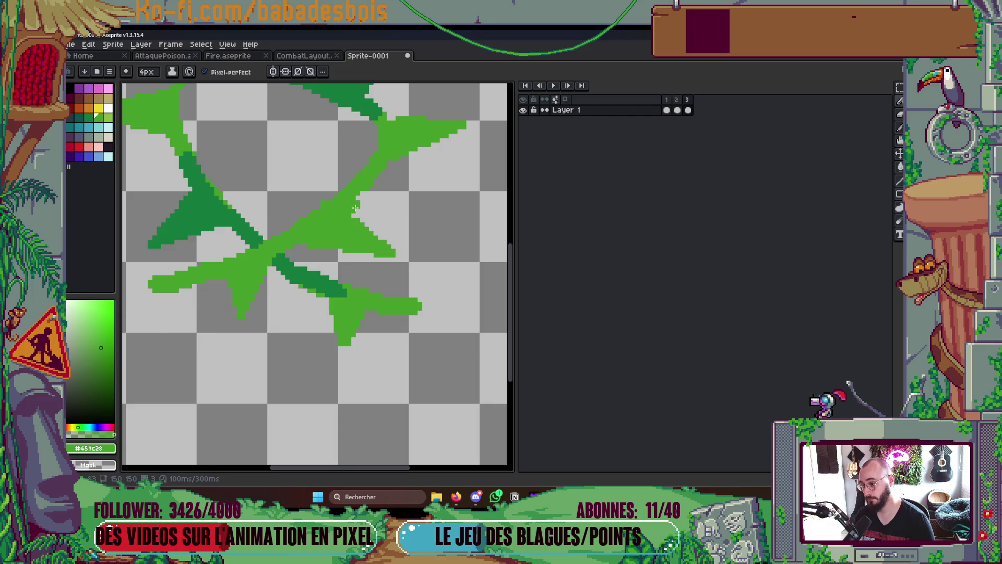
scroll(381, 205, down, 2)
scroll(361, 201, up, 2)
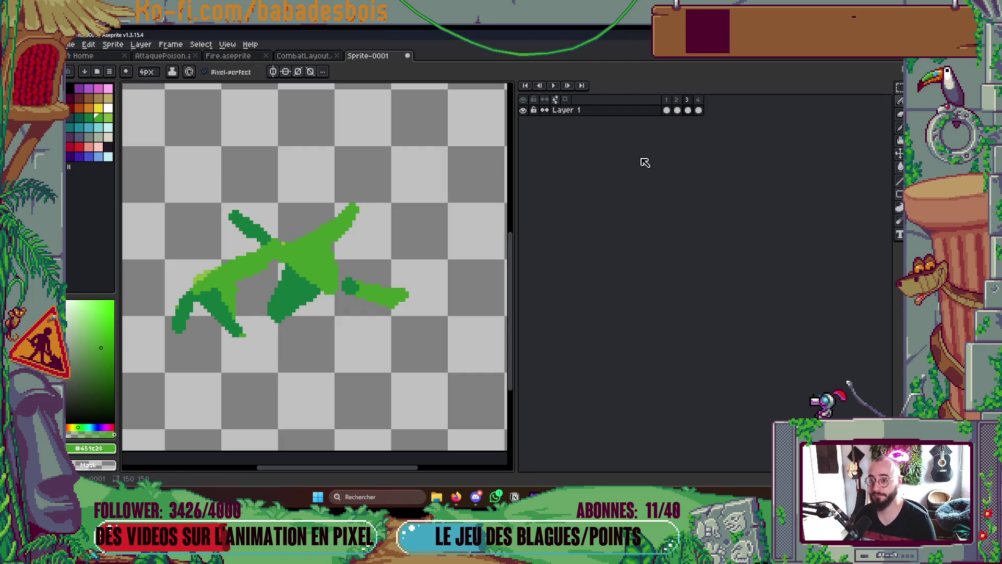
key(alt+n)
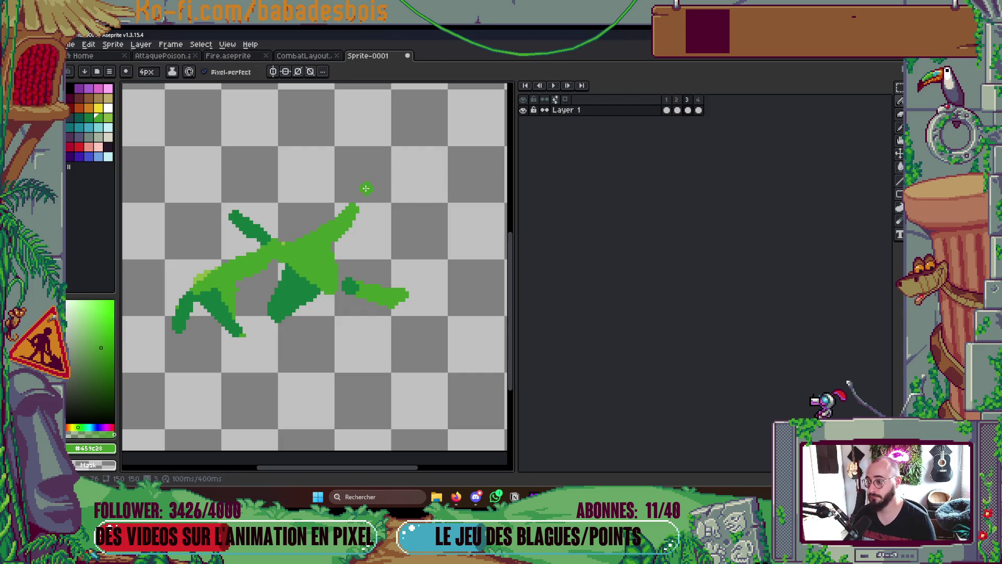
Draw a new right branch from the upper trunk and clear the light-green patch and dark triangle
mouse_move(355, 225)
mouse_down()
mouse_move(397, 239)
mouse_move(363, 209)
mouse_move(391, 236)
mouse_up()
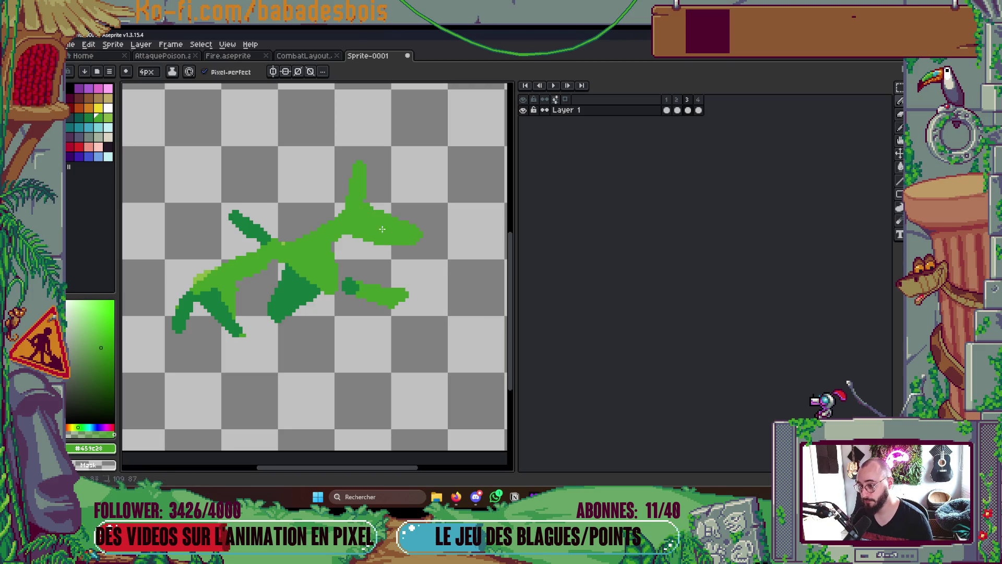
drag(292, 264, 321, 262)
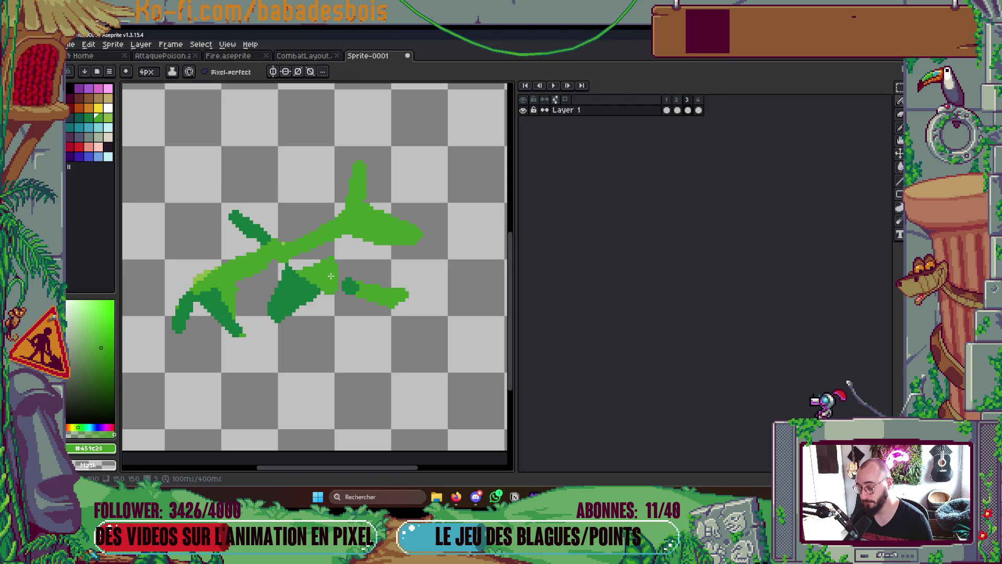
key(g)
right_click(313, 279)
key(e)
drag(284, 313, 300, 311)
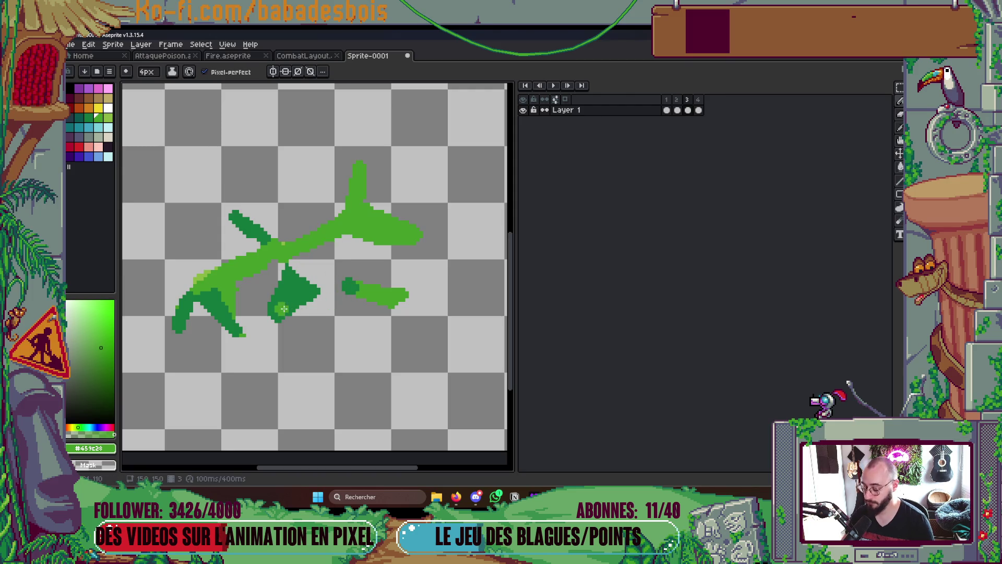
key(g)
right_click(287, 296)
Draw a dark-green stroke along the lower branch, remove the lower-left stray stroke, and pick light green
key(b)
alt+click(348, 286)
drag(276, 250, 379, 287)
drag(207, 295, 238, 334)
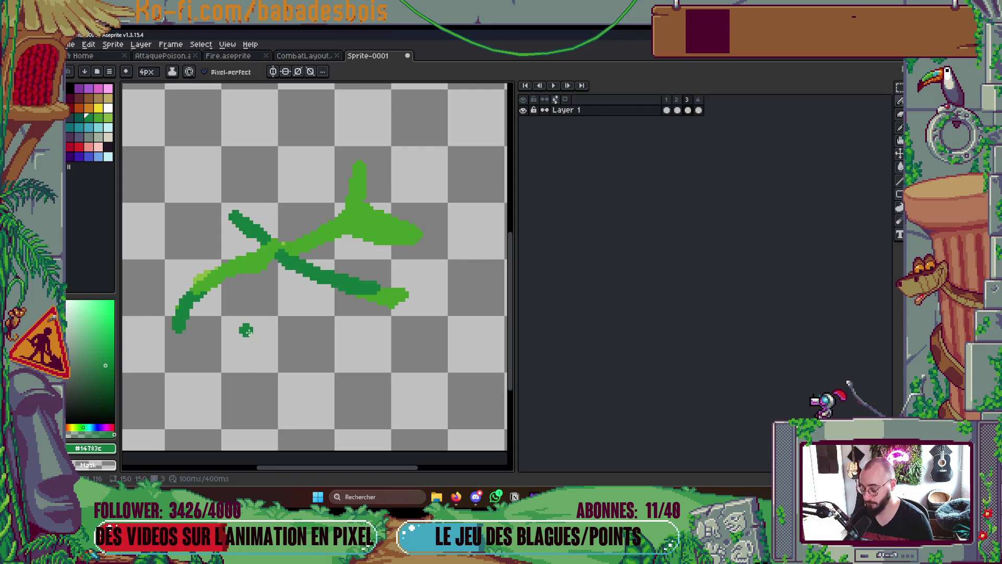
key(l)
alt+click(393, 228)
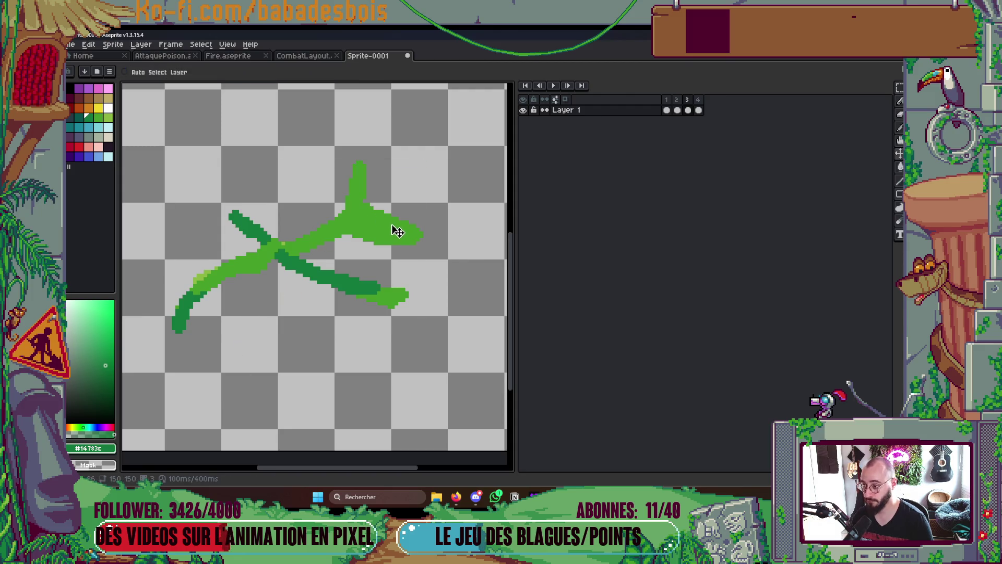
key(b)
key(ctrl+z)
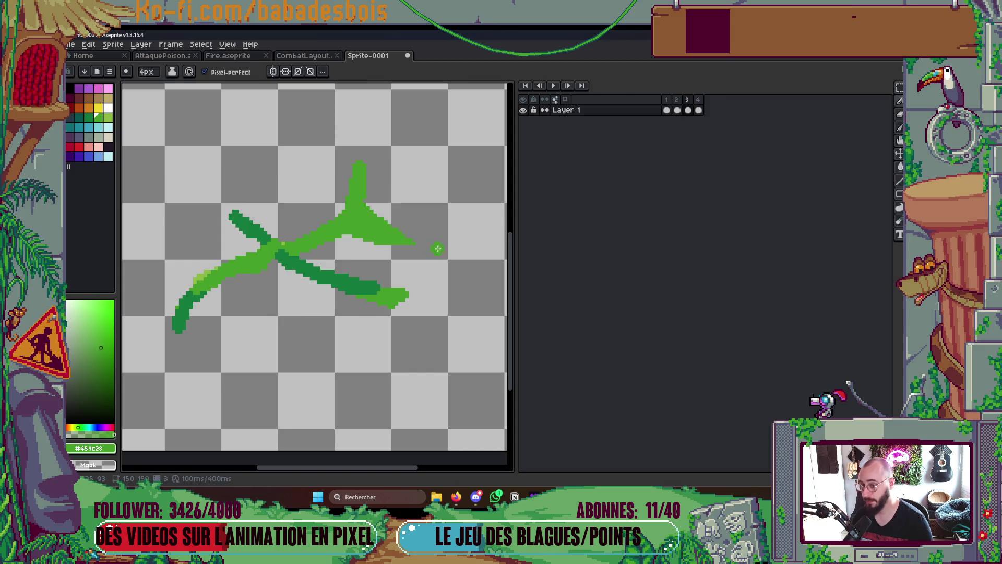
key(ctrl+z)
key(ctrl+y)
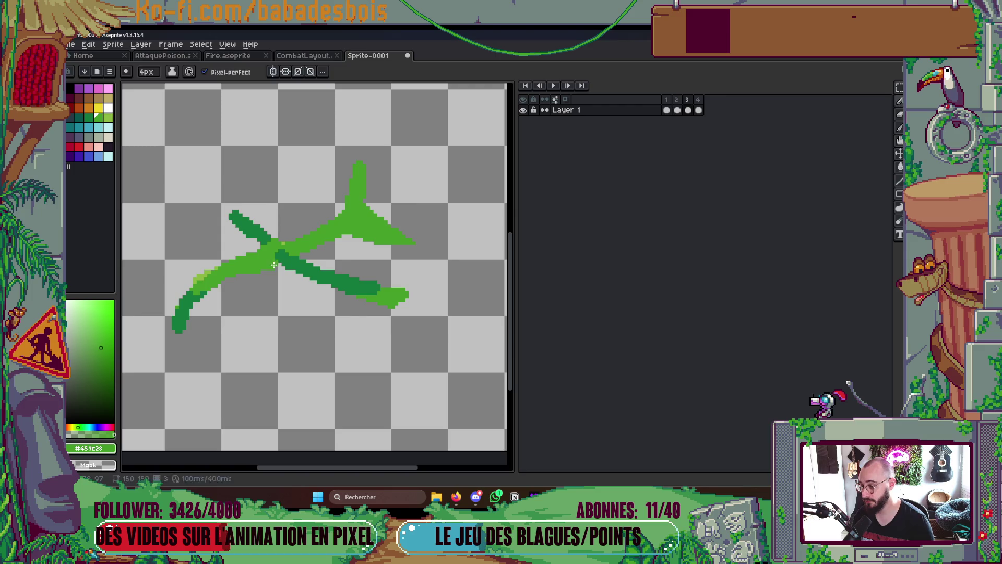
Add a light-green thorn wedge and a filled 3px dark-green thorn under the left branch
mouse_move(279, 260)
mouse_down()
mouse_move(319, 294)
mouse_move(327, 284)
mouse_move(310, 249)
mouse_move(279, 255)
mouse_move(308, 274)
mouse_up()
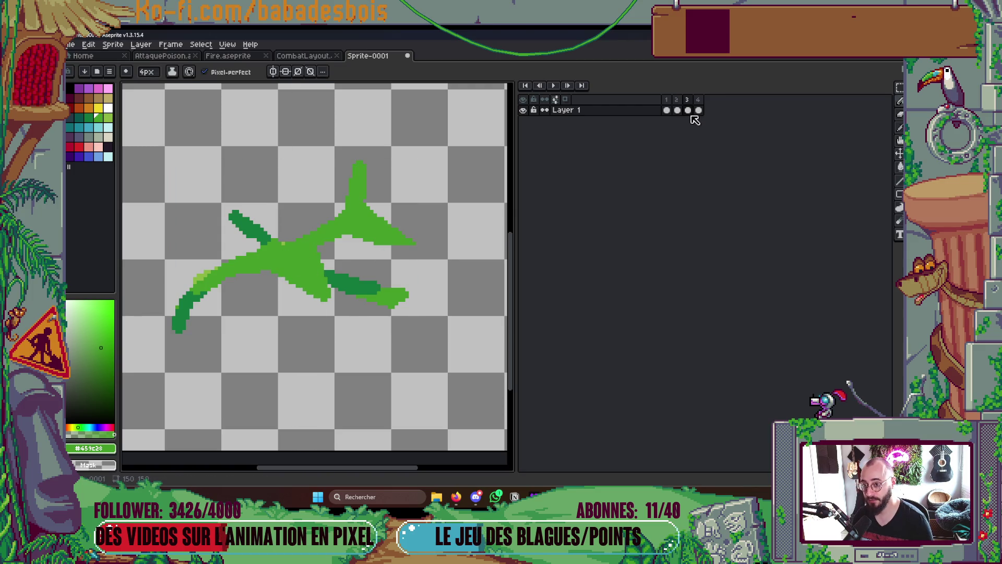
alt+click(197, 311)
key(minus)
mouse_move(197, 311)
mouse_down()
mouse_move(255, 323)
mouse_move(224, 284)
mouse_up()
key(g)
click(222, 306)
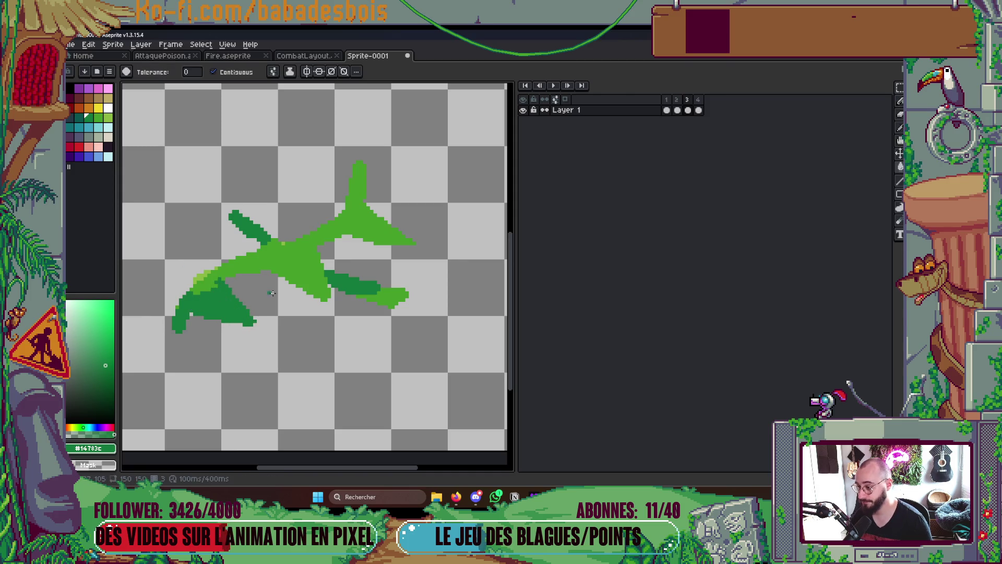
key(b)
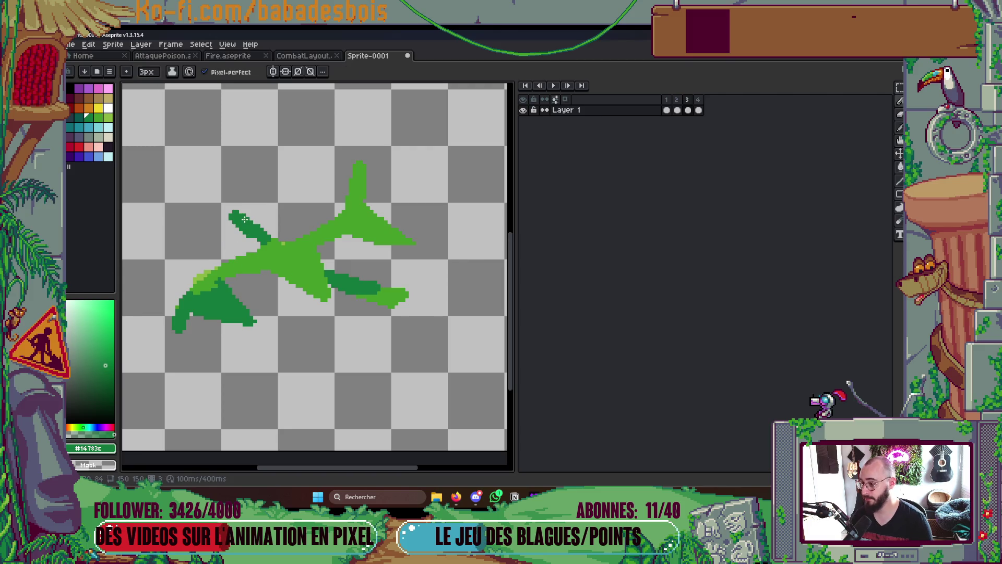
With onion skin on, draw a 4px dark-green branch reaching up-left, then play the animation
key(Left)
key(Right)
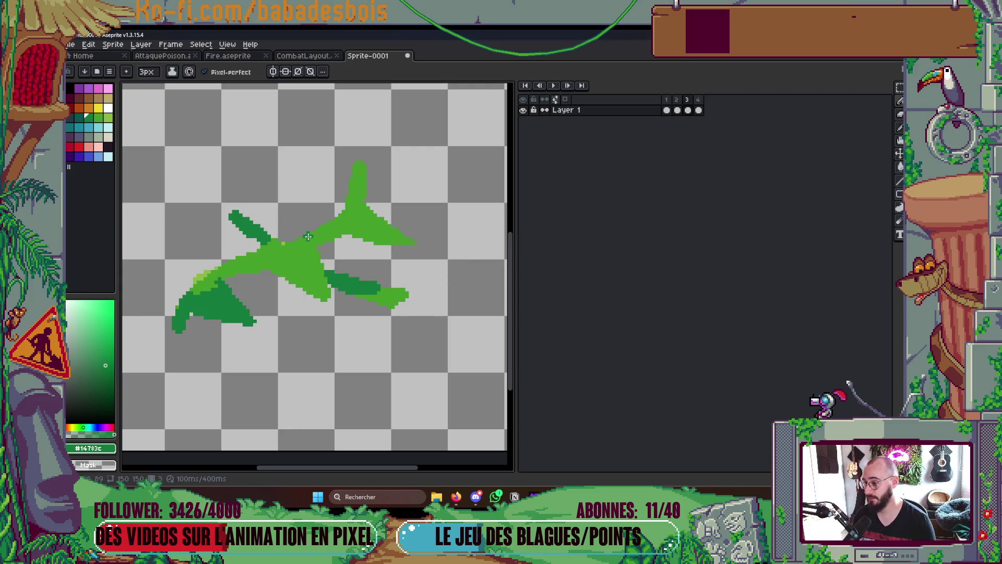
key(F3)
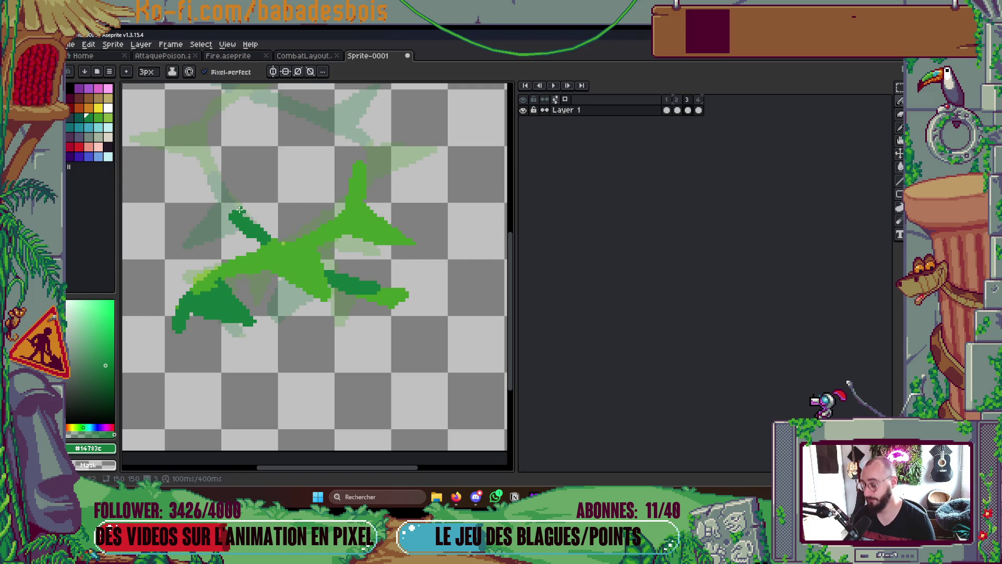
key(plus)
mouse_move(209, 177)
mouse_down()
mouse_move(237, 216)
mouse_move(209, 265)
mouse_move(261, 242)
mouse_up()
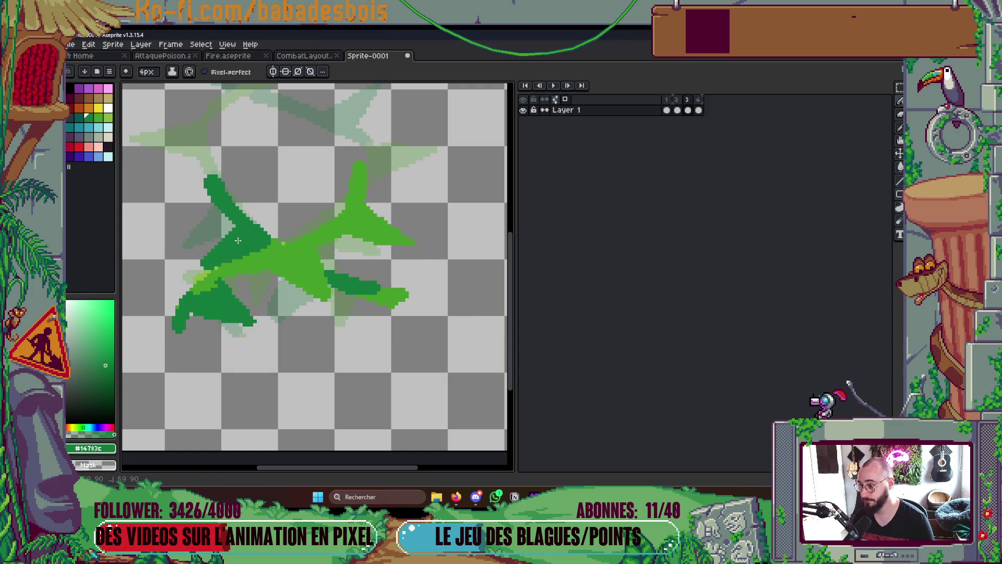
scroll(265, 243, down, 4)
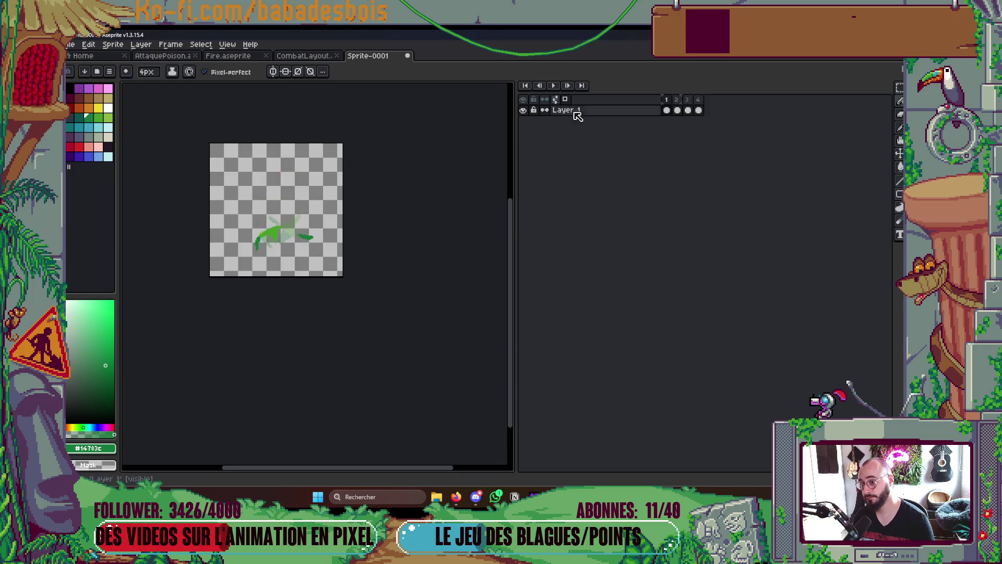
key(Return)
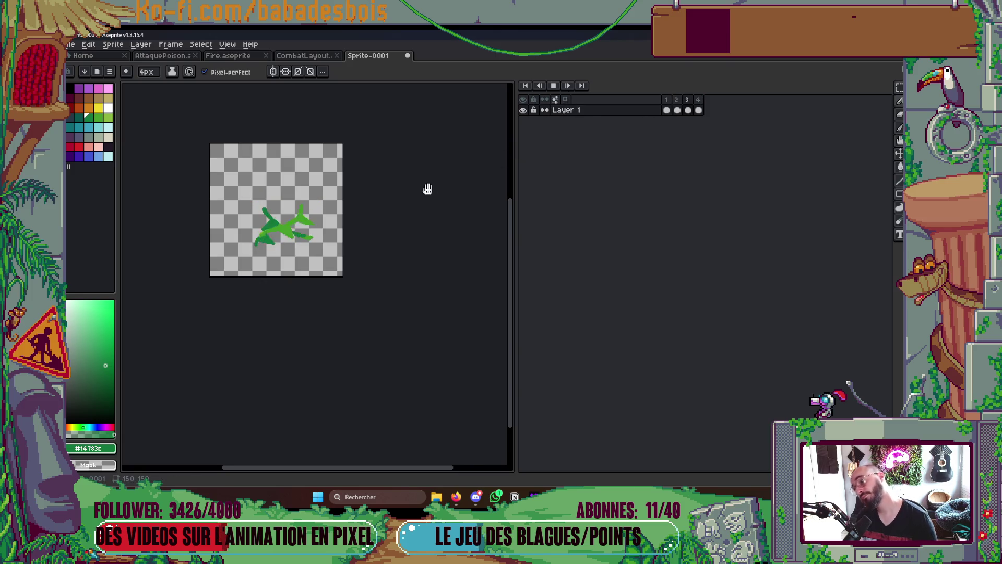
Stop playback, shrink the brush to 3px, replay the four frames, and add a fifth frame
key(Return)
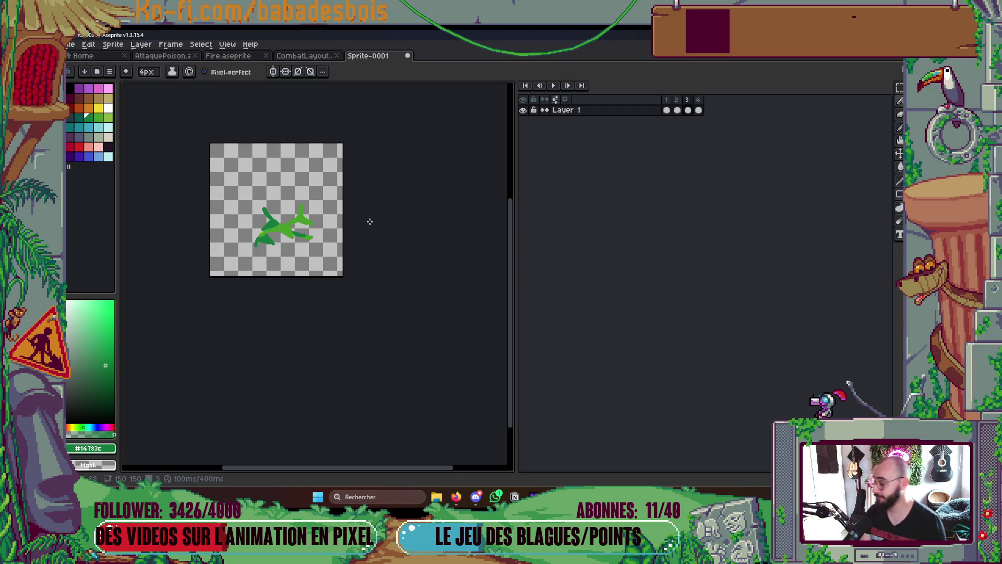
scroll(370, 221, up, 5)
key(minus)
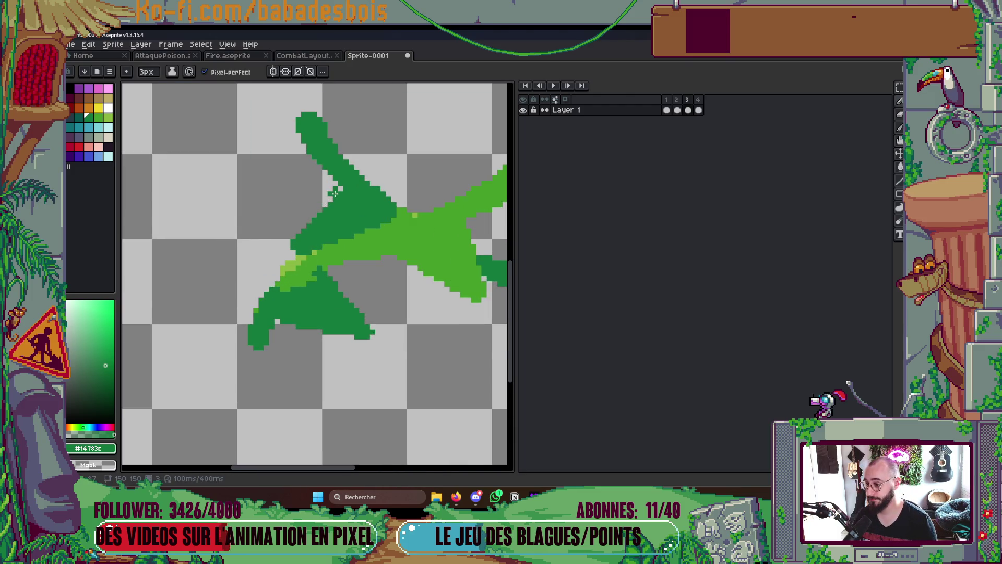
scroll(376, 218, down, 5)
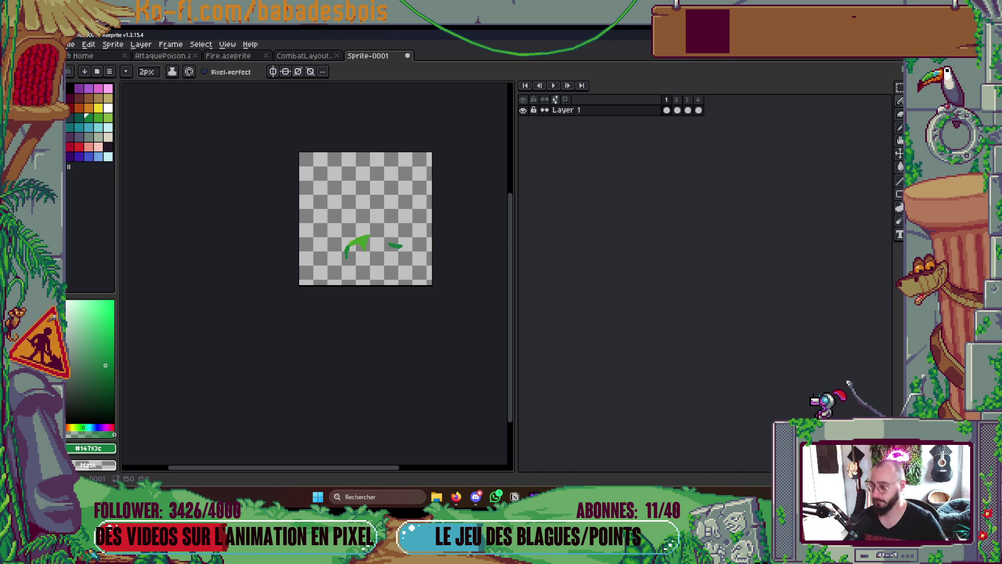
key(Return)
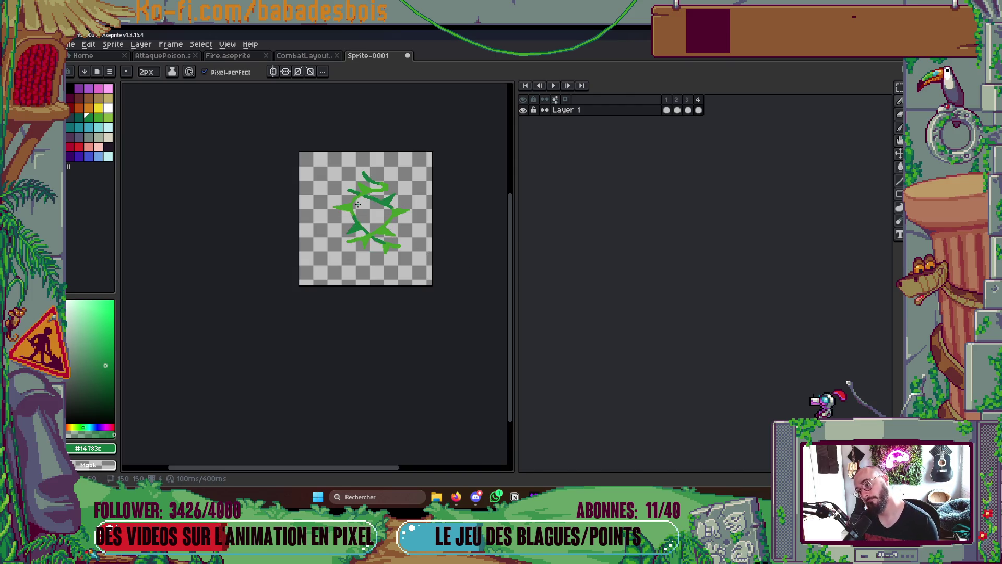
key(alt+n)
Turn on onion skin, enlarge the brush to 4px and draw a dark-green stem curving upward
scroll(330, 227, up, 3)
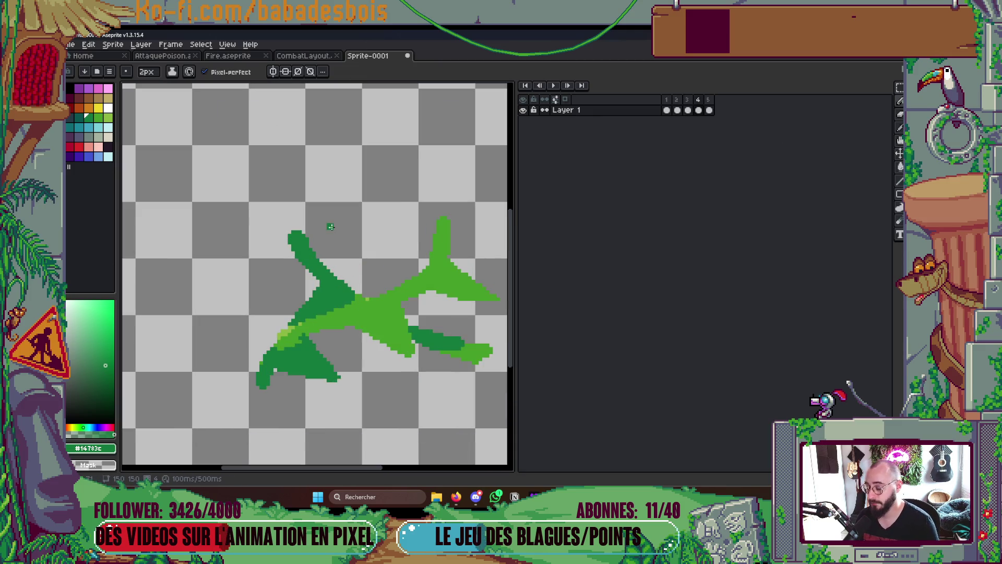
click(564, 99)
key(plus)
key(plus)
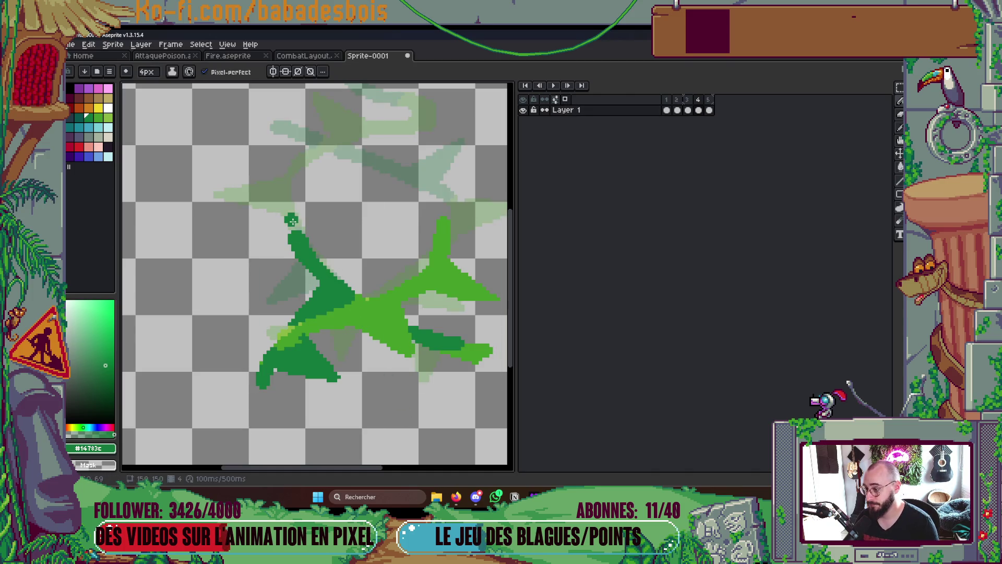
mouse_move(291, 224)
mouse_down()
mouse_move(281, 182)
mouse_move(309, 151)
mouse_up()
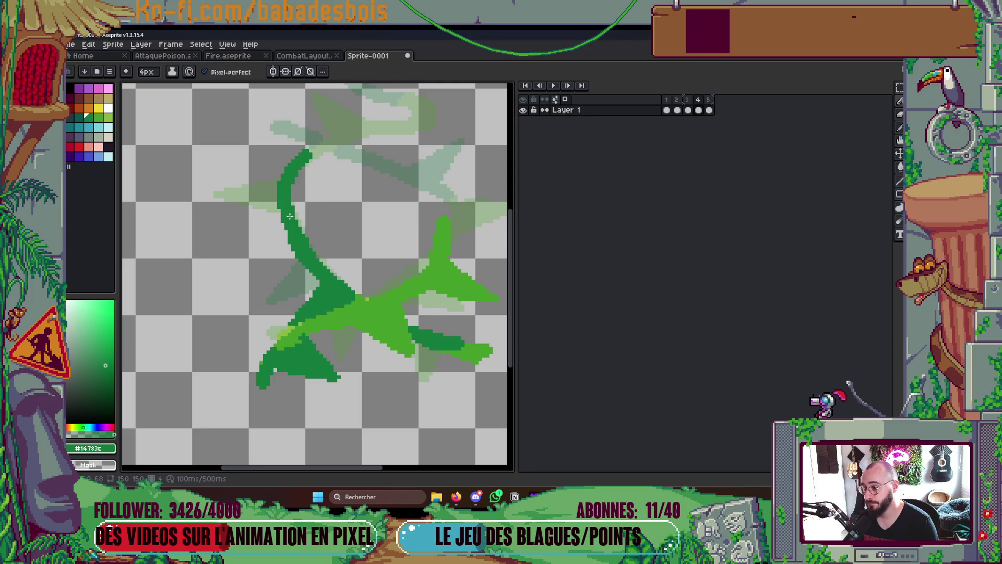
drag(312, 289, 327, 303)
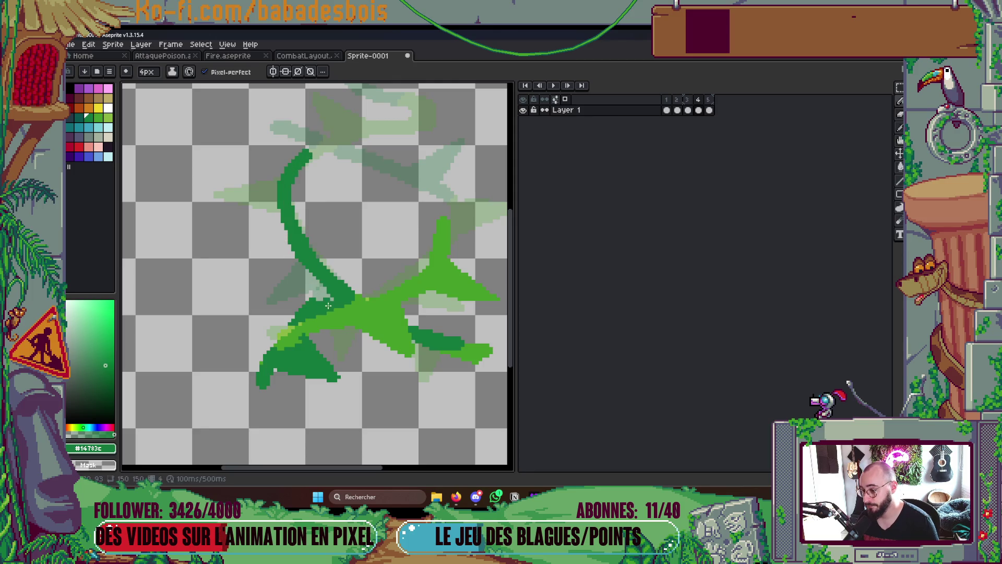
key(ctrl+z)
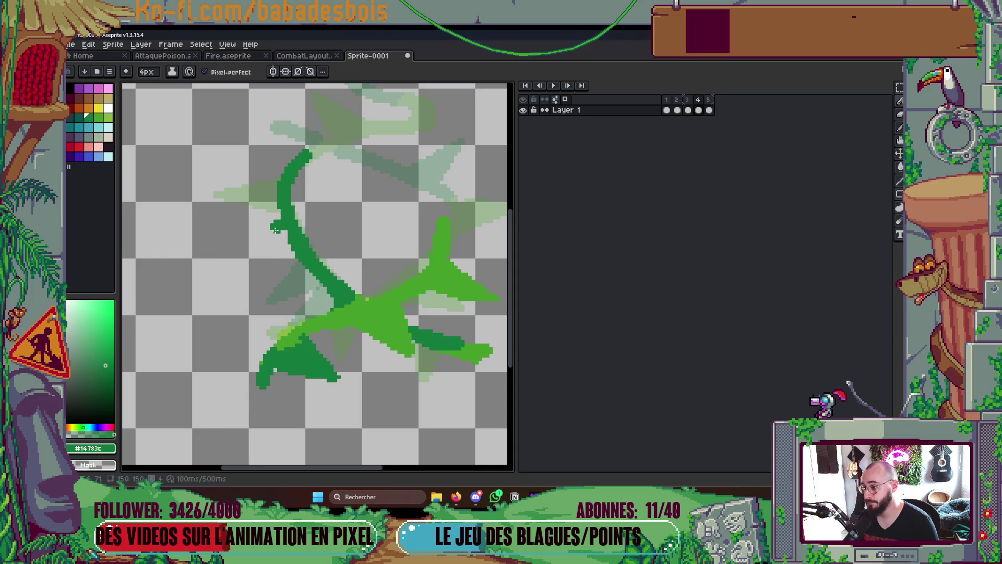
Add a straight branch and a side spur to the dark-green stem, then preview the animation
mouse_move(230, 255)
mouse_down()
mouse_move(286, 215)
mouse_move(300, 254)
mouse_move(235, 255)
mouse_up()
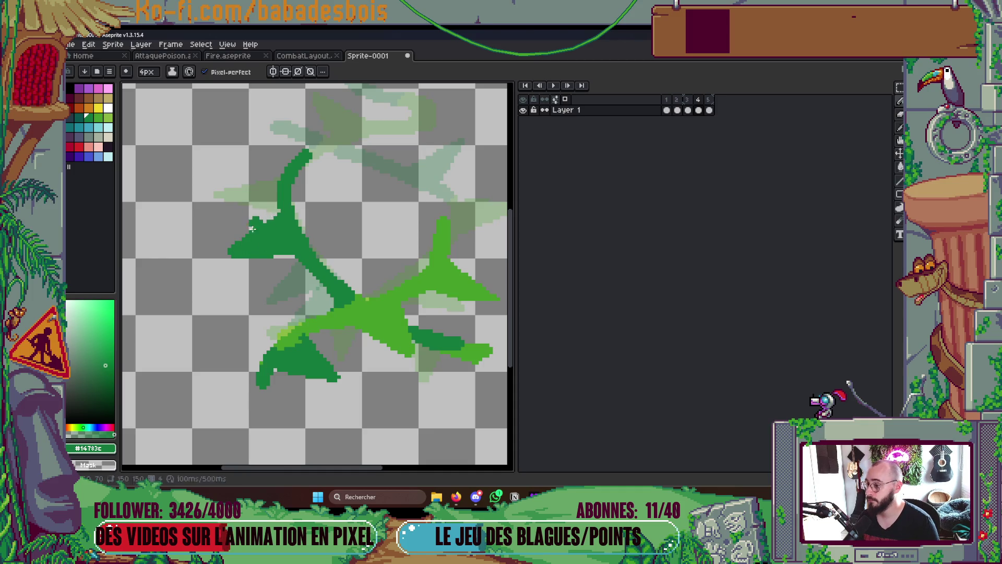
scroll(352, 250, up, 2)
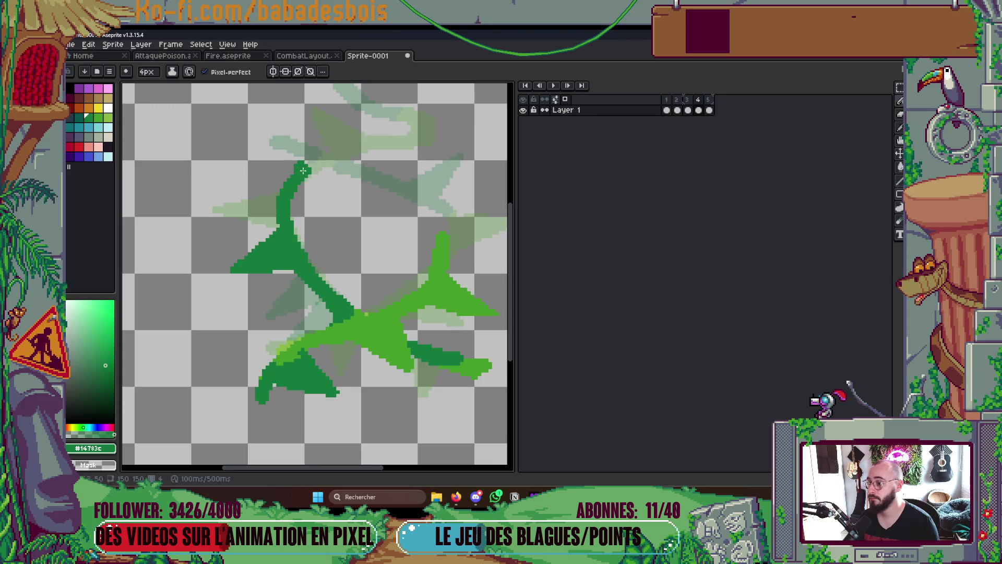
mouse_move(310, 177)
mouse_down()
mouse_move(290, 189)
mouse_move(269, 151)
mouse_move(275, 133)
mouse_up()
key(Return)
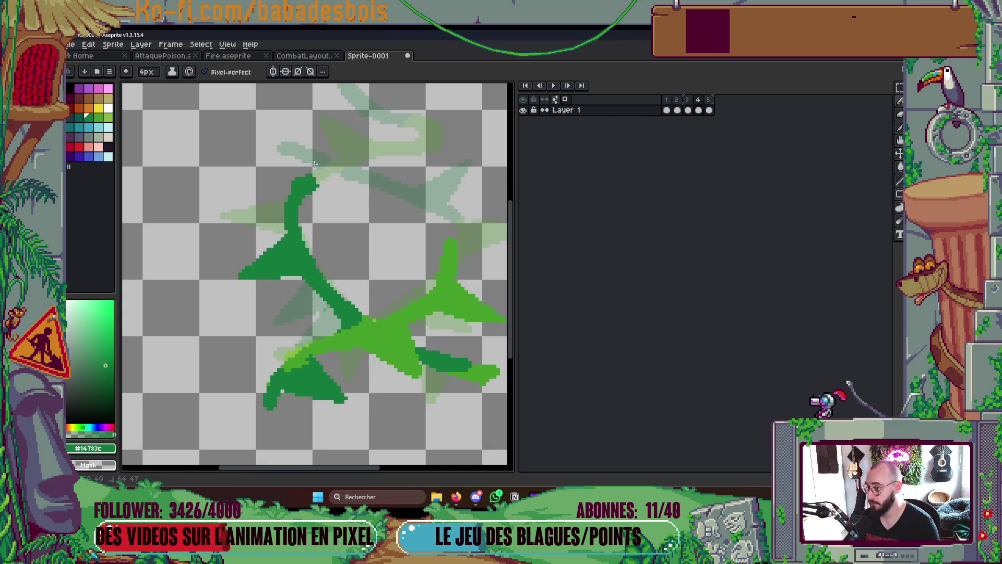
Erase the stray blob, draw a triangular thorn branch, and add a thorn stroke on frame 3
mouse_move(281, 233)
mouse_down()
mouse_move(286, 251)
mouse_move(245, 275)
mouse_up()
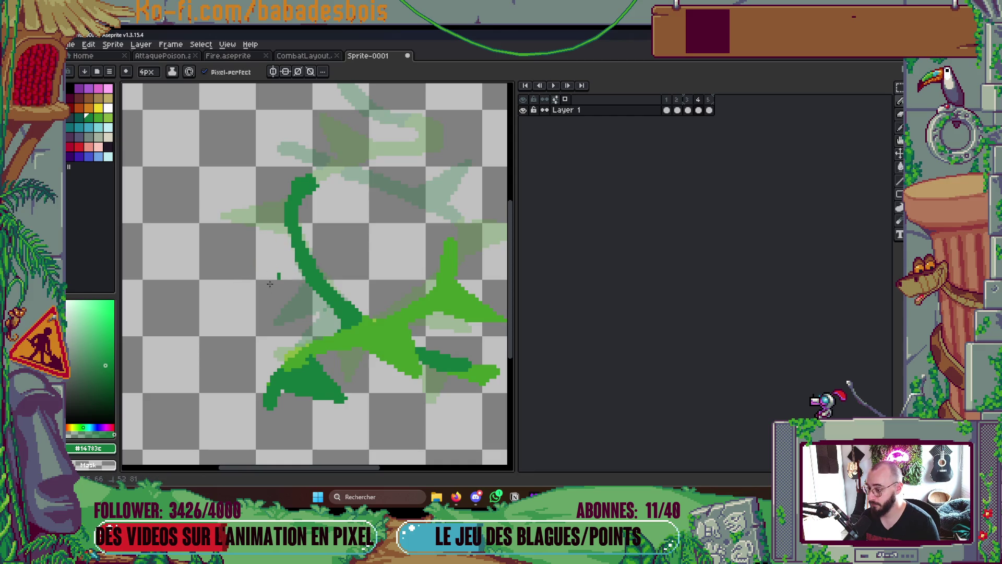
click(325, 170)
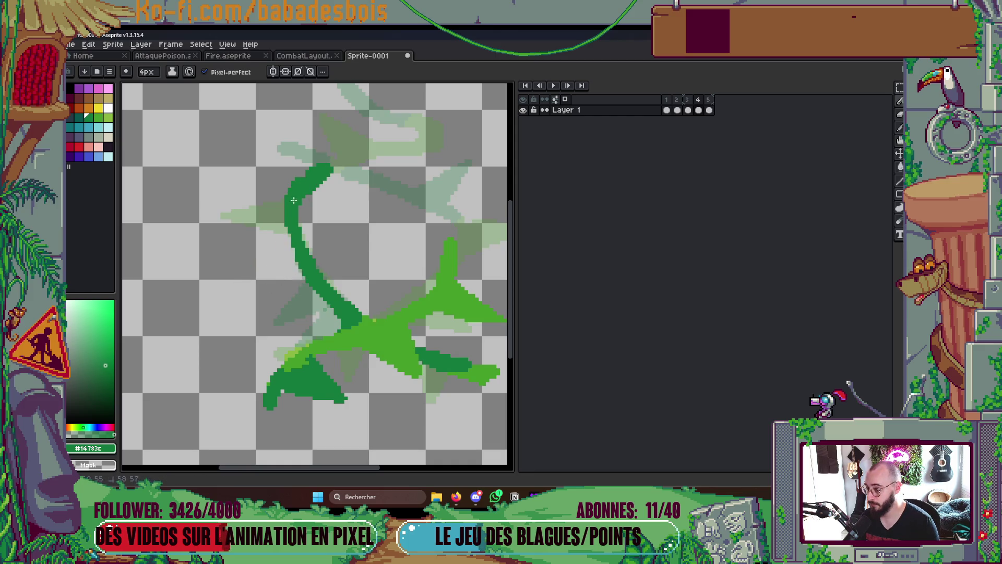
mouse_move(228, 216)
mouse_down()
mouse_move(282, 235)
mouse_move(230, 209)
mouse_move(287, 199)
mouse_up()
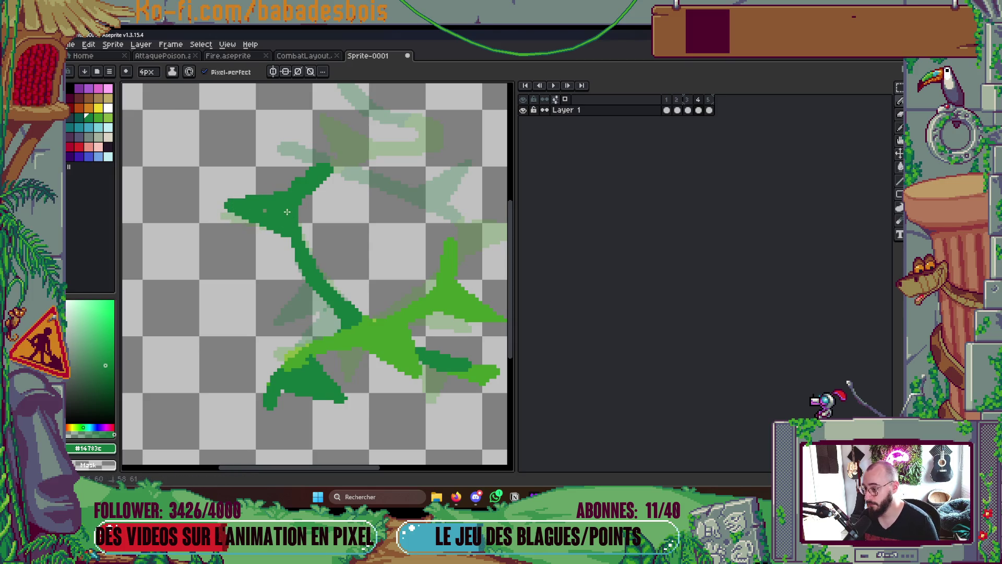
key(Left)
key(Right)
key(Left)
mouse_move(452, 377)
mouse_down()
mouse_move(443, 422)
mouse_move(472, 381)
mouse_move(457, 399)
mouse_up()
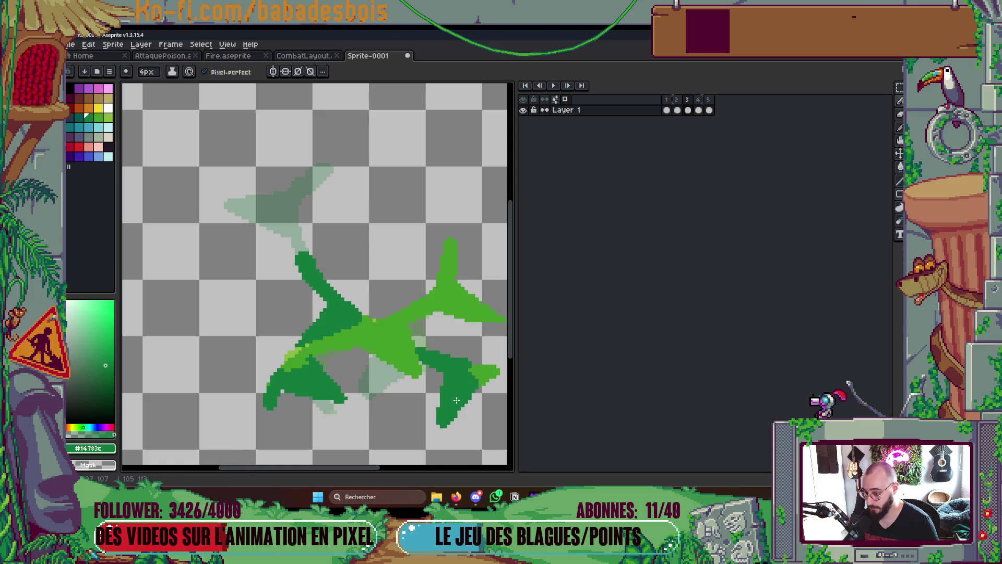
key(Right)
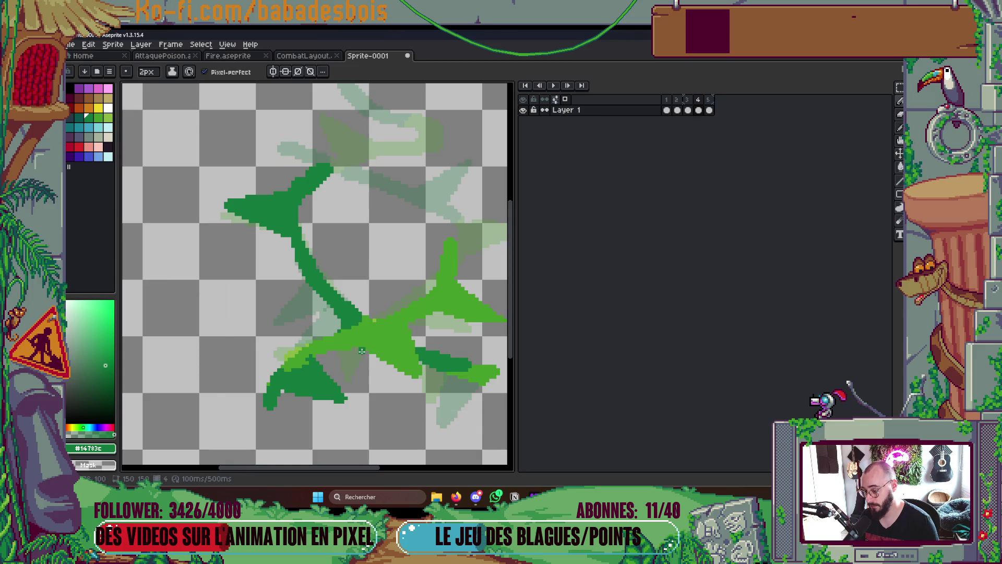
Outline a V-shaped thorn below the vine on frame 4, fill it dark green, and play
mouse_move(362, 348)
mouse_down()
mouse_move(355, 405)
mouse_move(395, 368)
mouse_up()
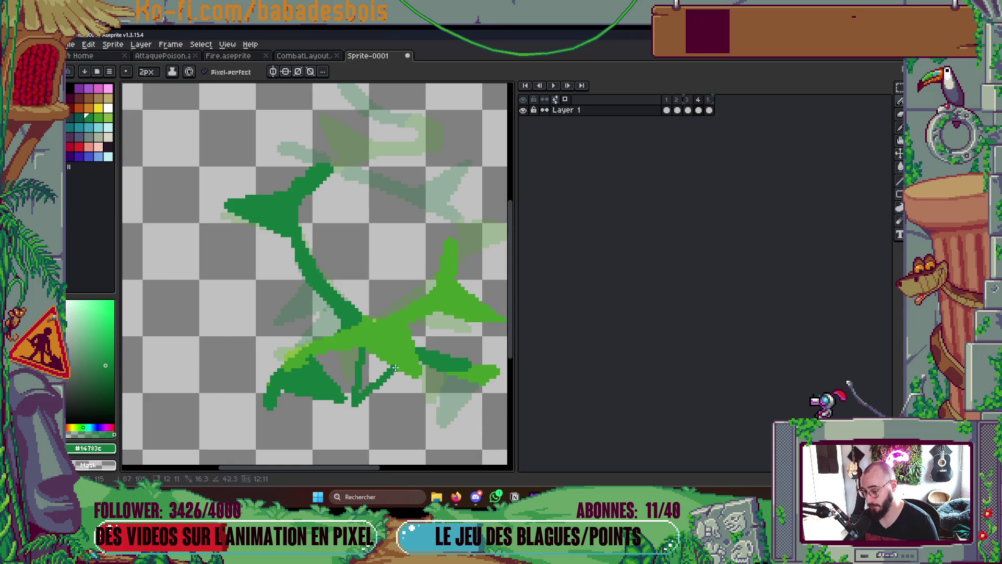
key(g)
click(387, 360)
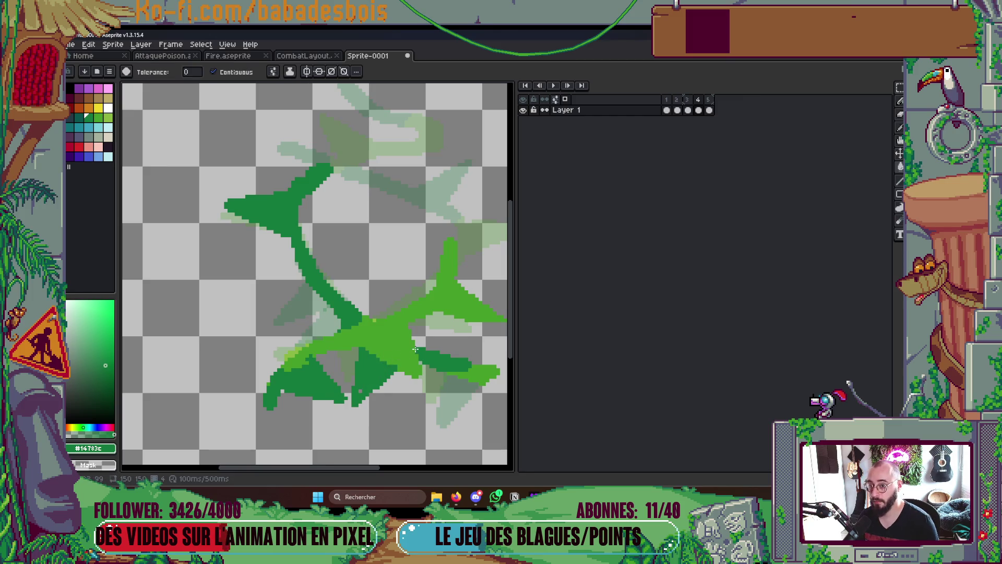
key(Left)
key(Right)
key(Right)
key(Return)
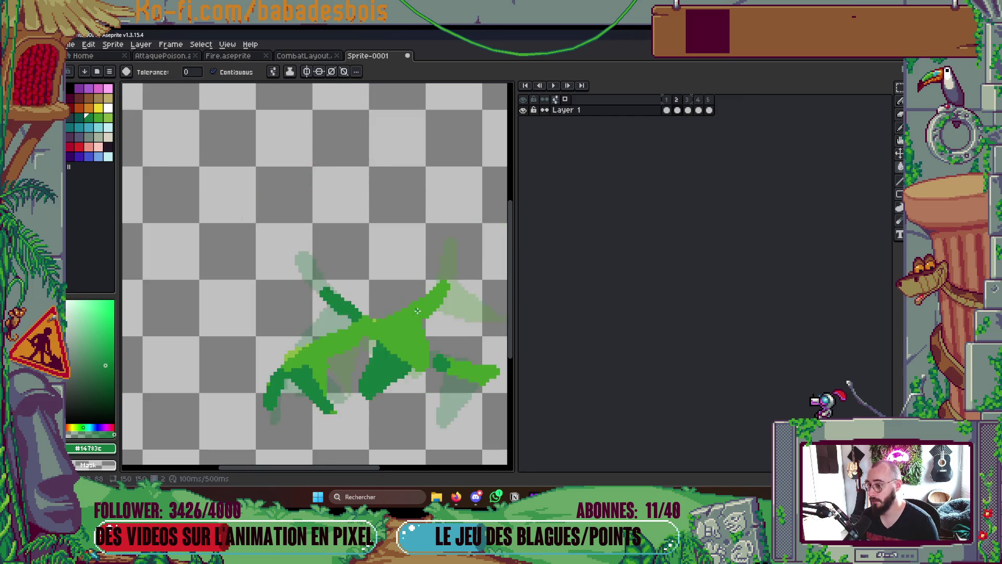
Stop playback and return to the Pencil with a 1px brush
scroll(428, 323, down, 4)
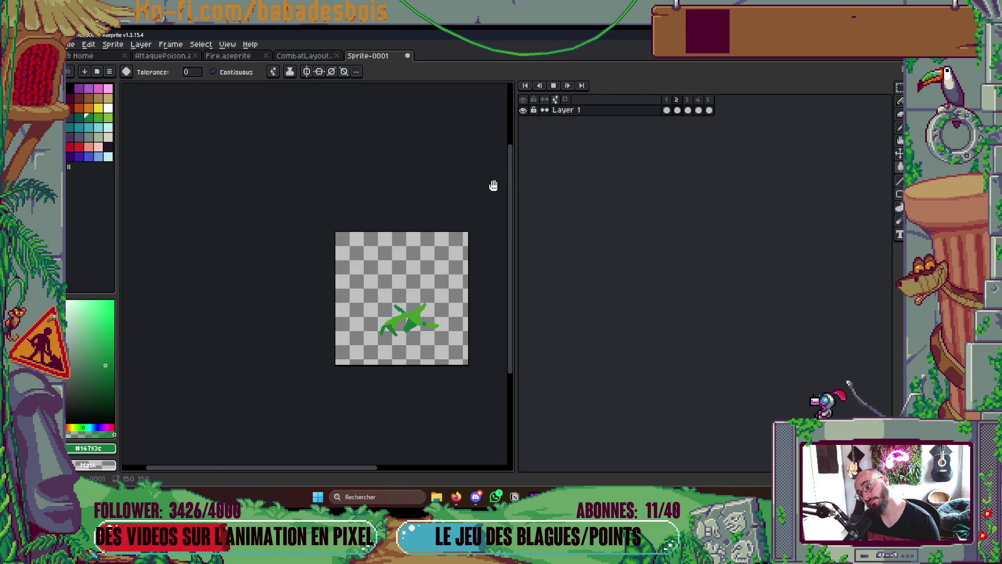
key(Return)
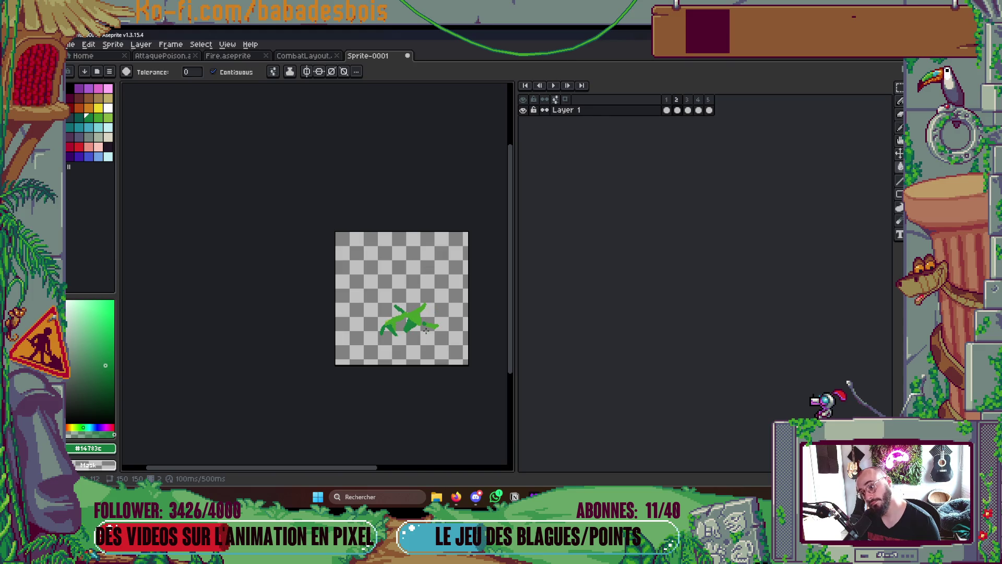
scroll(439, 295, up, 4)
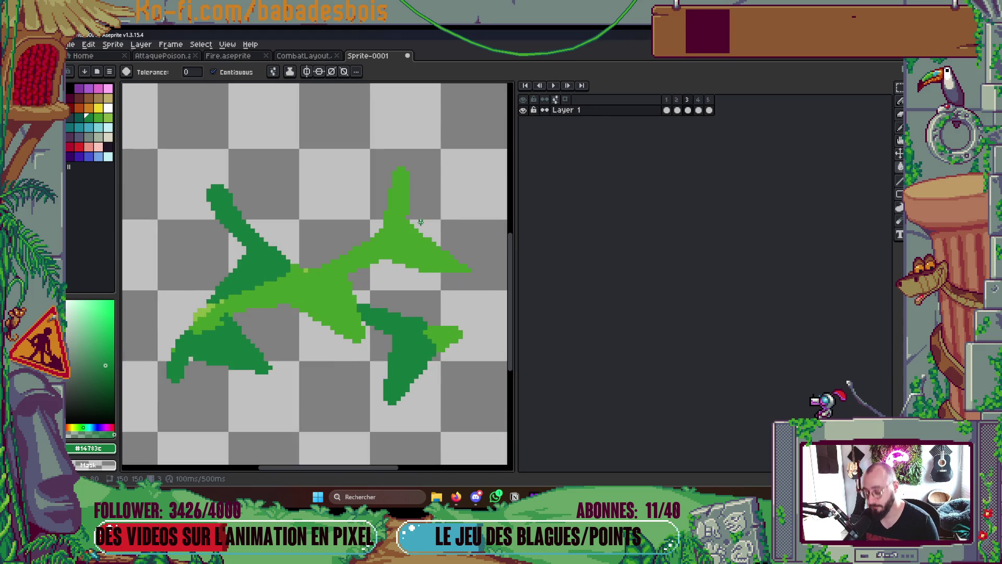
key(b)
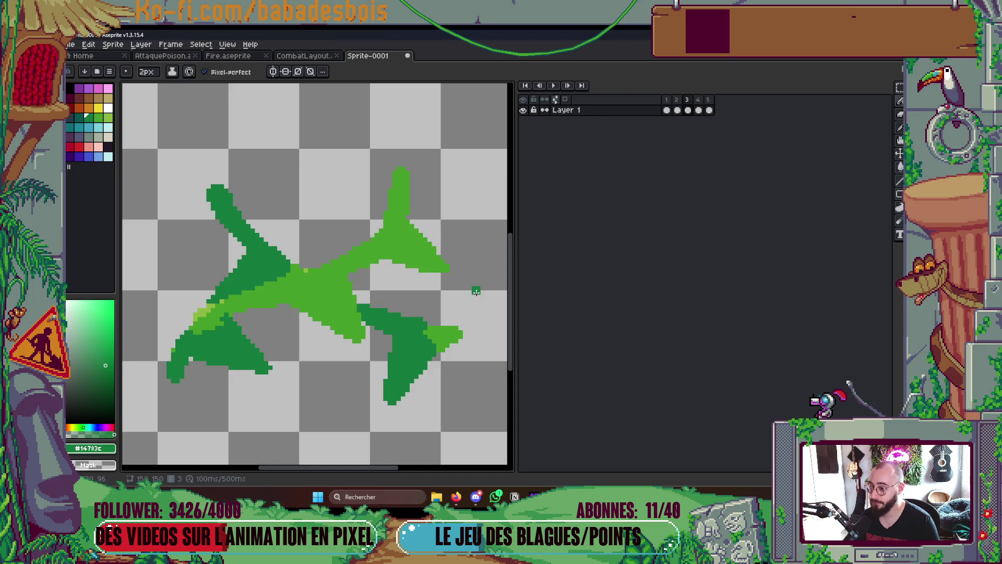
scroll(331, 278, up, 2)
key(minus)
scroll(300, 270, down, 3)
scroll(206, 299, up, 3)
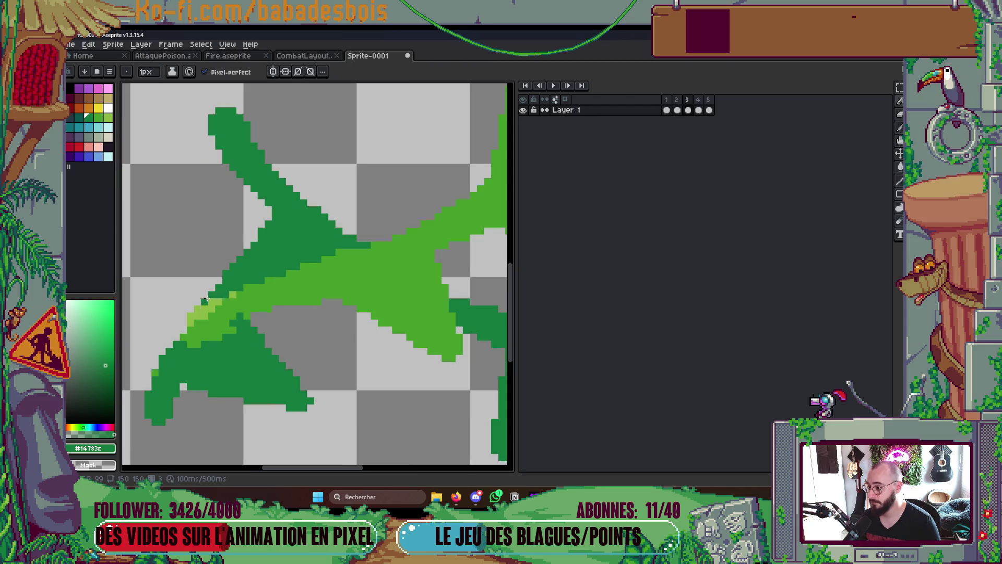
scroll(211, 305, down, 3)
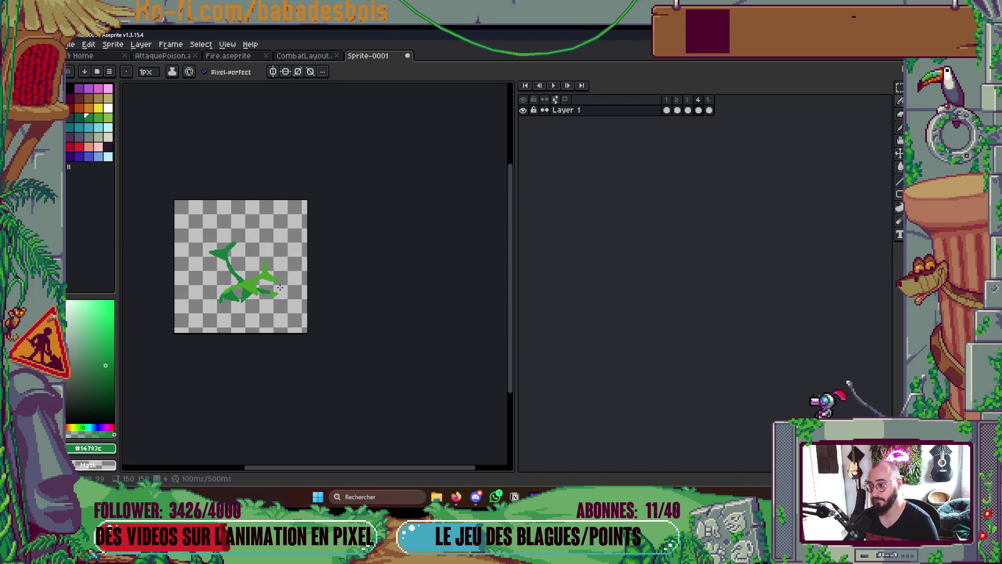
Draw a thin 1px thorn outline on the left stem and fill it dark green
scroll(276, 281, up, 2)
key(g)
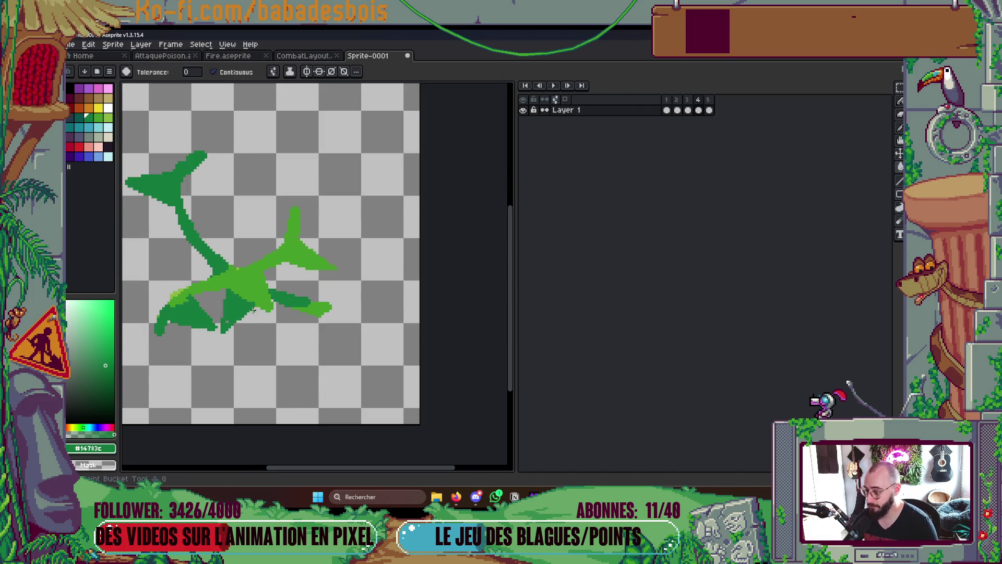
scroll(239, 314, up, 1)
scroll(261, 250, up, 1)
key(b)
shift+click(191, 288)
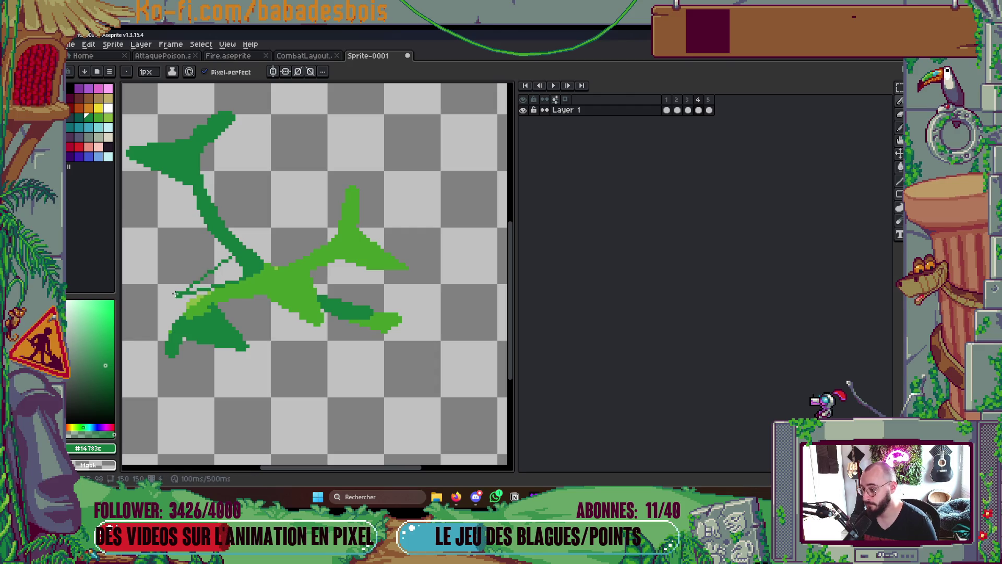
key(g)
click(226, 256)
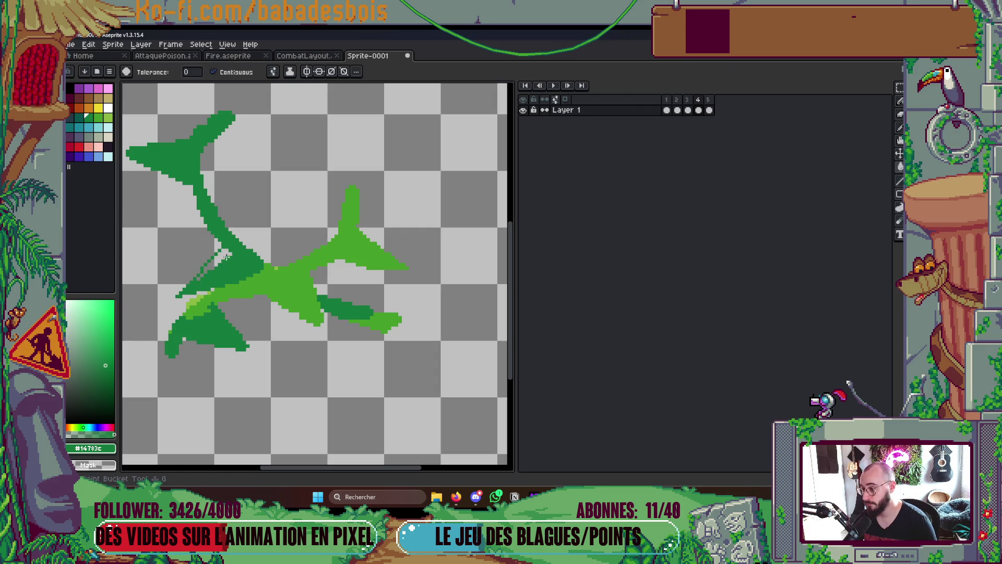
Flip between frames 3 and 4 to compare the new thorn
key(Left)
key(Right)
key(Left)
key(Right)
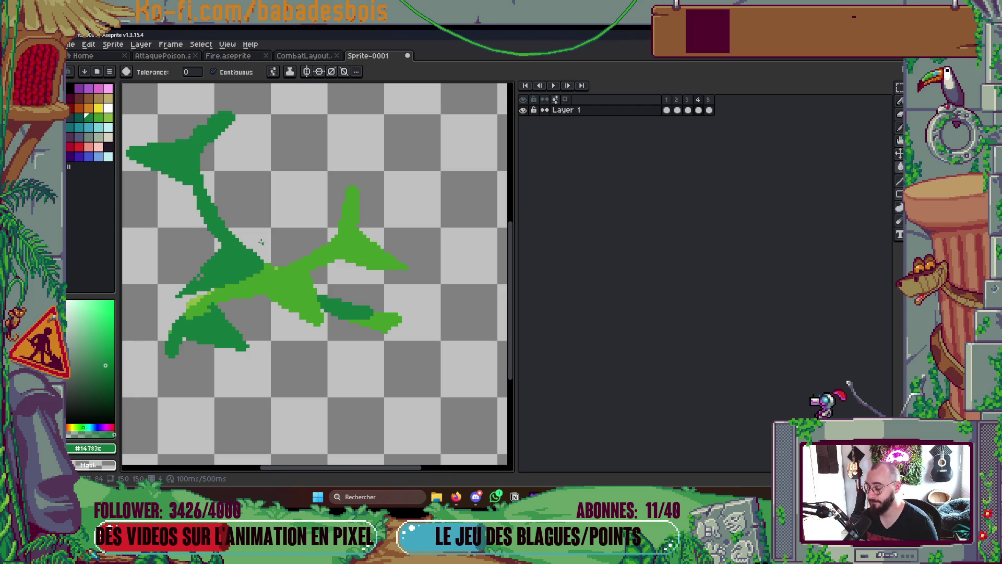
key(Left)
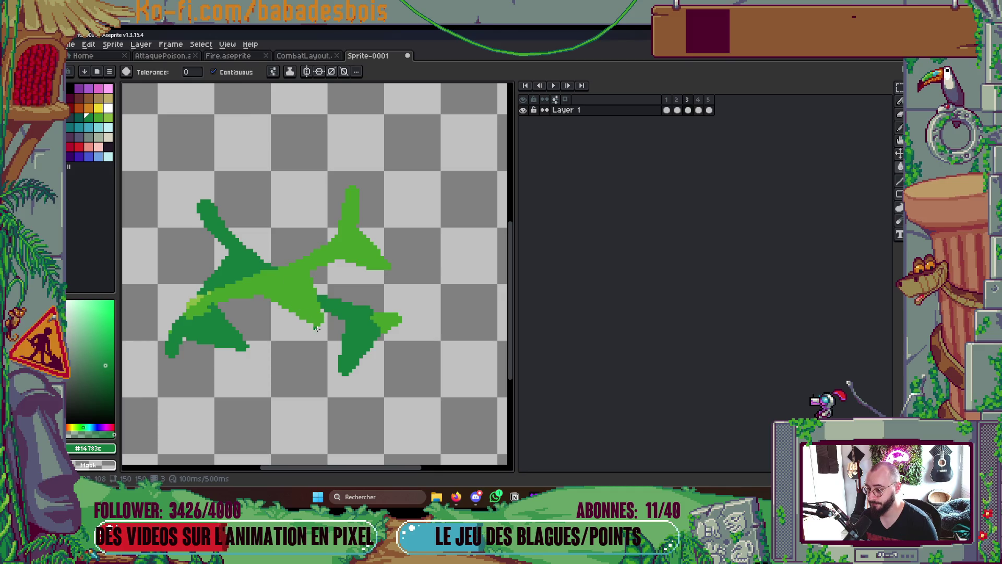
scroll(335, 320, up, 2)
scroll(335, 320, down, 2)
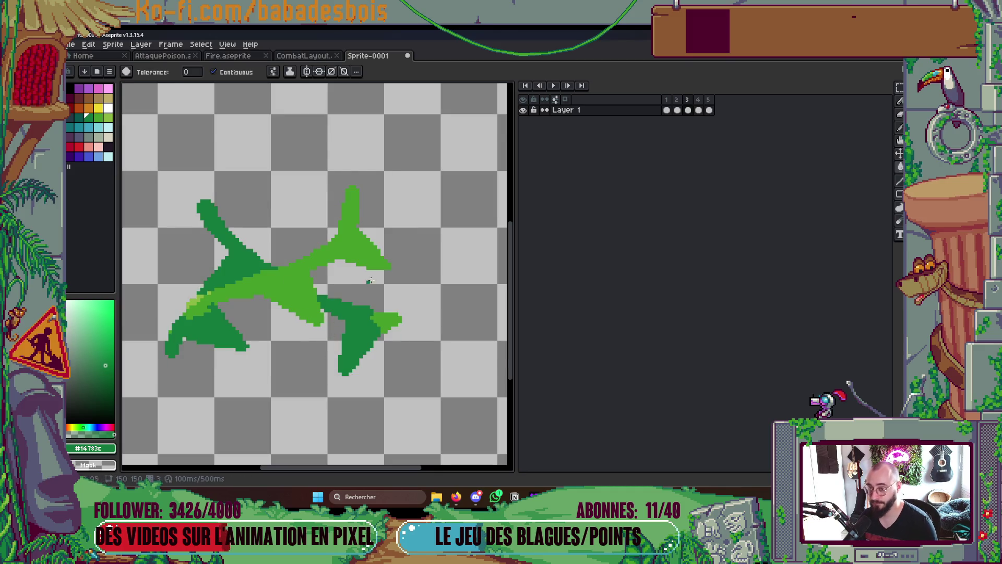
scroll(380, 288, down, 1)
scroll(380, 288, up, 1)
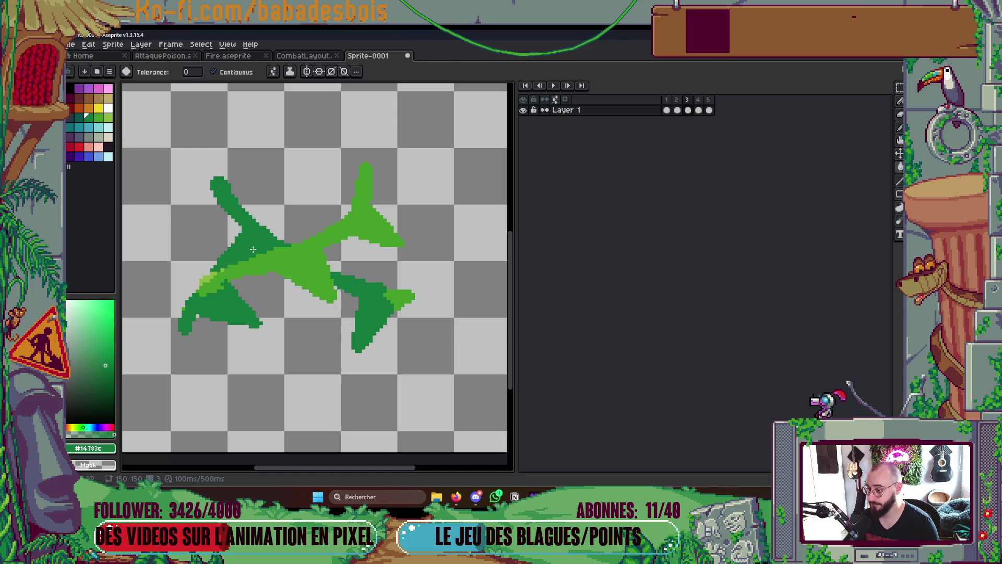
Return to frame 4 with the Pencil set to a 2px brush
key(Right)
key(b)
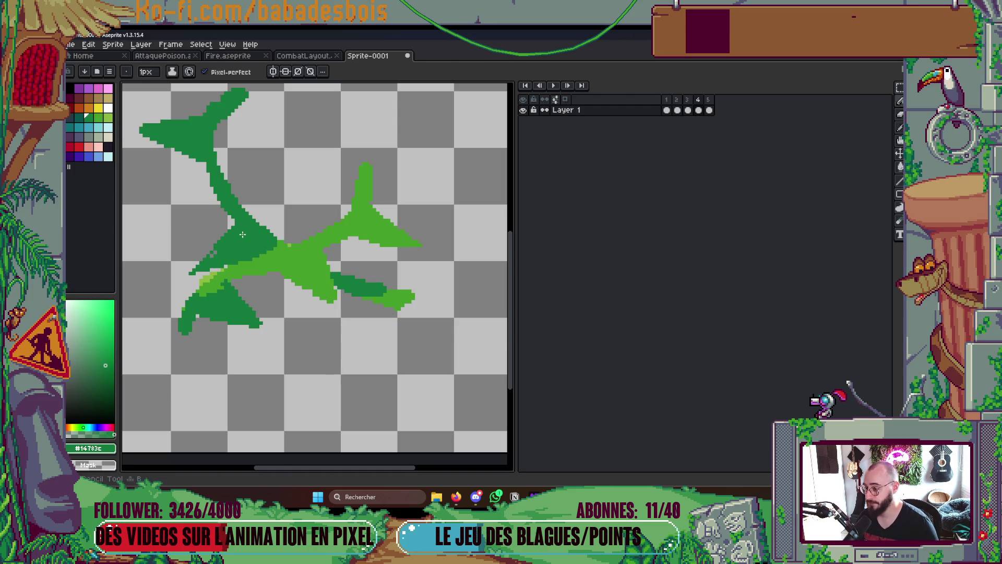
scroll(228, 231, up, 2)
key(plus)
Erase most of the new wedge and stray green pixels, then redraw a short dark-green thorn stroke
mouse_move(234, 239)
mouse_down()
mouse_move(251, 261)
mouse_move(230, 269)
mouse_move(225, 249)
mouse_up()
drag(157, 295, 220, 244)
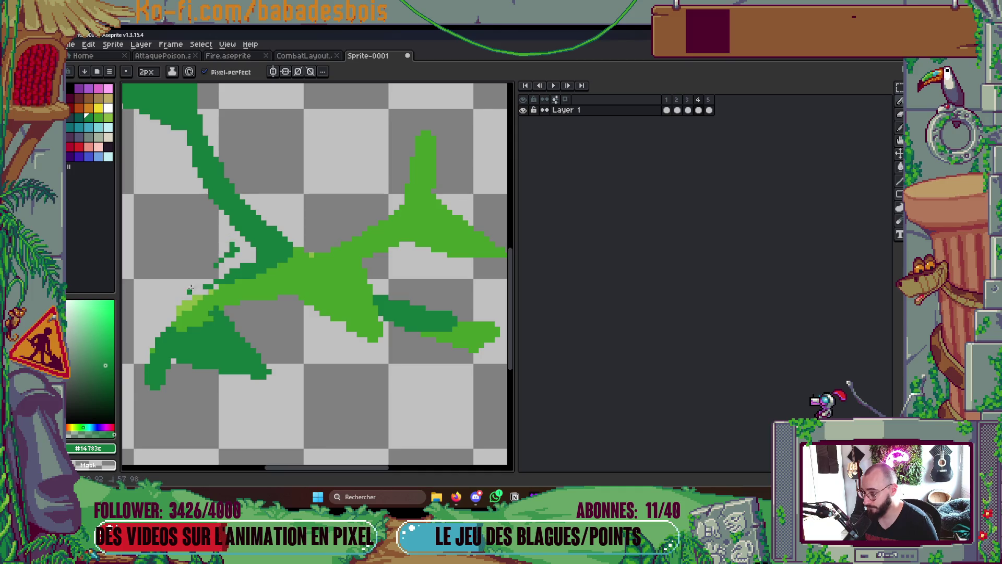
click(232, 253)
mouse_move(247, 322)
mouse_down()
mouse_move(258, 298)
mouse_move(289, 298)
mouse_up()
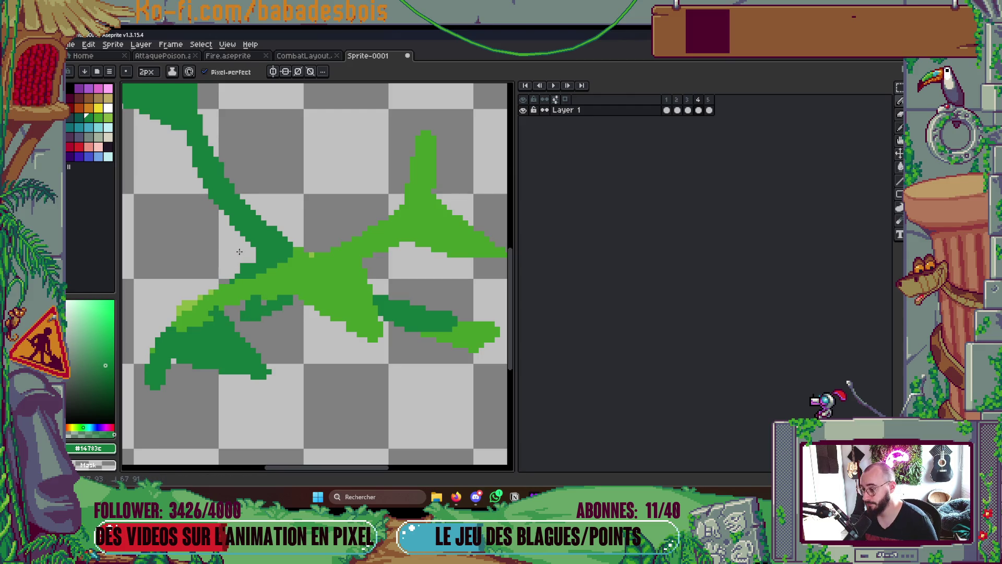
Step through frames 3 to 5, settle on frame 4, and turn on onion skinning
scroll(240, 249, down, 1)
scroll(309, 243, down, 2)
scroll(347, 271, up, 2)
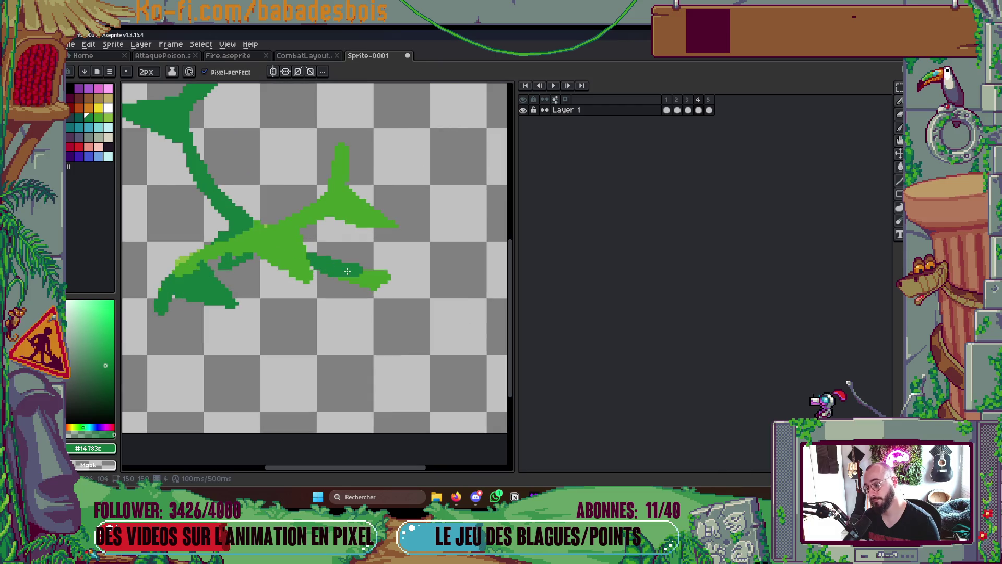
key(period)
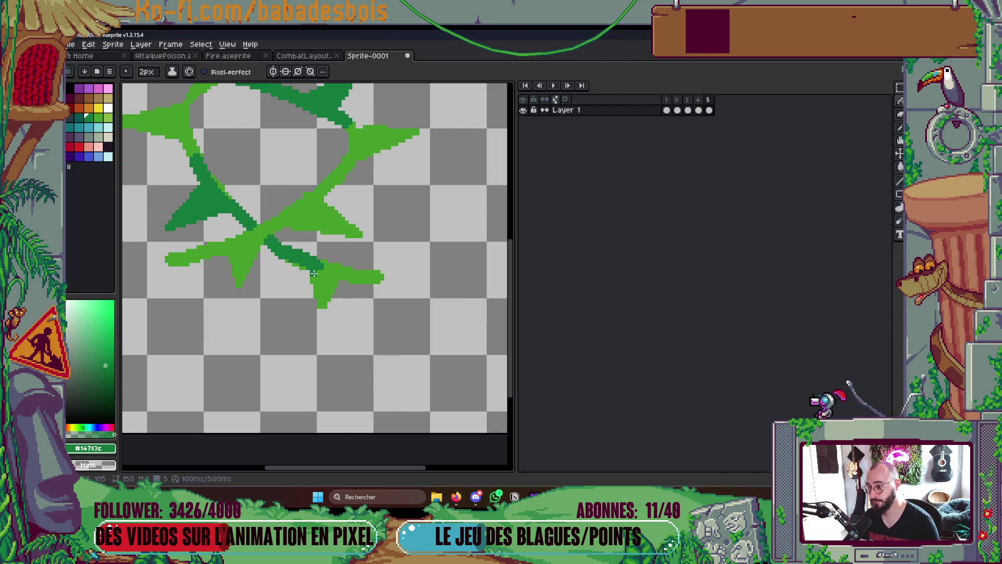
scroll(402, 278, down, 3)
key(comma)
key(comma)
key(comma)
key(period)
key(comma)
key(period)
key(period)
key(period)
key(comma)
key(comma)
key(comma)
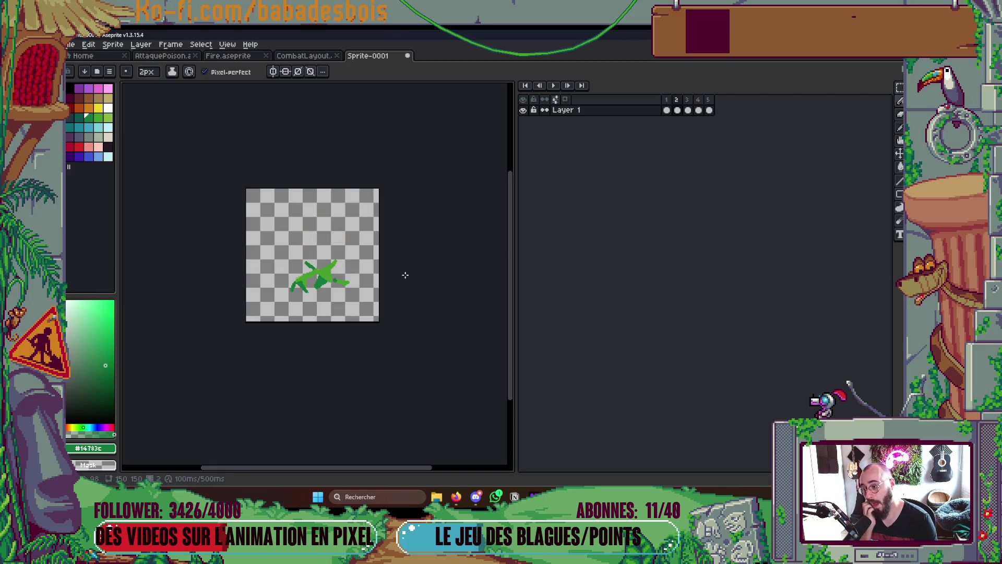
key(period)
key(period)
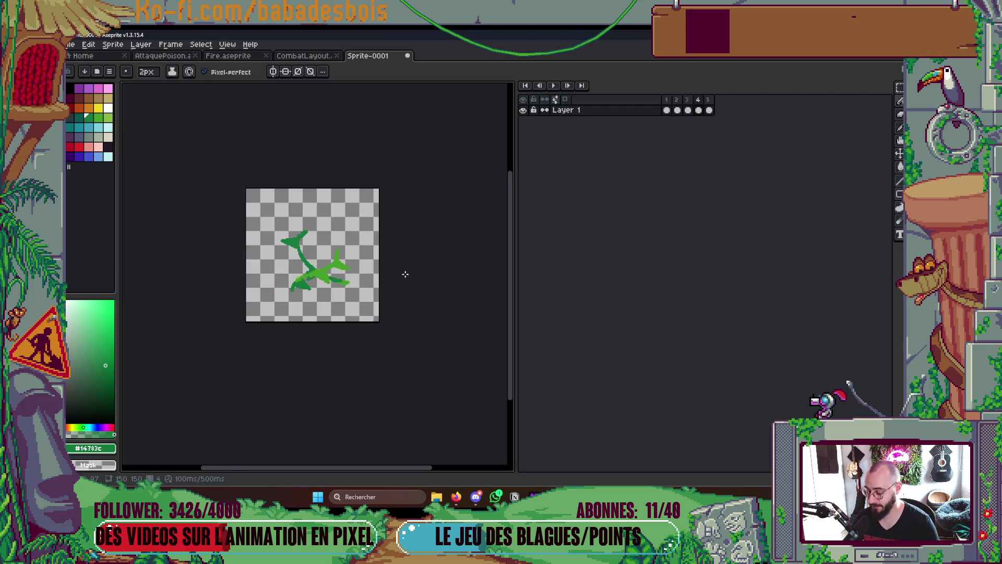
scroll(405, 274, up, 4)
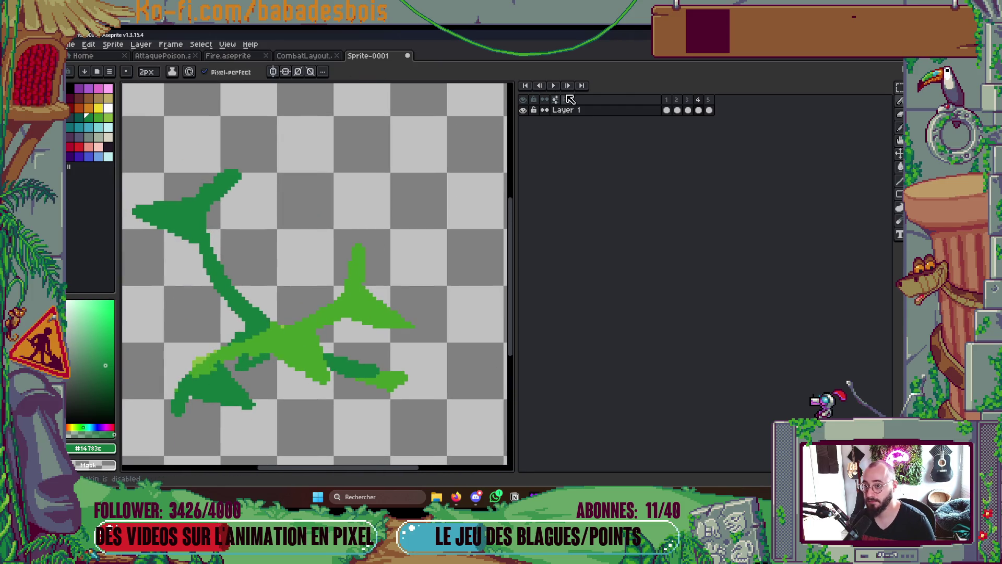
click(569, 99)
With light green #459c28 and a 3px brush, draw a vine stroke curving upward
alt+click(372, 272)
key(plus)
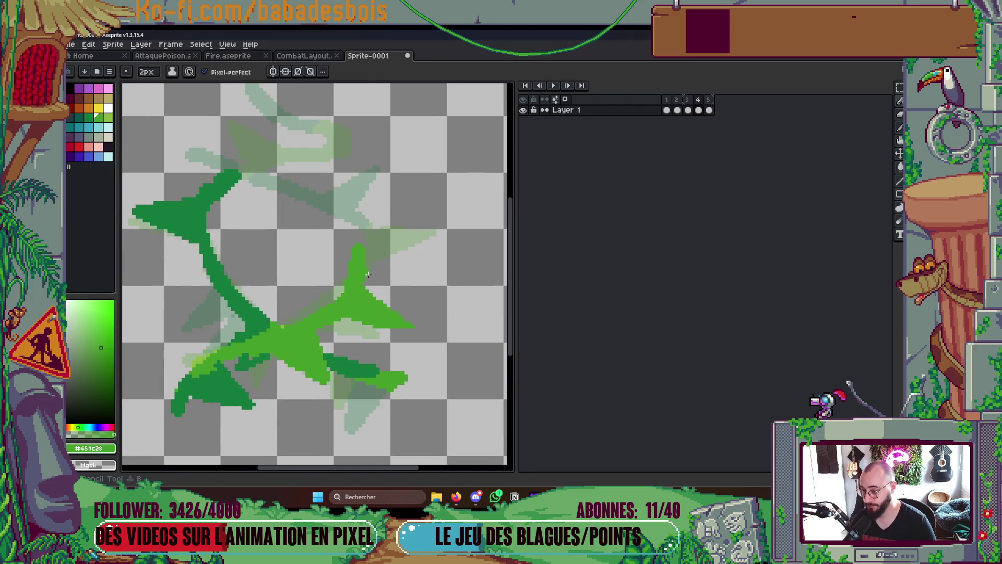
drag(373, 277, 370, 222)
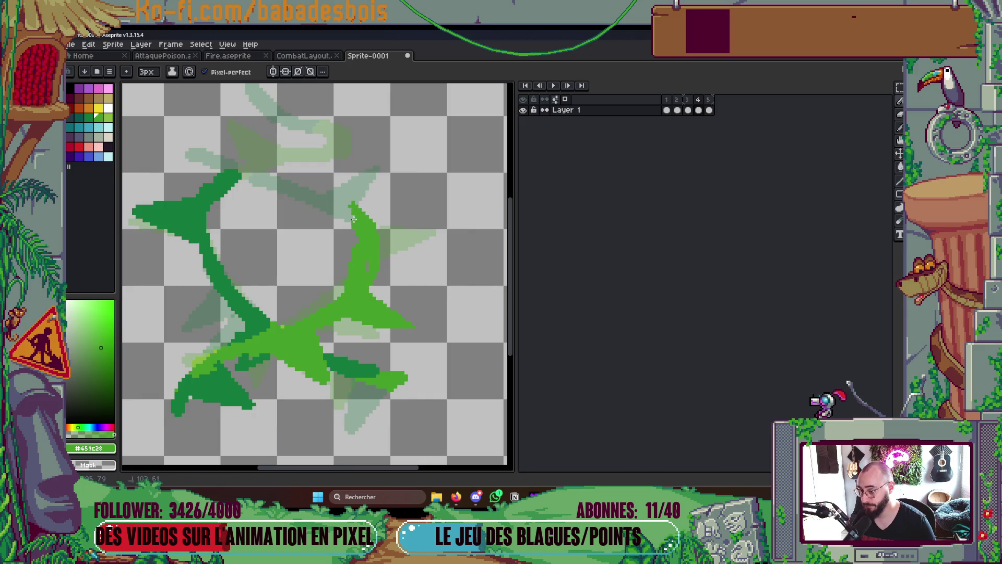
drag(329, 196, 325, 198)
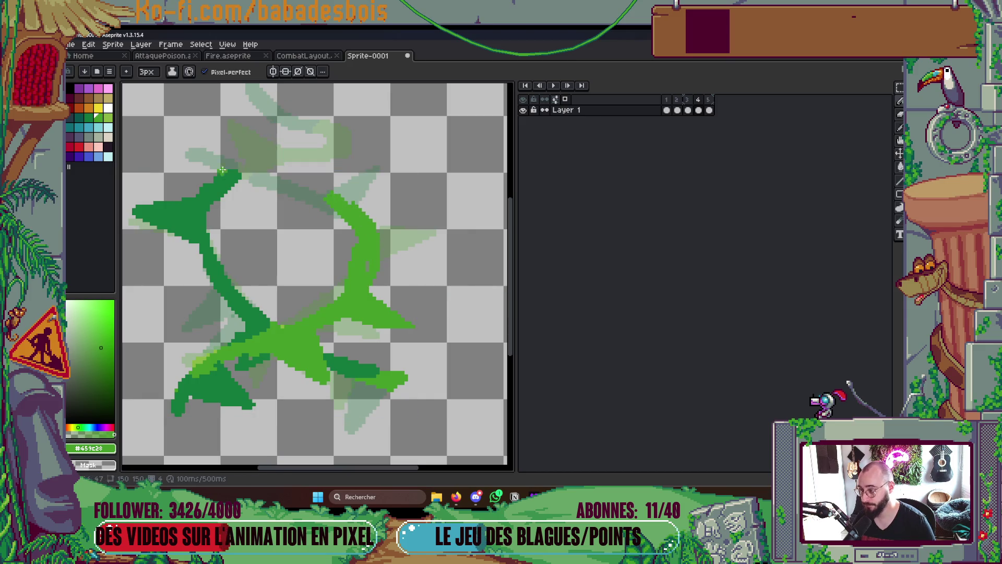
Recolour the upper vine segment dark green with pencil strokes and a bucket fill
click(88, 117)
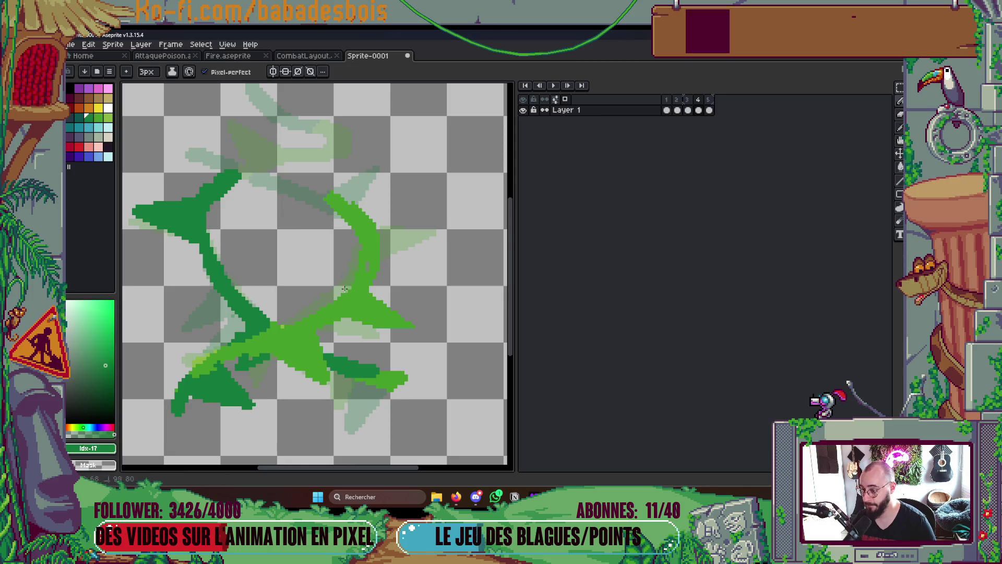
drag(356, 234, 360, 215)
key(g)
click(361, 214)
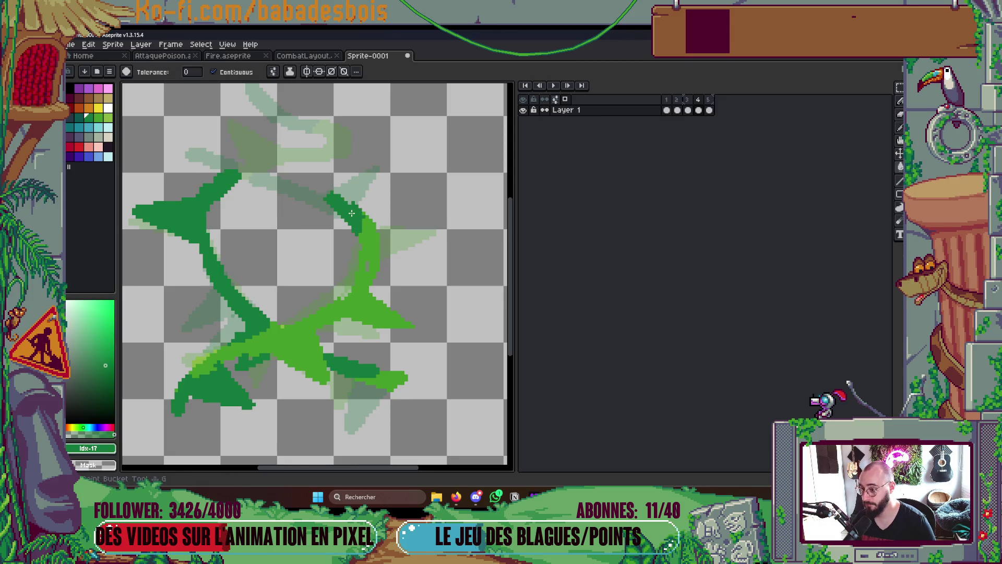
key(b)
Switch back to light green, compare neighbouring frames, and draw a thorn pointing right off the vine
alt+click(368, 292)
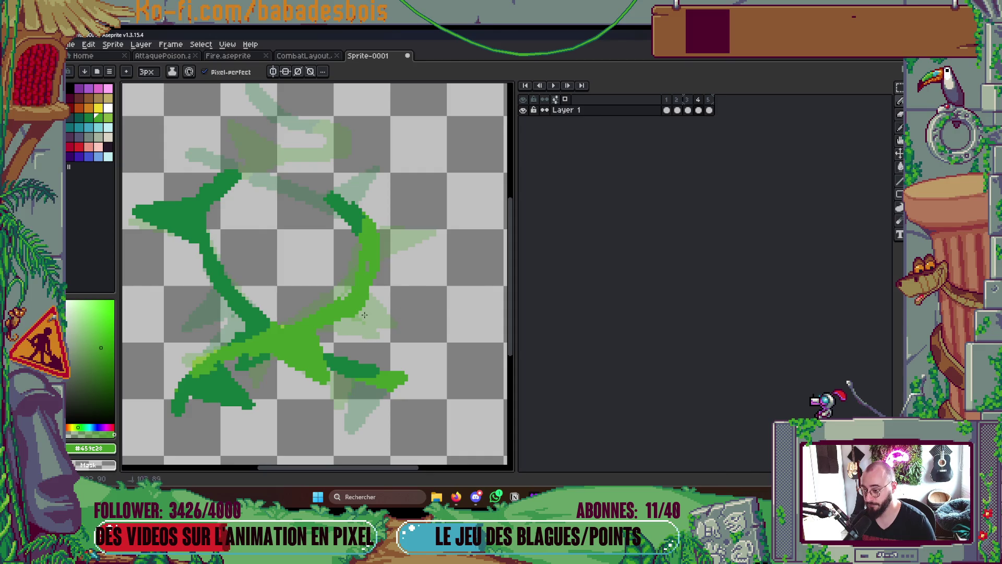
key(Right)
key(Left)
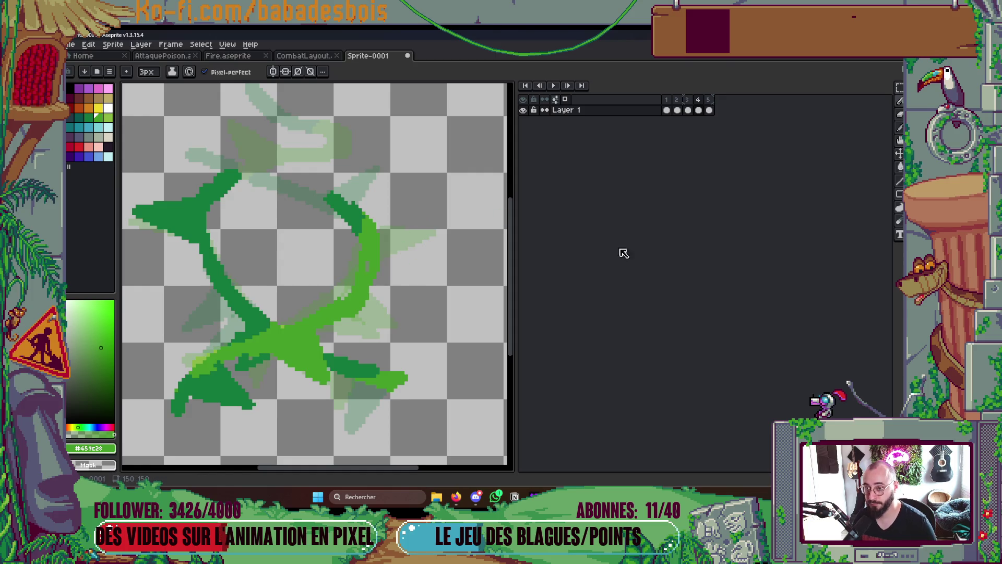
key(Right)
key(Left)
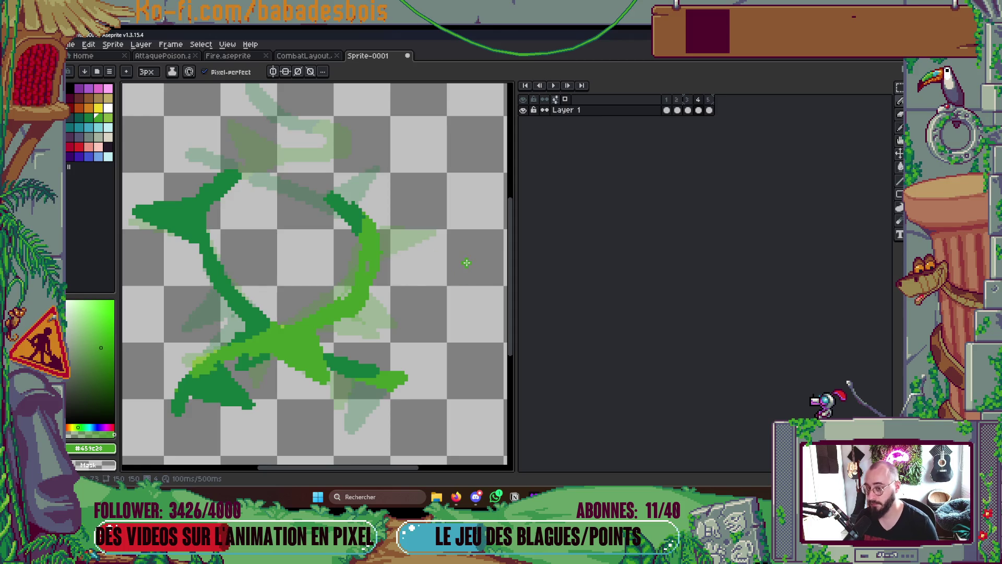
key(Left)
key(Right)
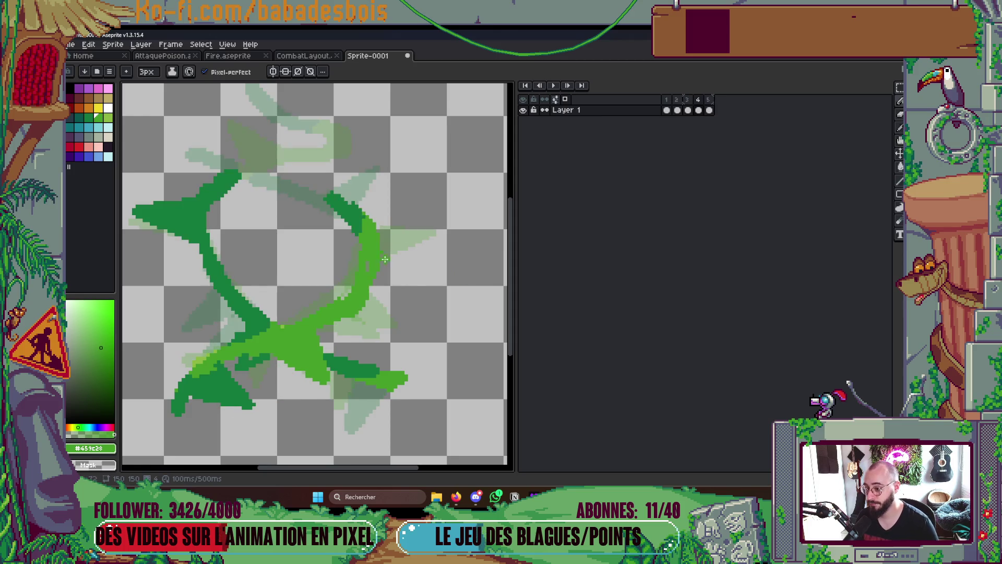
mouse_move(381, 244)
mouse_down()
mouse_move(458, 253)
mouse_move(375, 275)
mouse_up()
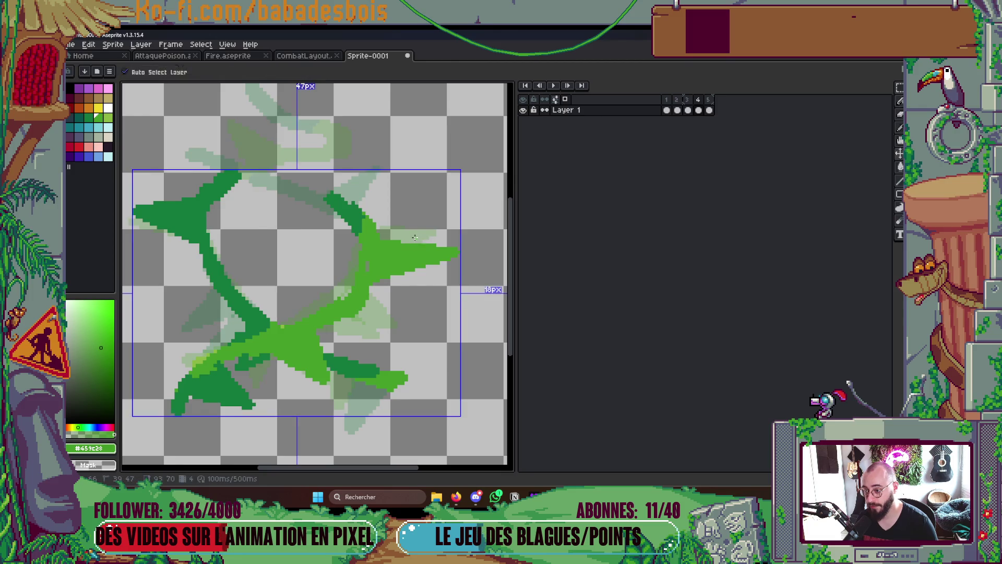
Cancel the straight-line extension and undo the protruding thorn tip
scroll(423, 241, up, 2)
drag(417, 245, 477, 262)
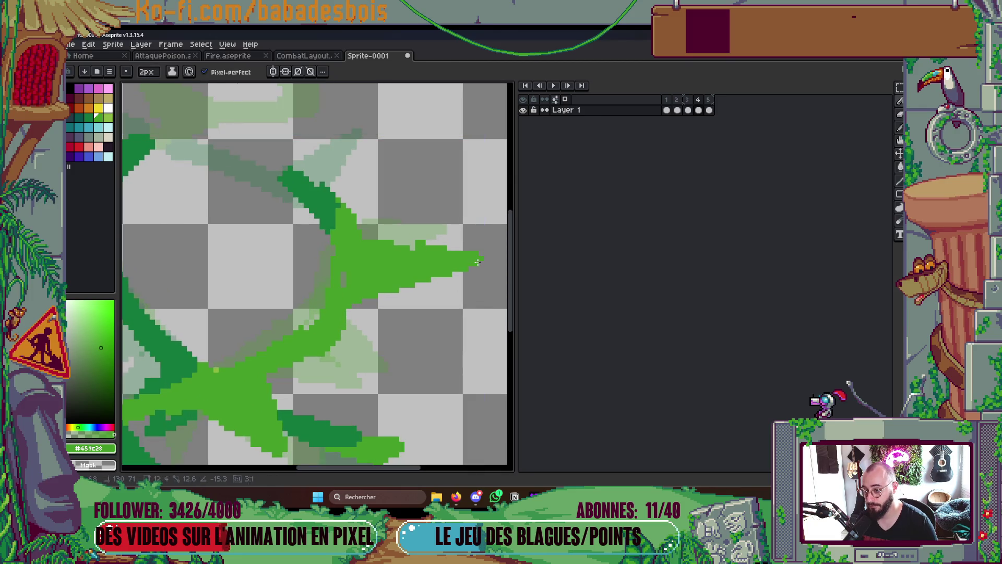
key(Escape)
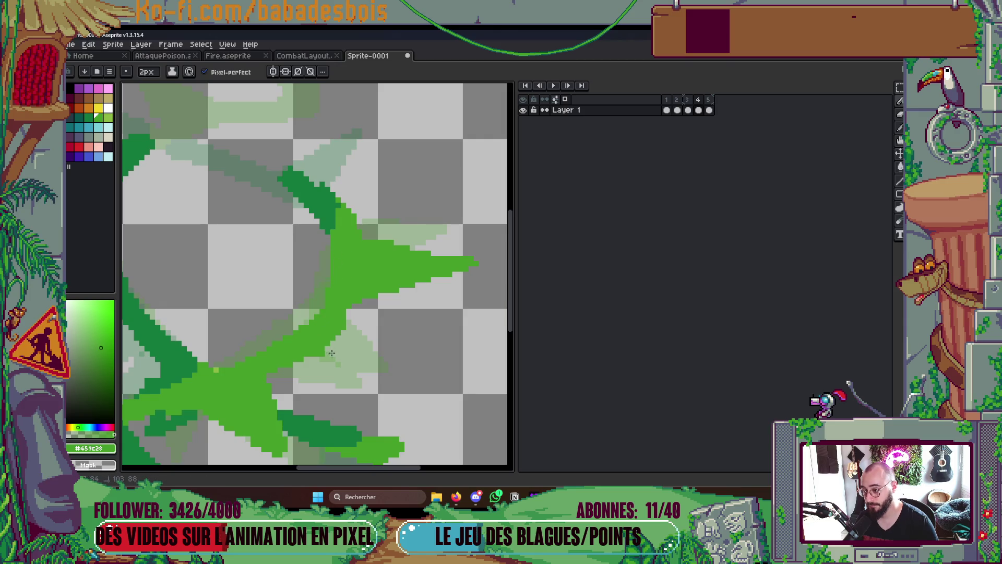
scroll(314, 363, down, 3)
scroll(385, 330, up, 3)
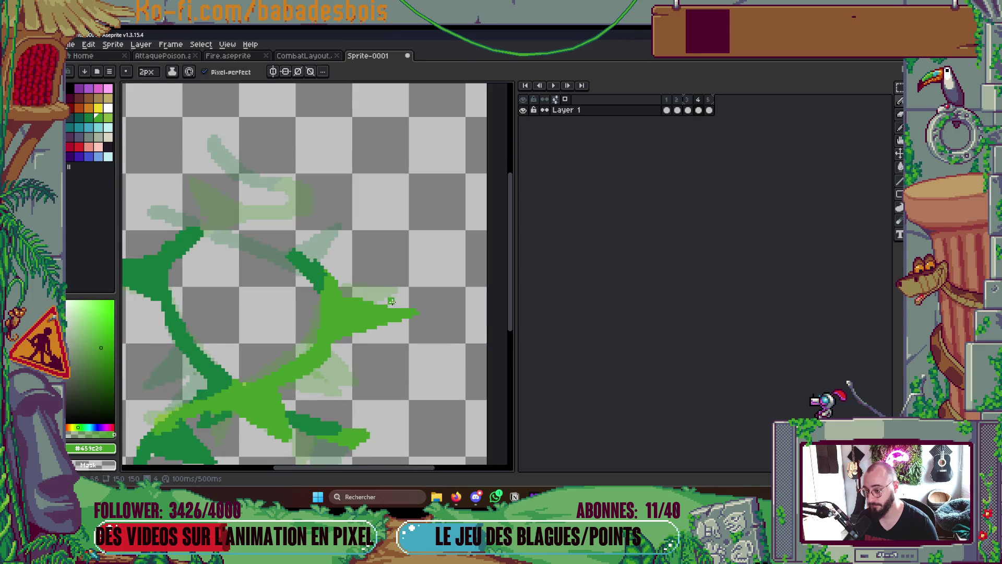
key(ctrl+z)
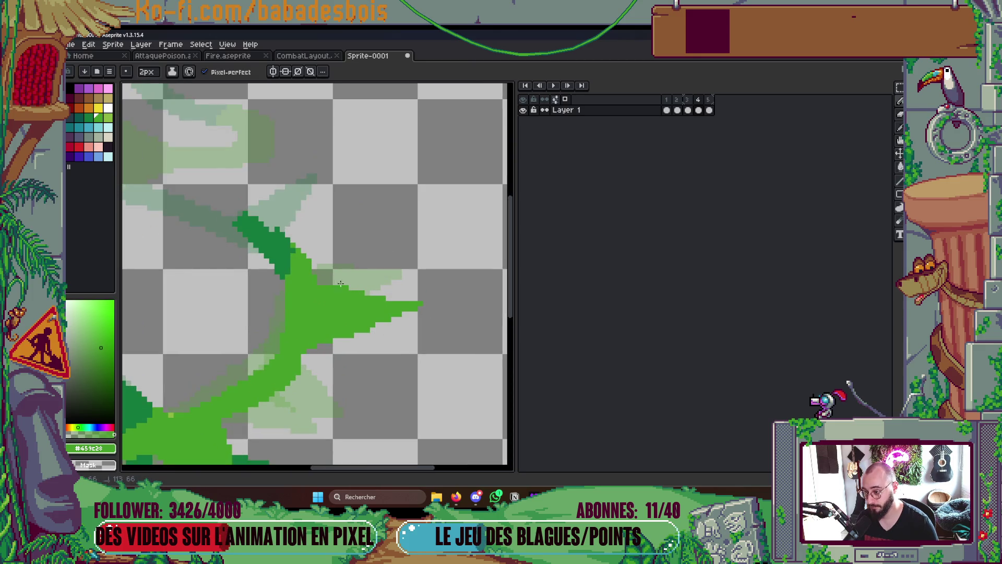
scroll(336, 286, down, 3)
Flip through frames 3 to 5 to compare, ending on frame 4
key(Left)
scroll(401, 251, up, 2)
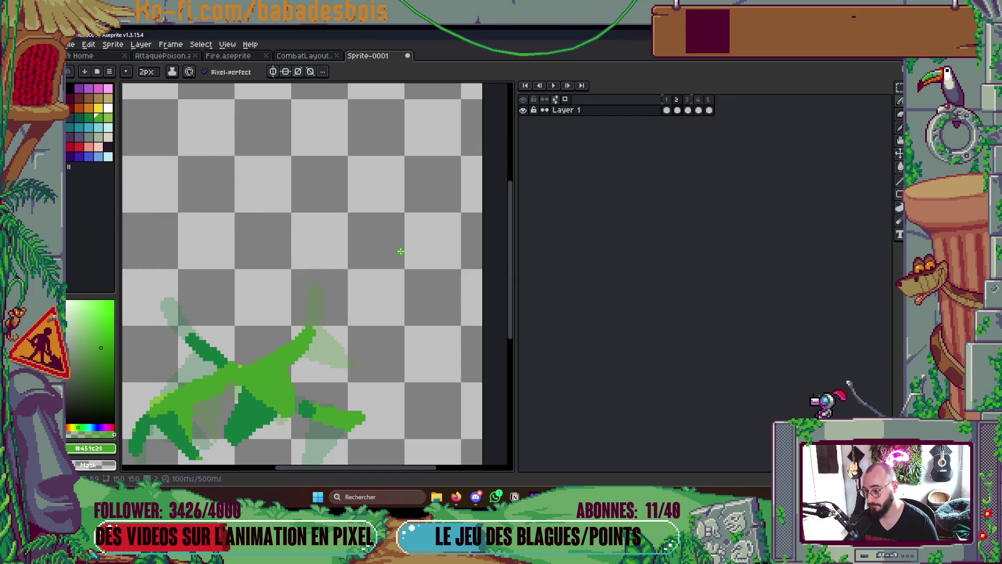
key(Right)
key(Right)
key(Left)
key(Left)
key(Right)
key(Right)
scroll(400, 245, down, 1)
key(Left)
key(Left)
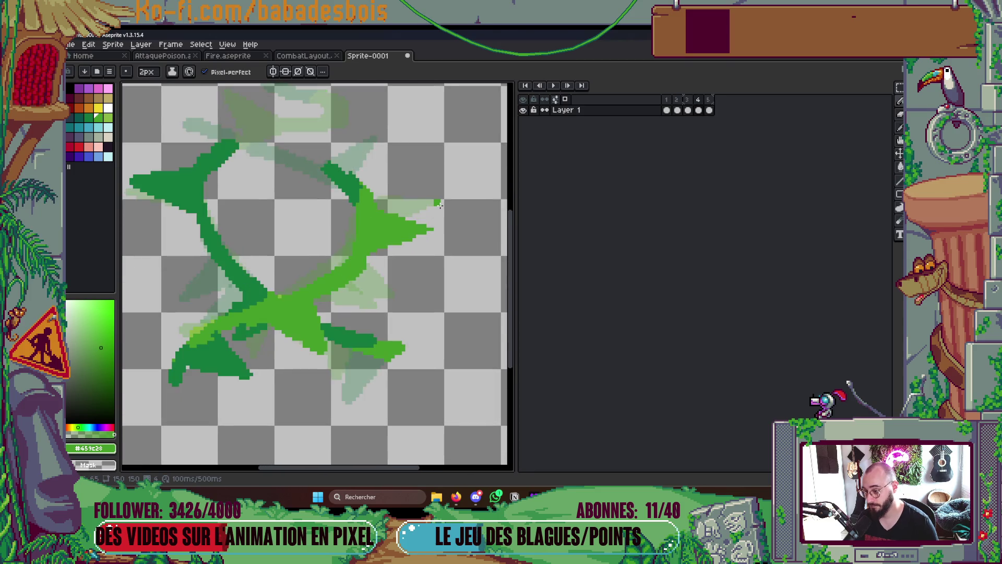
scroll(439, 204, up, 1)
key(Right)
scroll(357, 292, up, 1)
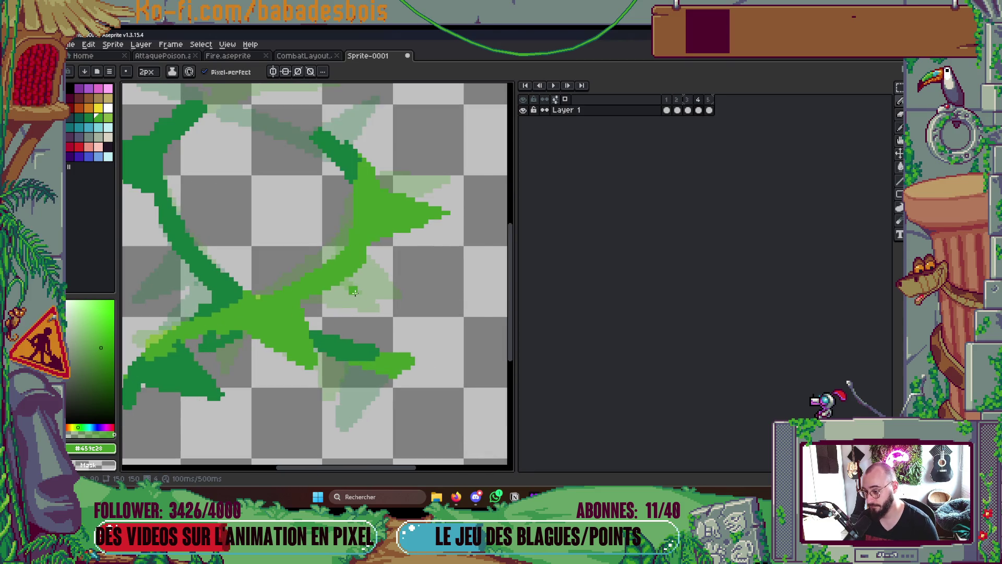
scroll(344, 269, up, 1)
Draw a green stroke along the lower branch, then undo the recent lower-branch strokes
mouse_move(403, 328)
mouse_down()
mouse_move(301, 309)
mouse_move(340, 286)
mouse_move(321, 302)
mouse_move(359, 296)
mouse_up()
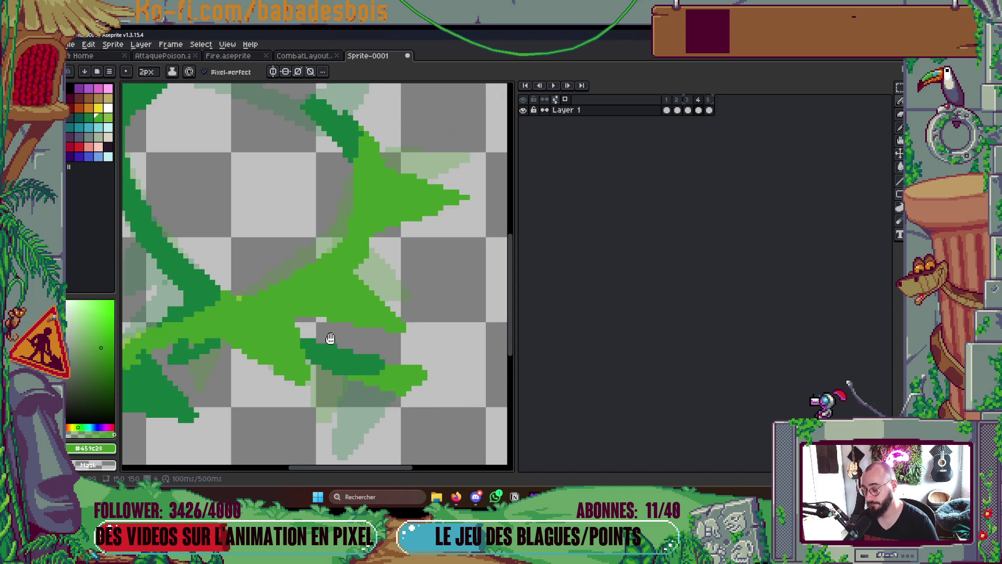
scroll(358, 304, left, 3)
scroll(359, 304, down, 1)
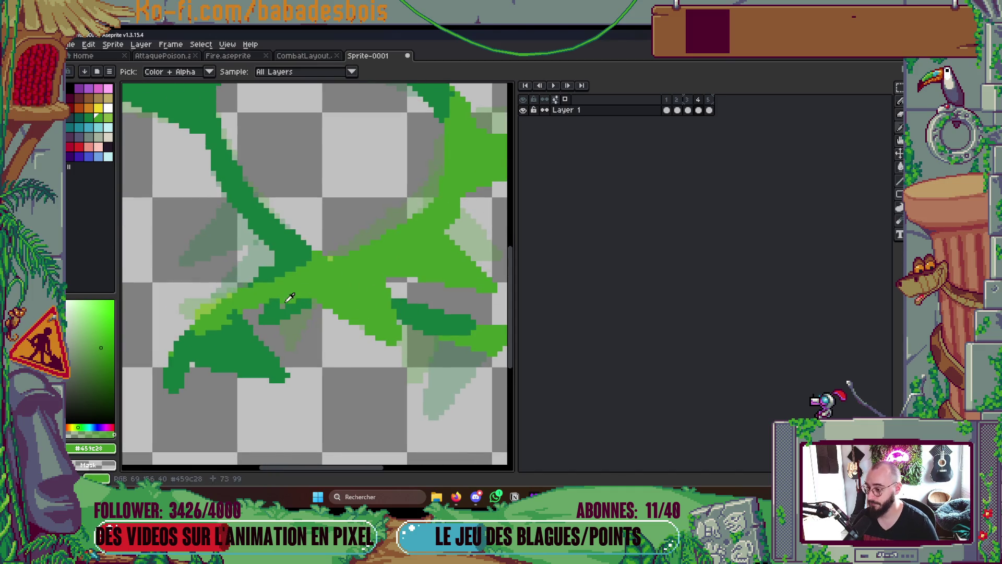
key(b)
key(ctrl+z)
key(ctrl+z)
key(ctrl+z)
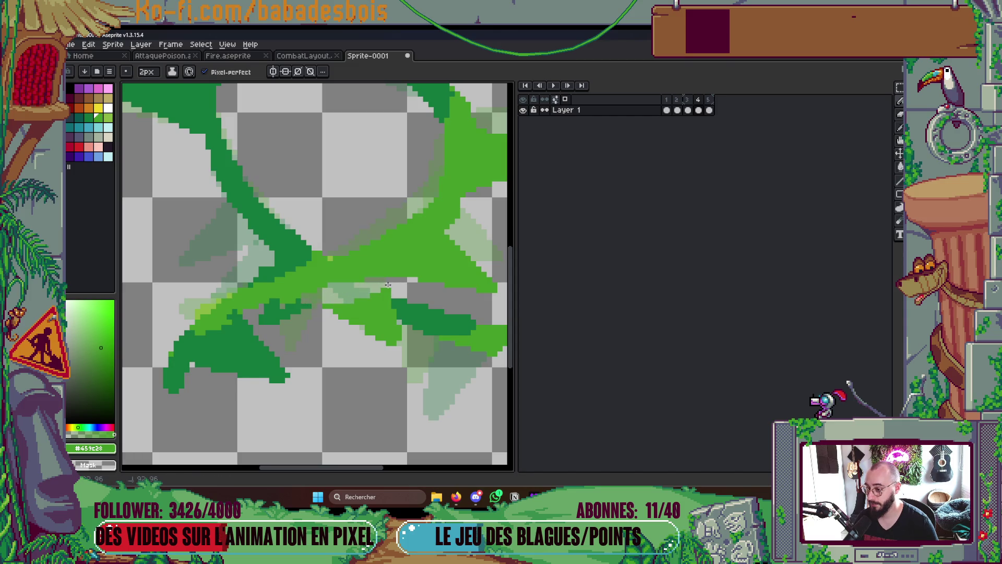
key(g)
key(ctrl+z)
key(b)
Pick dark green #14783c, set a 3px brush, and redraw a stroke along the lower branch
alt+click(406, 319)
key(plus)
mouse_move(407, 317)
mouse_down()
mouse_move(319, 285)
mouse_move(404, 311)
mouse_up()
scroll(403, 311, down, 5)
key(Return)
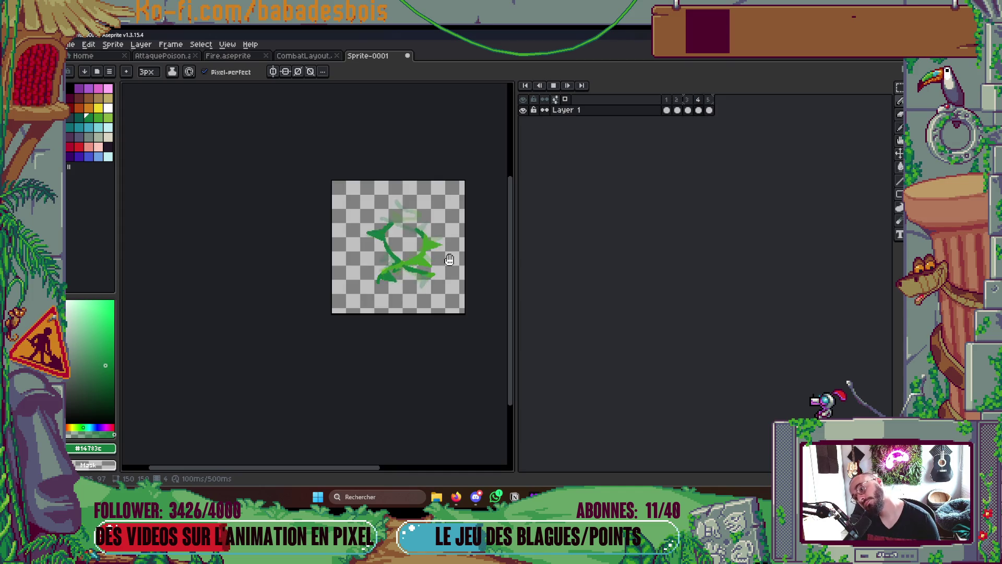
key(Return)
key(Left)
key(Left)
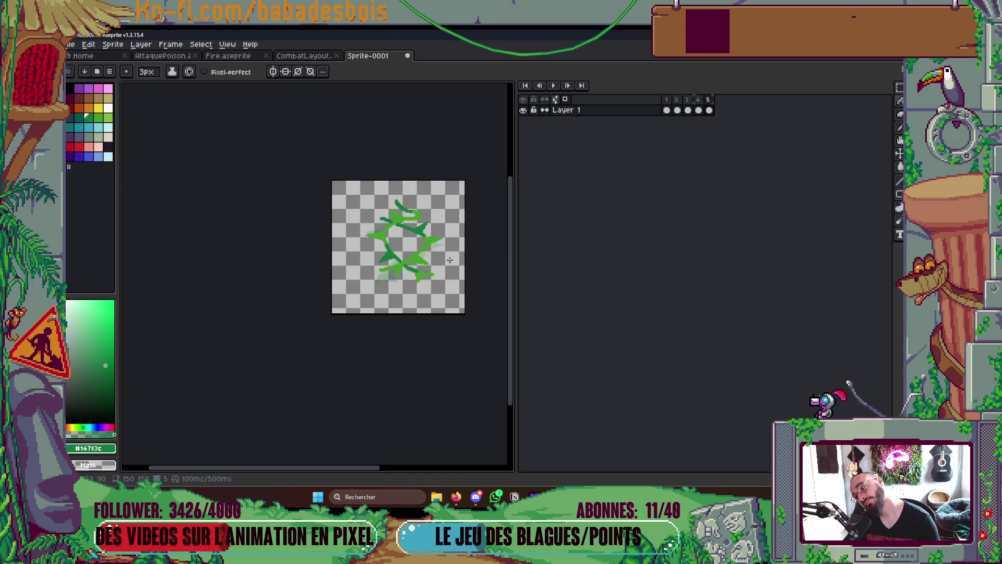
key(Left)
key(Left)
key(Left)
key(Right)
key(Right)
key(Right)
key(Right)
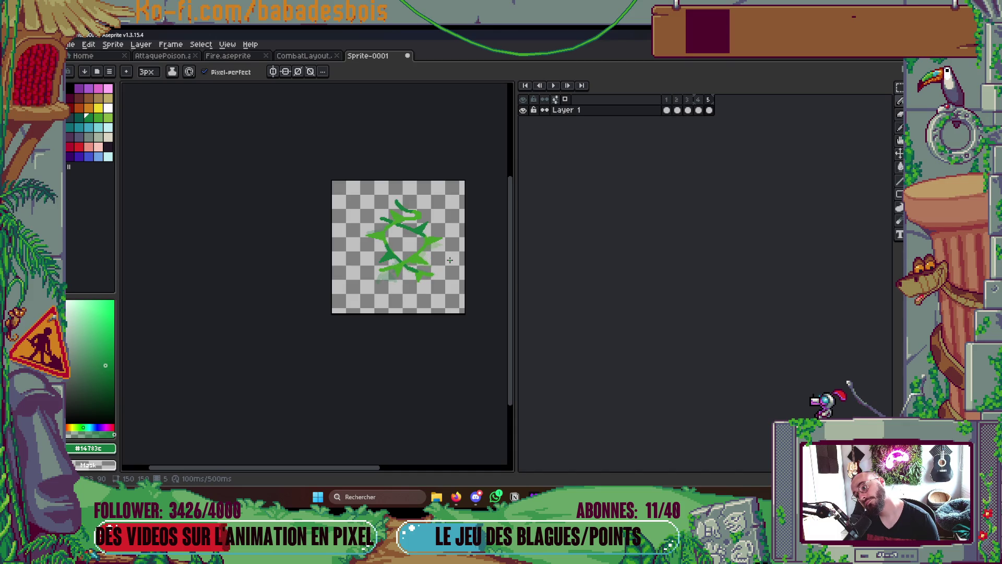
key(Left)
scroll(363, 282, up, 2)
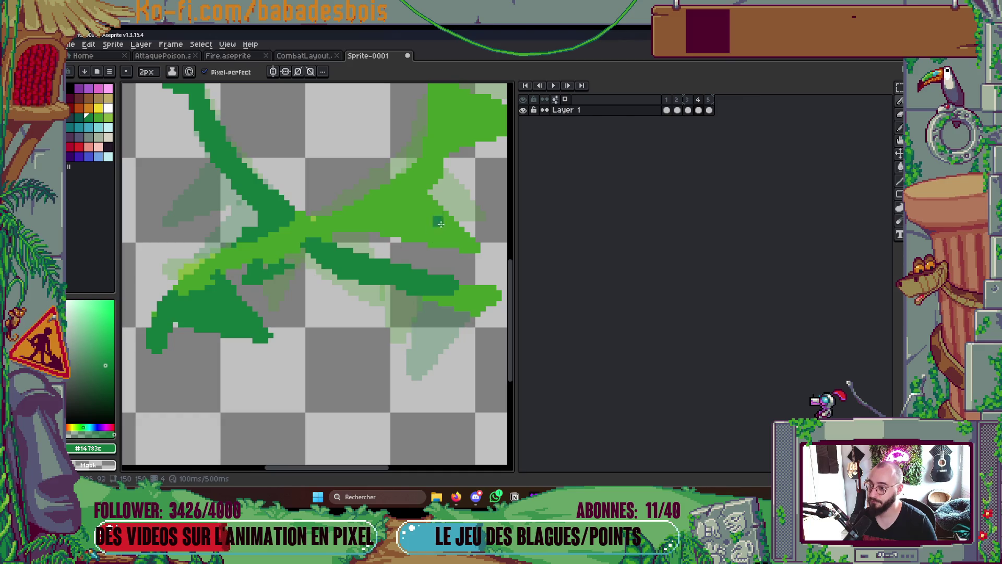
Sample the vine colours, dab a dark-green block, then undo it
alt+click(372, 224)
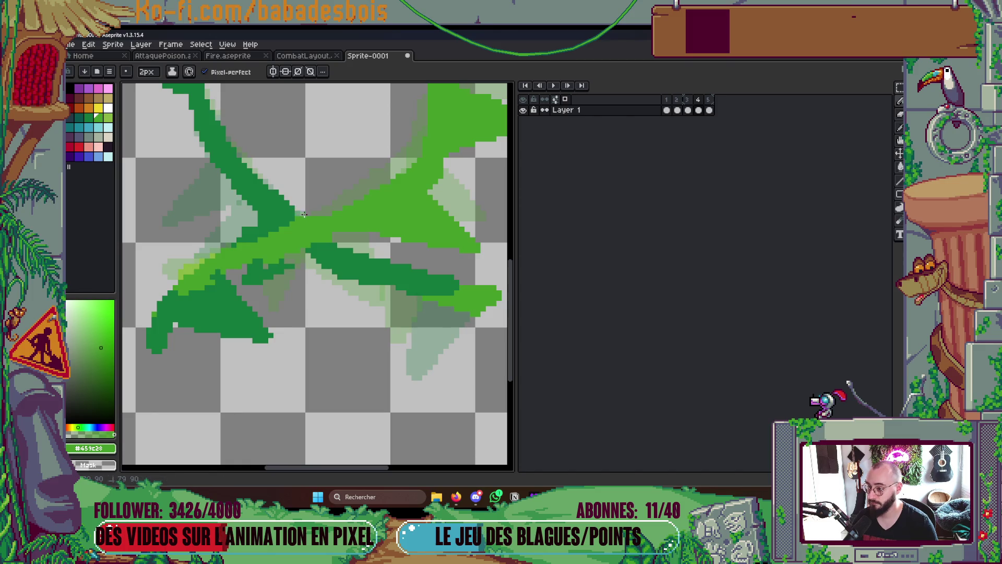
alt+click(295, 211)
scroll(291, 214, up, 1)
click(326, 225)
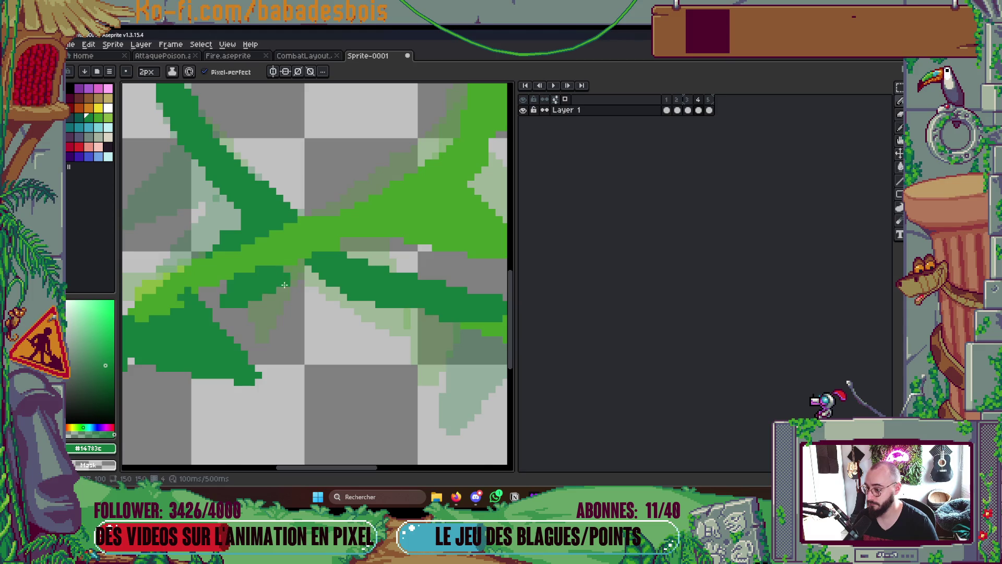
key(ctrl+z)
key(ctrl+z)
key(ctrl+z)
key(ctrl+z)
key(ctrl+z)
Move to frame 5, preview the animation, and zoom in
scroll(376, 250, down, 5)
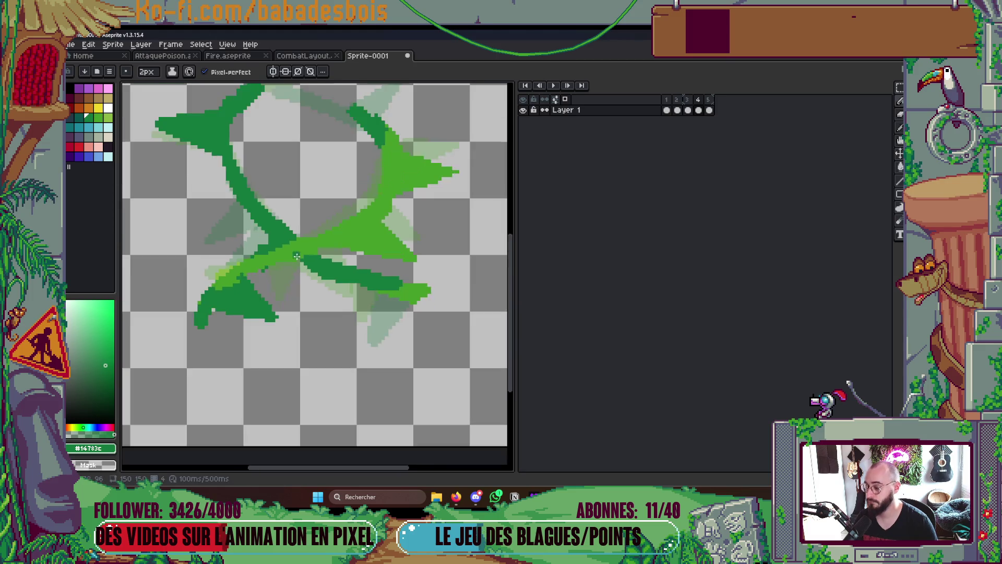
key(Right)
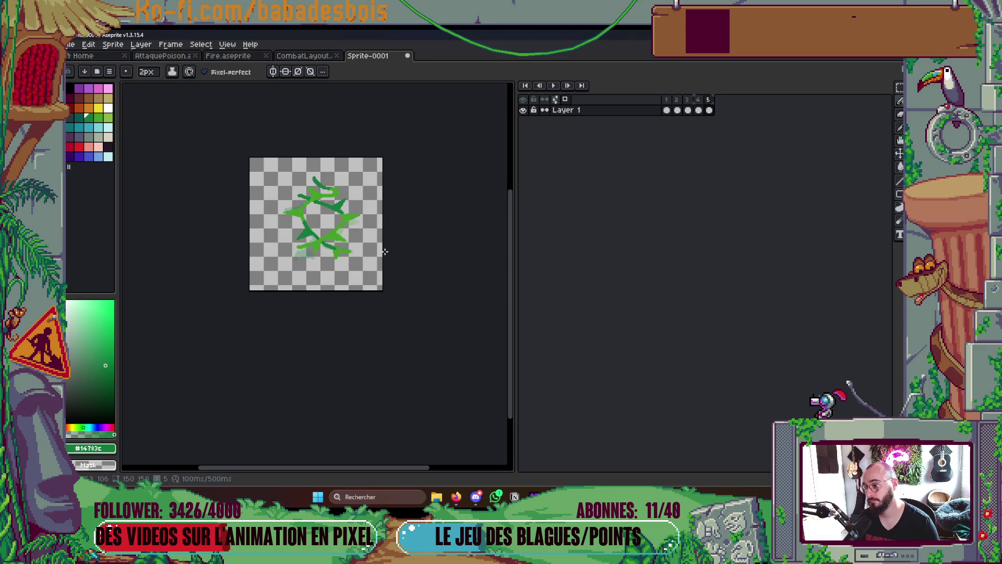
key(Return)
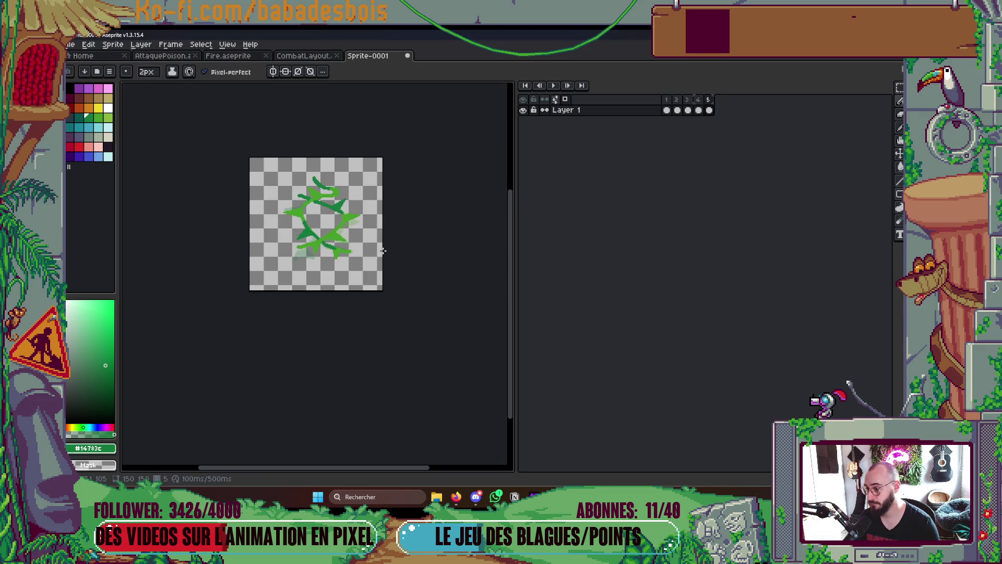
scroll(366, 224, up, 4)
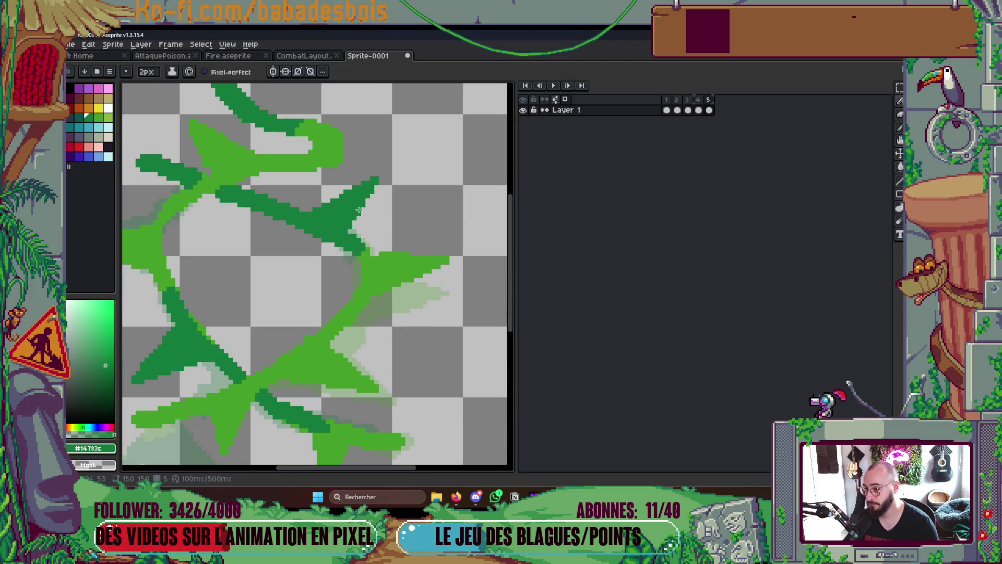